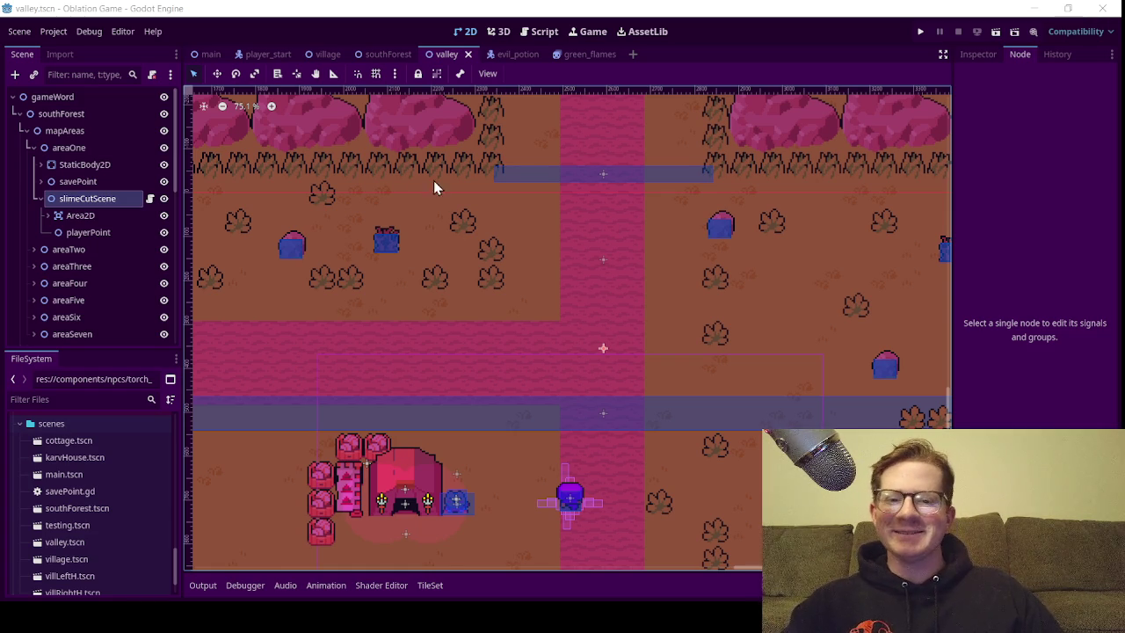
# Pan and zoom around the valley map to inspect the path and the house entrance
pyautogui.scroll(-3, 450, 304)
pyautogui.scroll(1, 503, 349)
pyautogui.moveTo(537, 226); pyautogui.dragTo(631, 281)
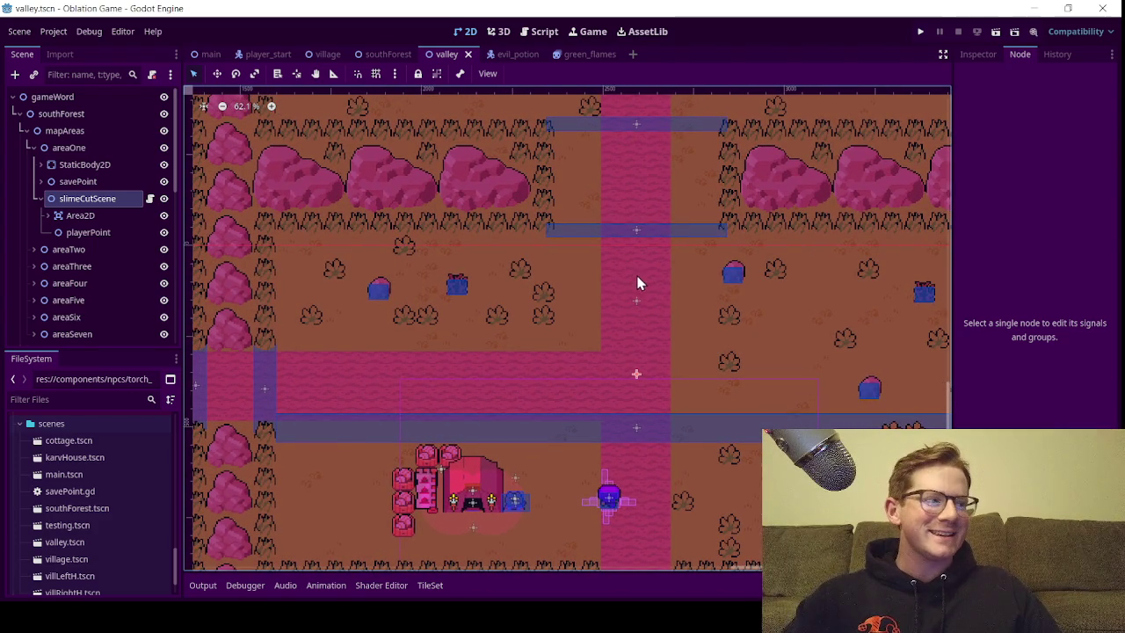
pyautogui.moveTo(581, 340); pyautogui.dragTo(560, 320)
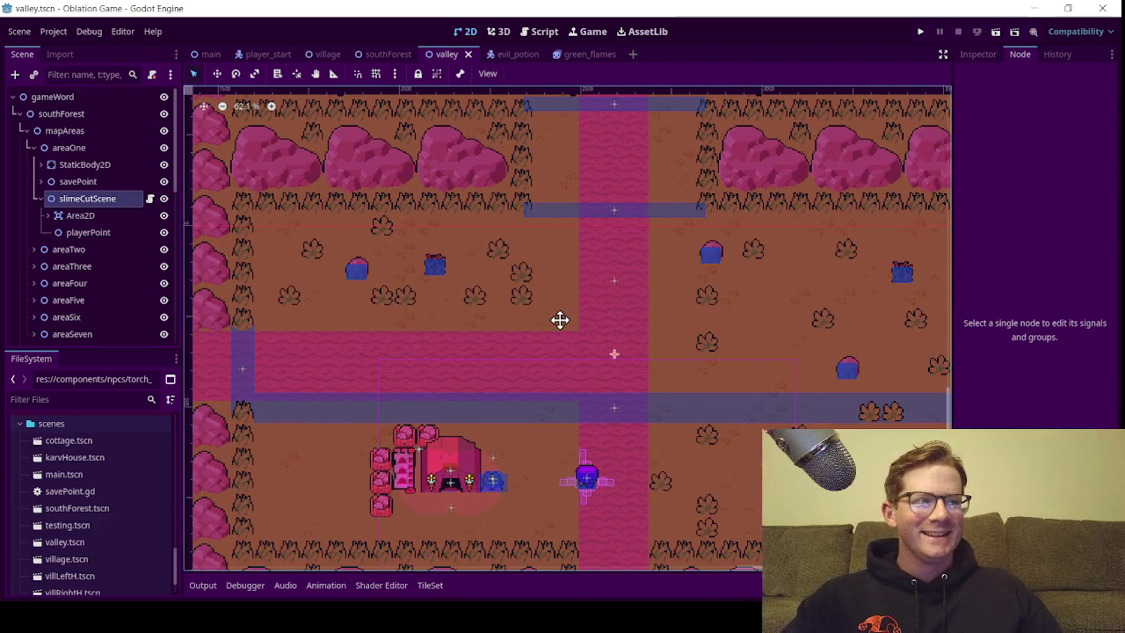
pyautogui.scroll(-1, 574, 347)
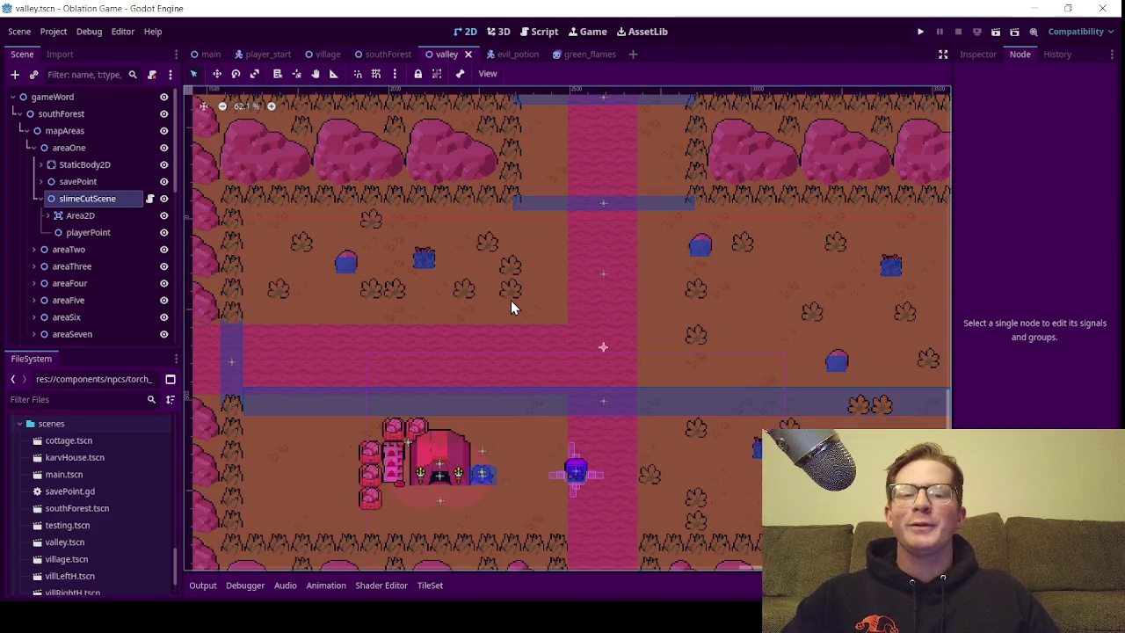
pyautogui.scroll(-1, 514, 317)
pyautogui.scroll(2, 515, 317)
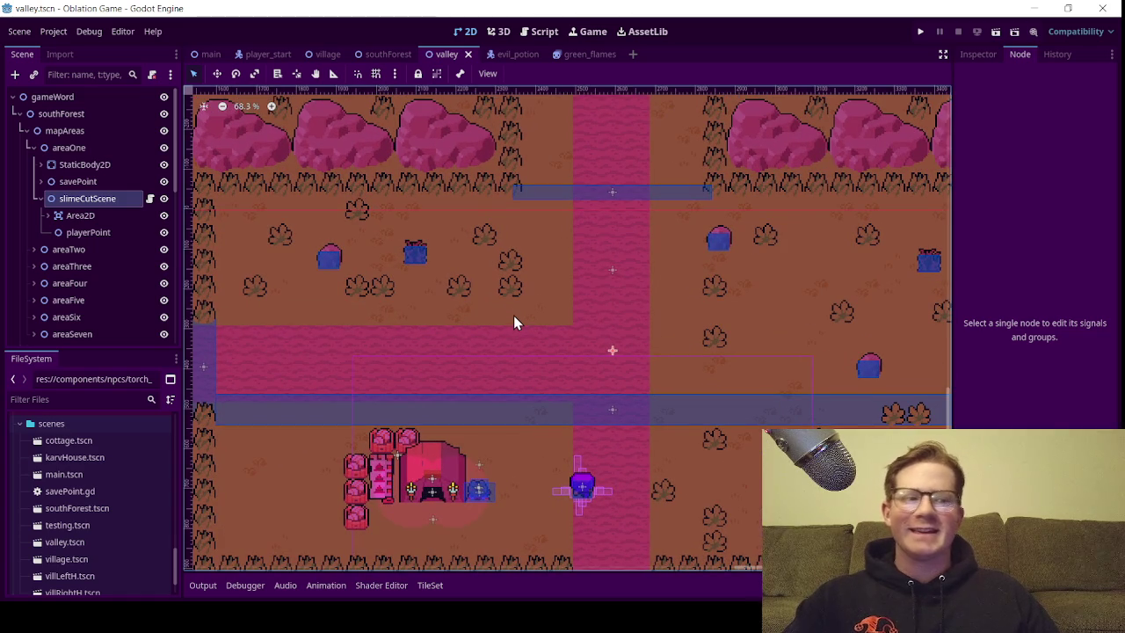
pyautogui.scroll(-2, 514, 316)
pyautogui.scroll(1, 515, 316)
pyautogui.scroll(-1, 514, 315)
pyautogui.scroll(2, 609, 318)
pyautogui.scroll(-1, 592, 318)
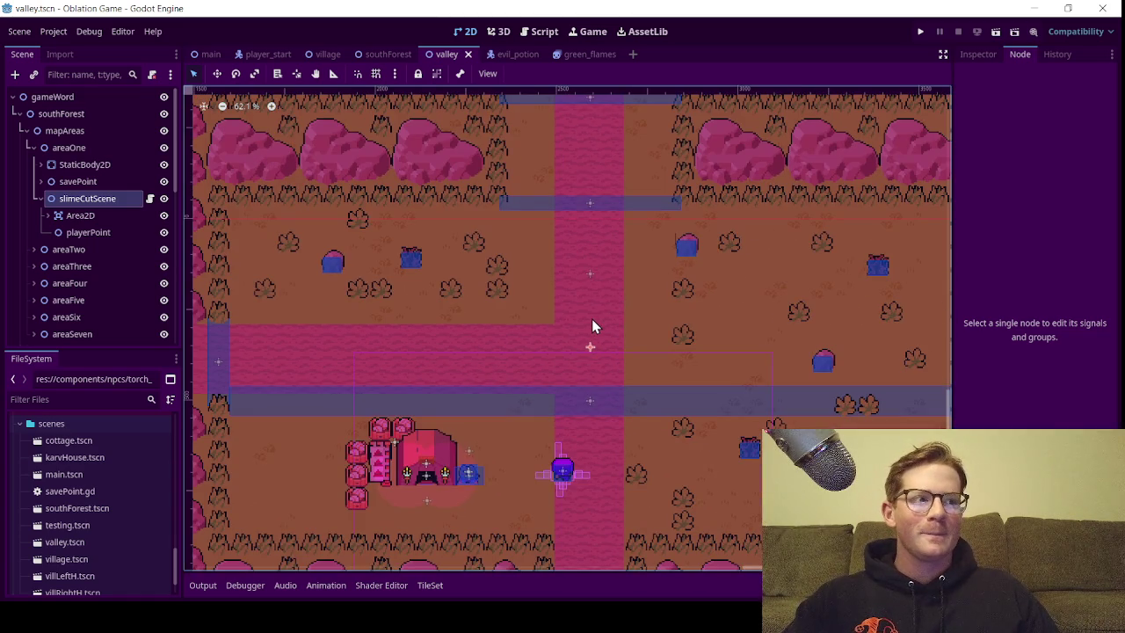
pyautogui.scroll(4, 511, 326)
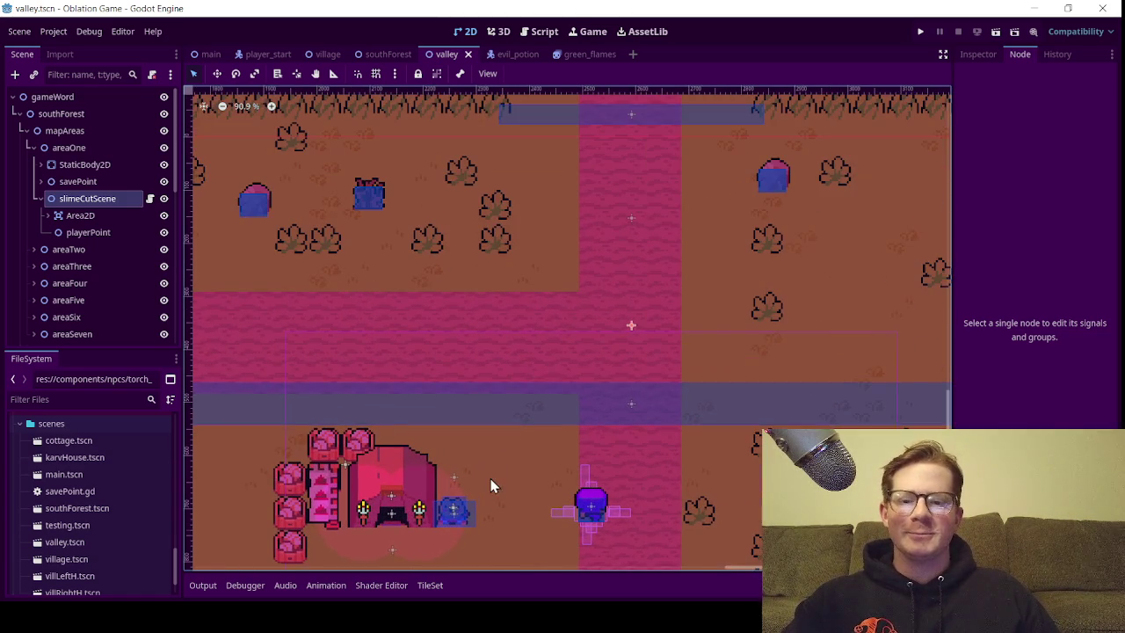
pyautogui.scroll(9, 581, 385)
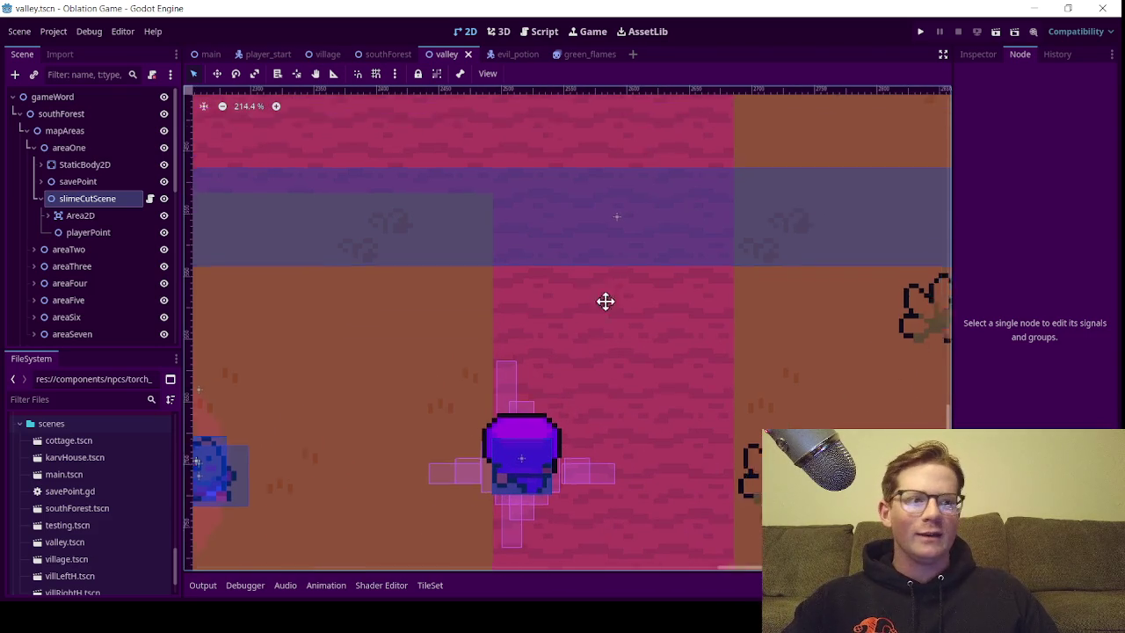
pyautogui.scroll(3, 608, 276)
pyautogui.scroll(-2, 596, 316)
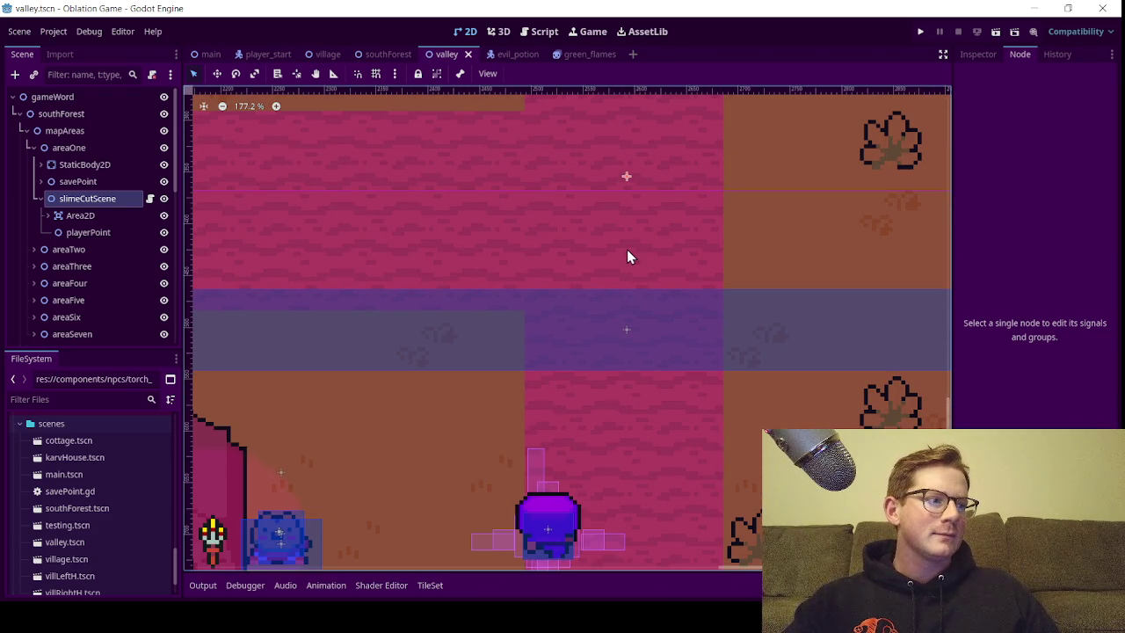
pyautogui.scroll(-8, 575, 239)
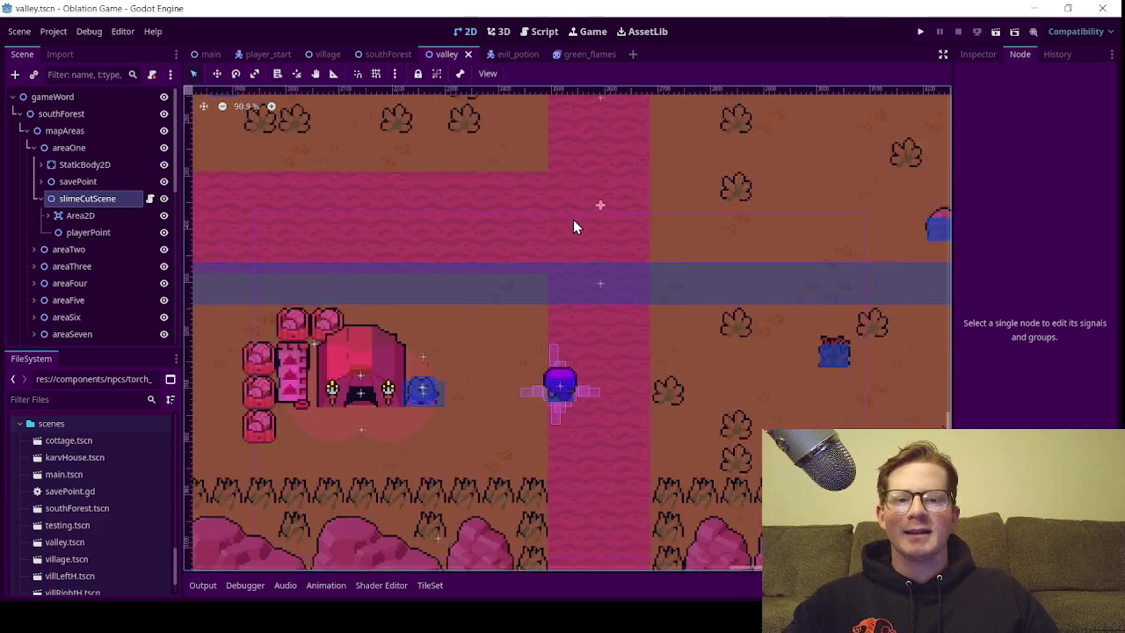
pyautogui.scroll(-2, 605, 282)
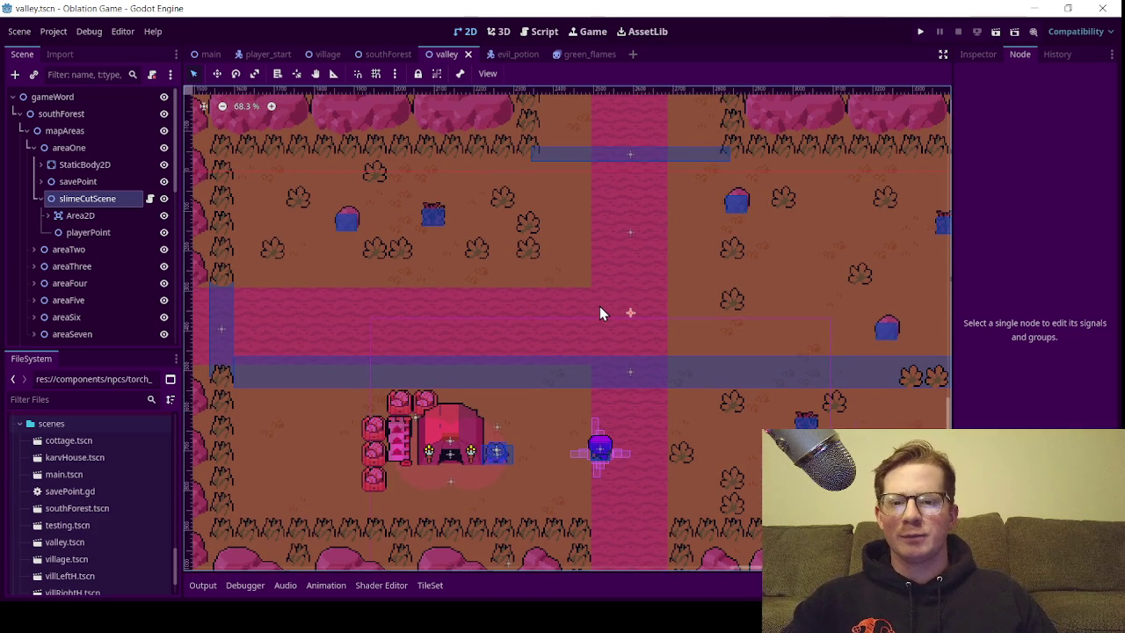
pyautogui.scroll(4, 600, 306)
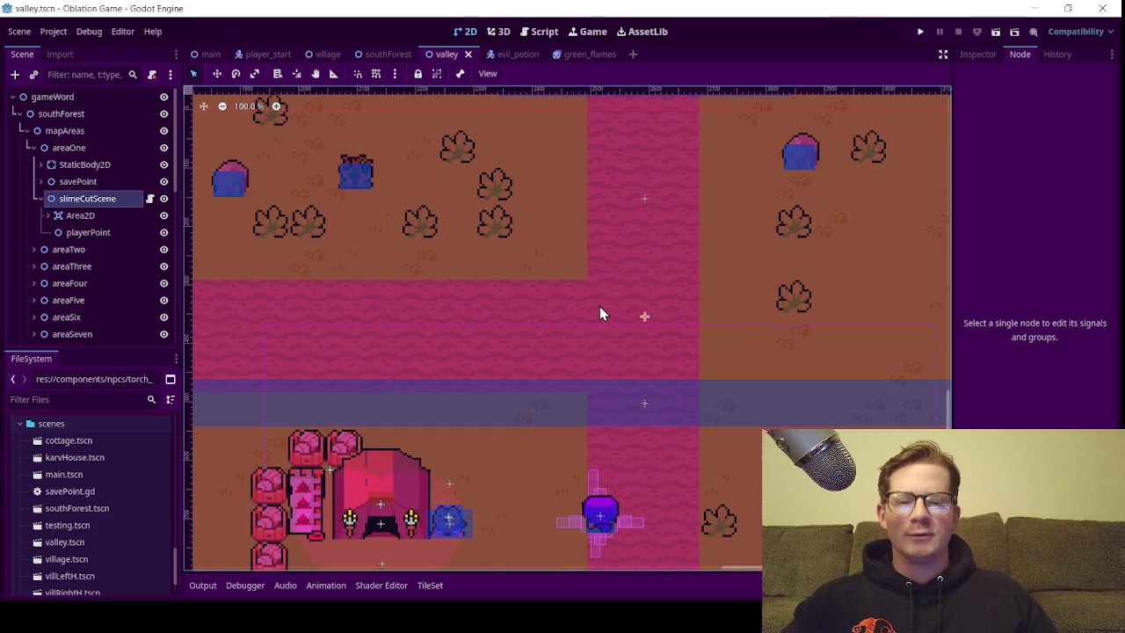
pyautogui.moveTo(591, 308)
pyautogui.mouseDown()
pyautogui.moveTo(628, 339)
pyautogui.moveTo(578, 301)
pyautogui.mouseUp()
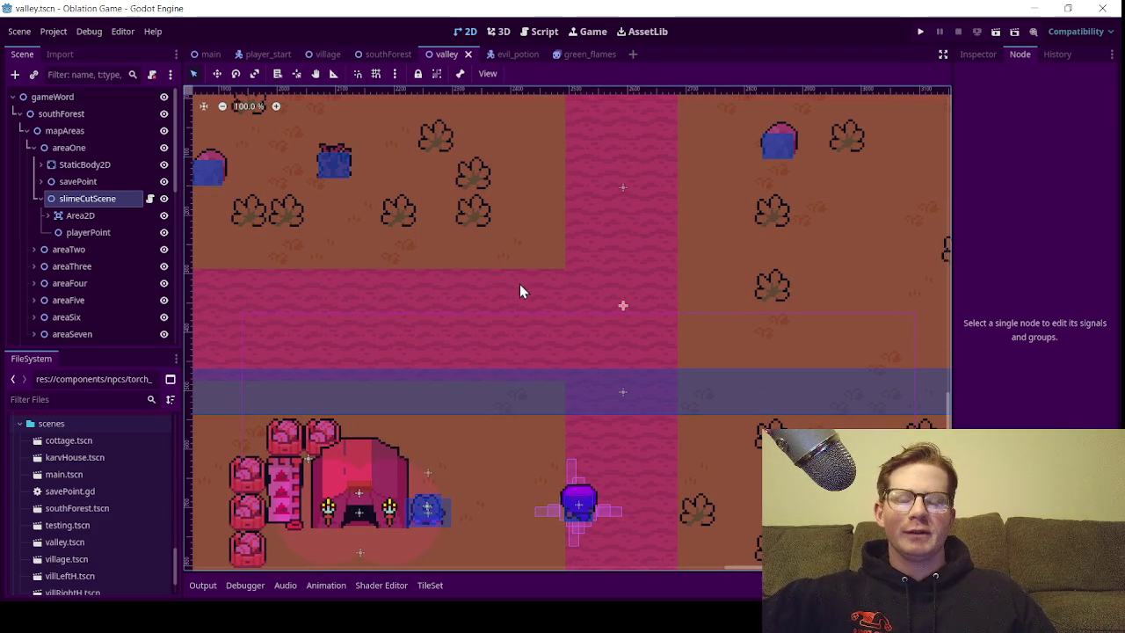
pyautogui.scroll(-4, 527, 281)
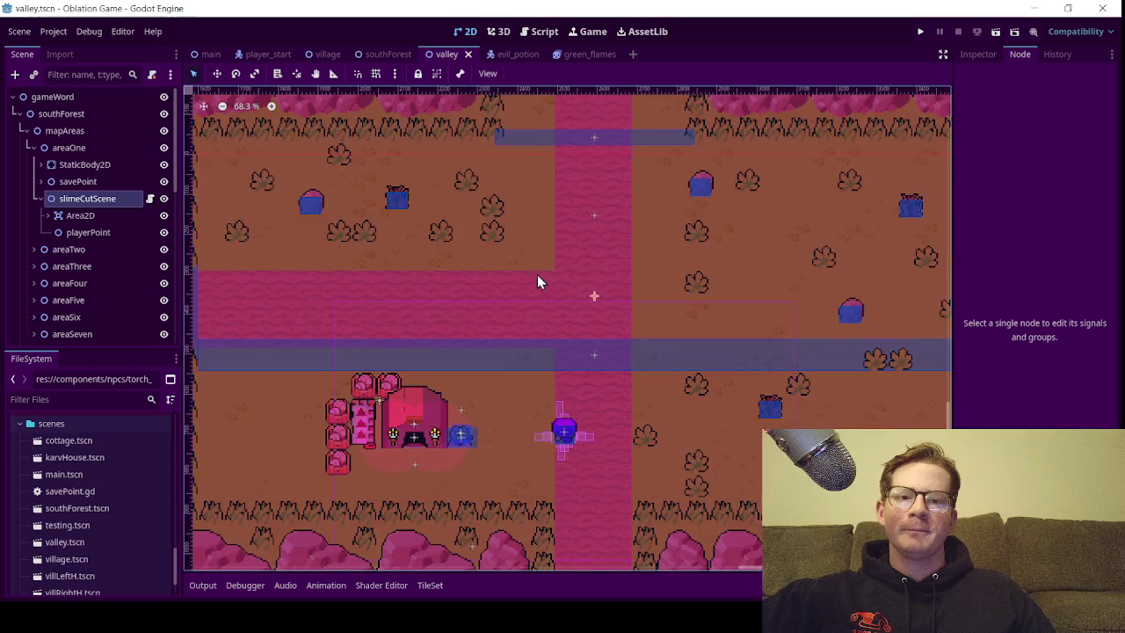
pyautogui.scroll(3, 545, 268)
pyautogui.moveTo(559, 260); pyautogui.dragTo(556, 269)
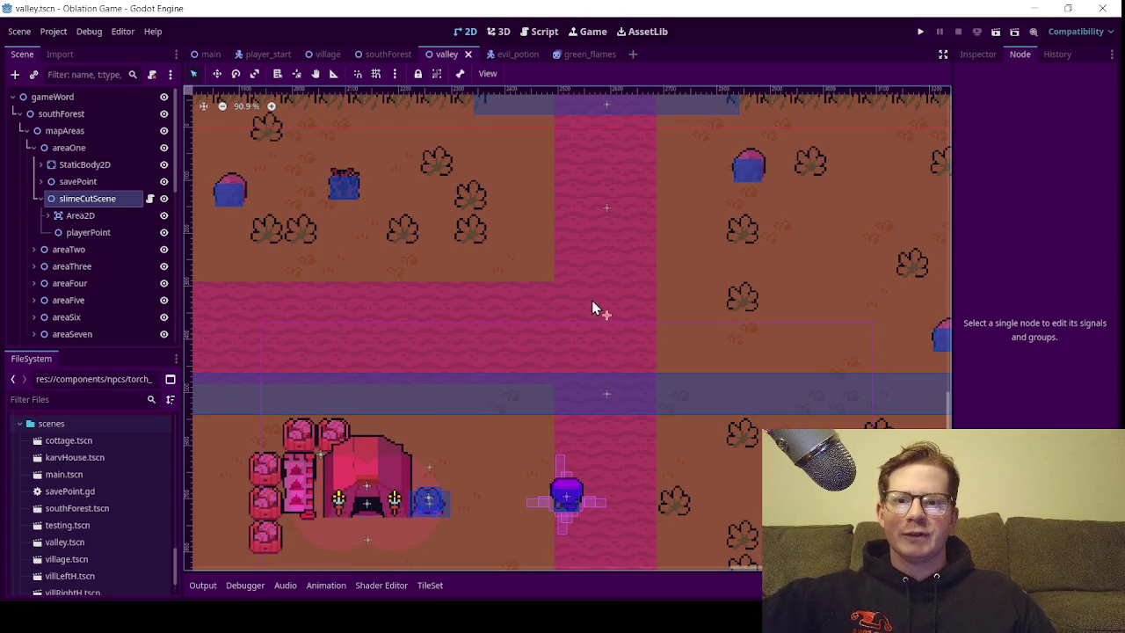
pyautogui.scroll(4, 343, 538)
pyautogui.moveTo(346, 526); pyautogui.dragTo(484, 444)
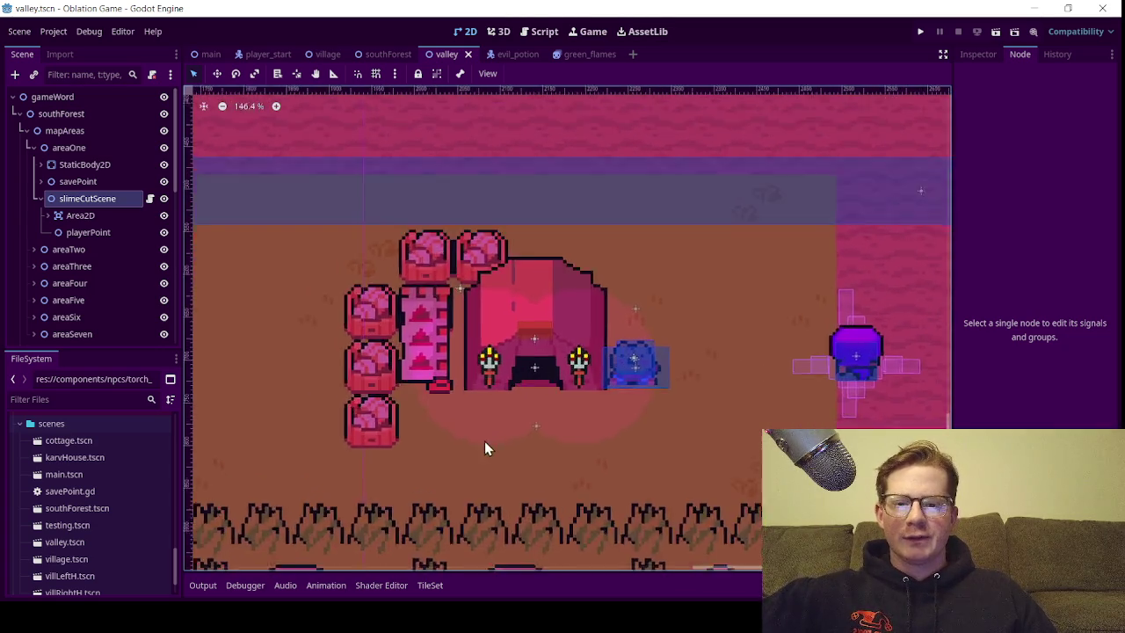
pyautogui.scroll(8, 484, 439)
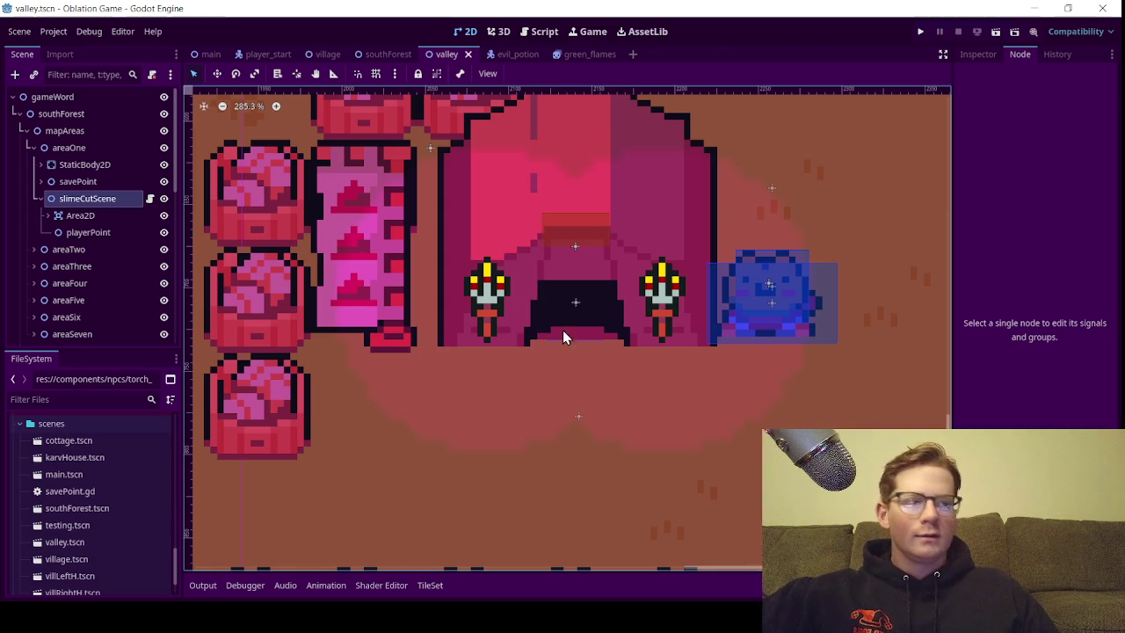
pyautogui.scroll(-5, 702, 271)
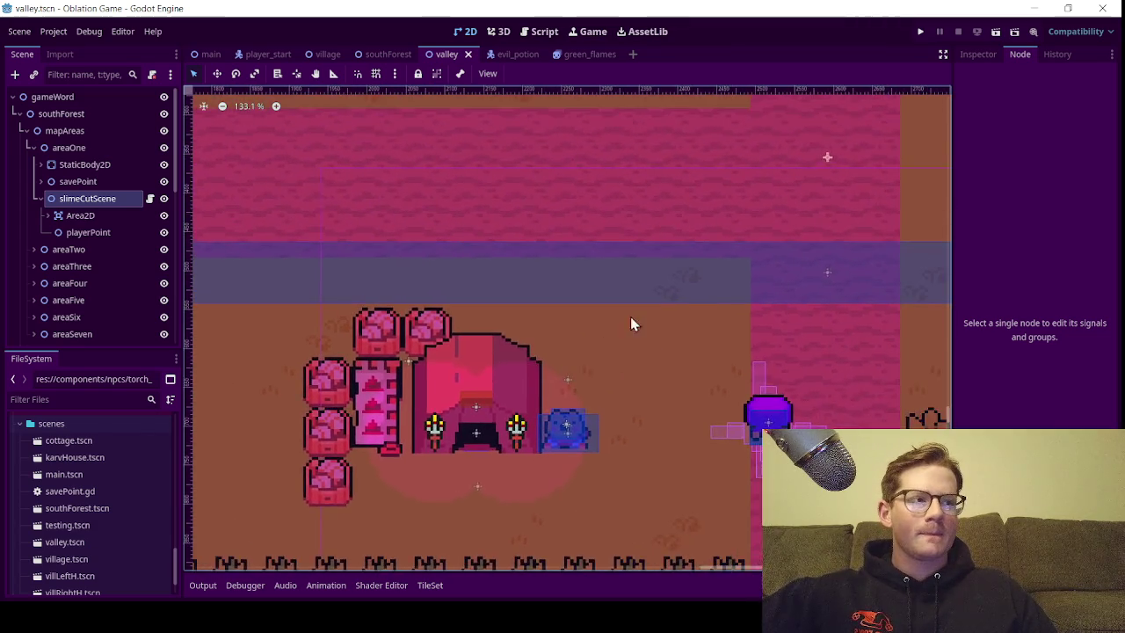
pyautogui.moveTo(619, 302); pyautogui.dragTo(584, 317)
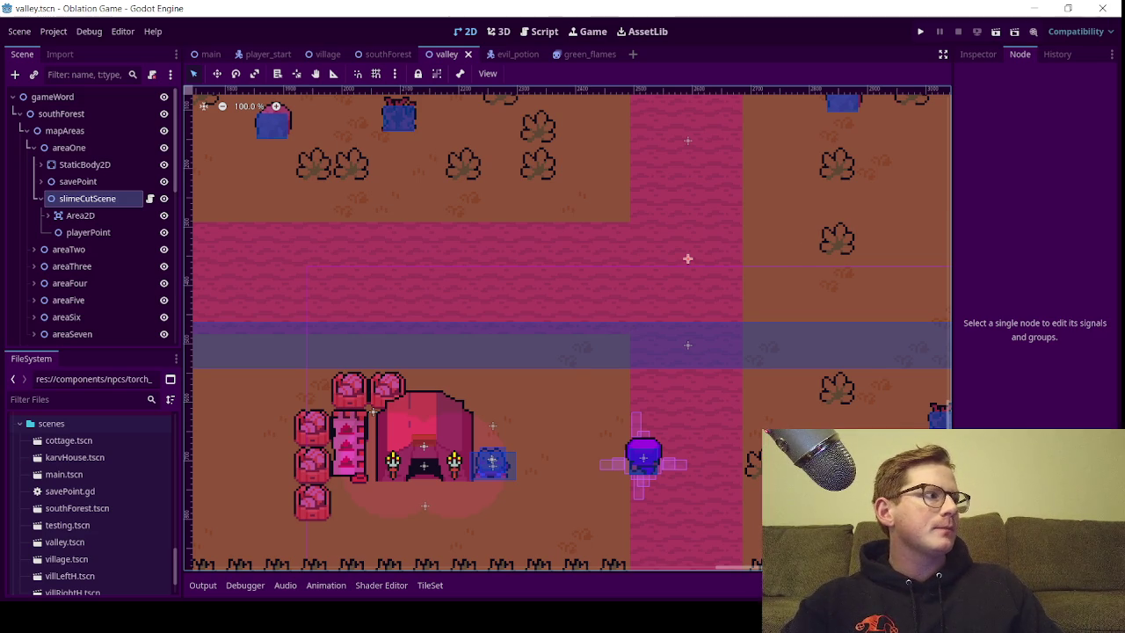
pyautogui.scroll(-3, 530, 276)
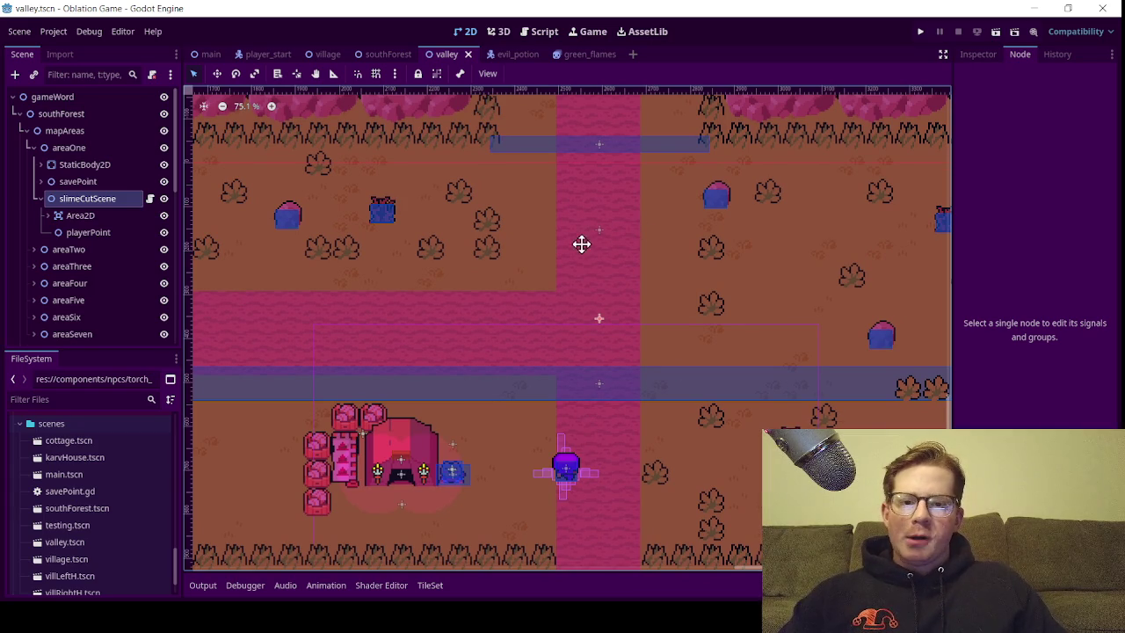
pyautogui.scroll(3, 581, 238)
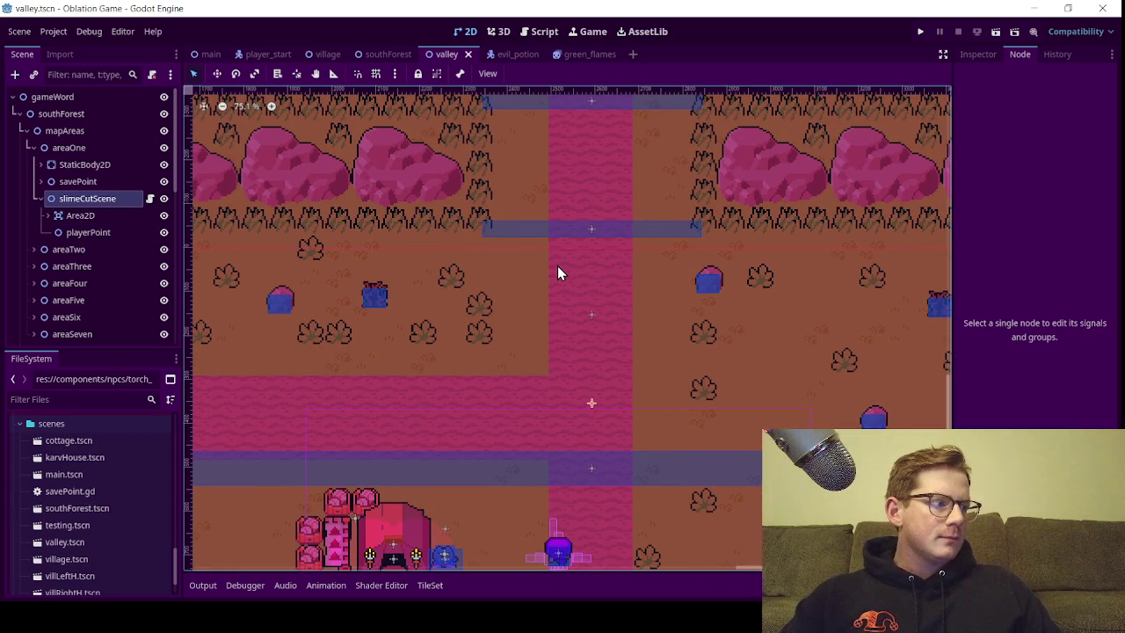
pyautogui.scroll(2, 526, 271)
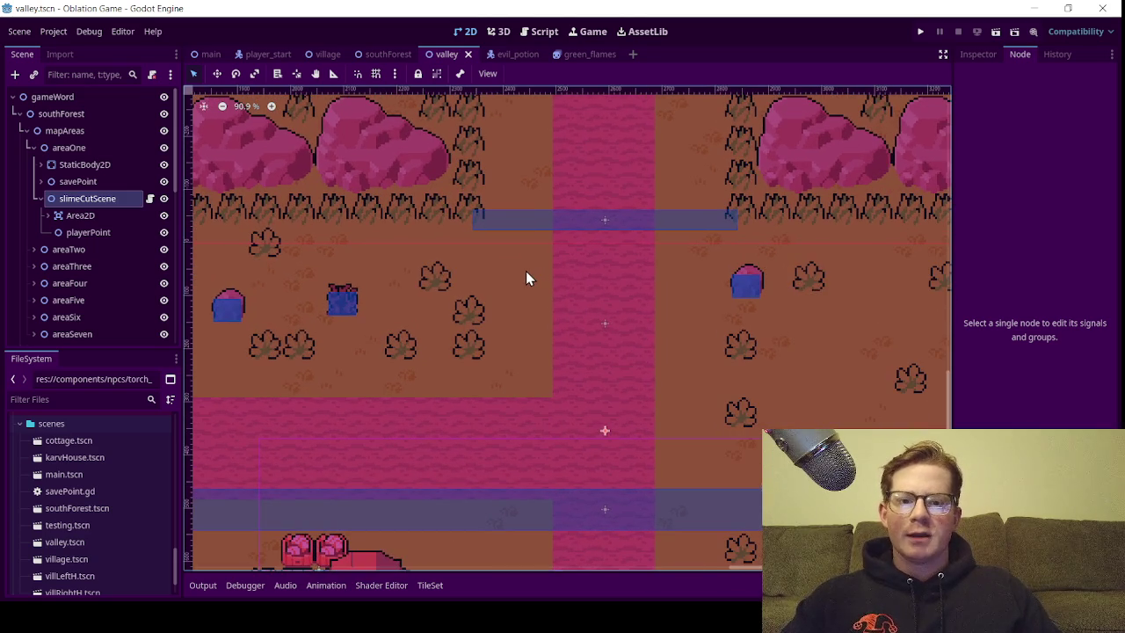
pyautogui.scroll(-3, 538, 324)
pyautogui.scroll(-6, 536, 324)
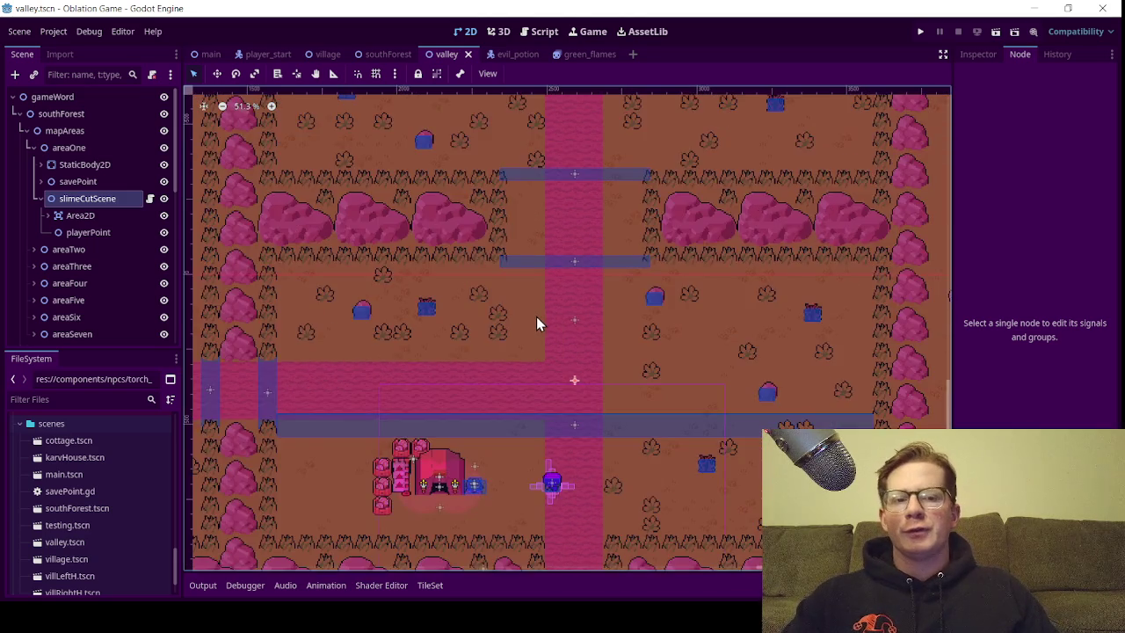
pyautogui.moveTo(541, 312); pyautogui.dragTo(586, 306)
pyautogui.scroll(7, 586, 307)
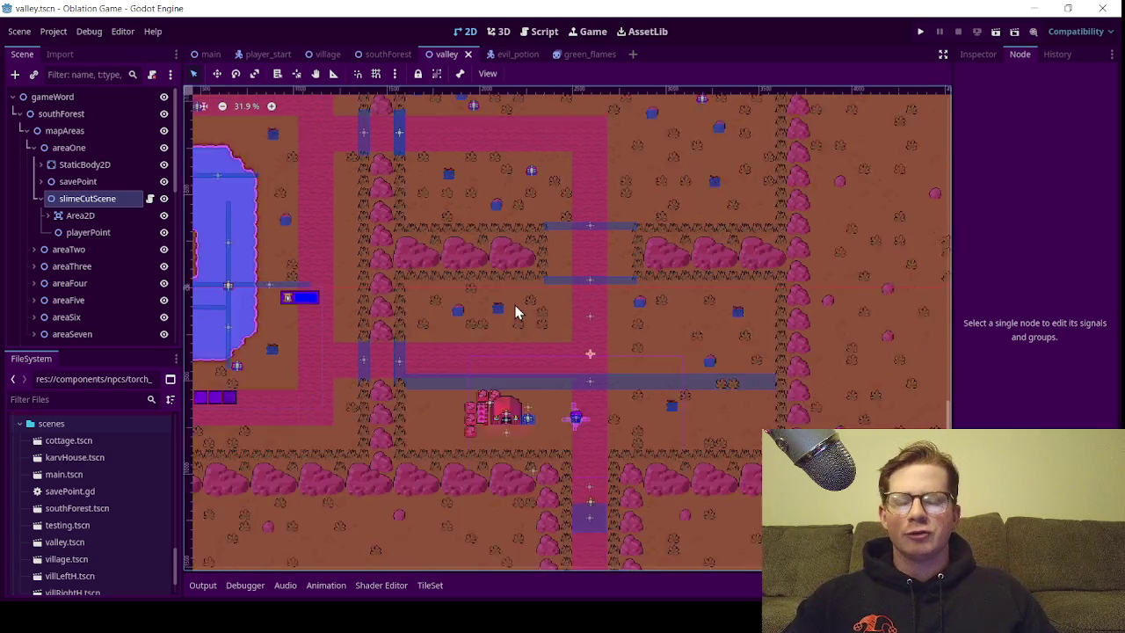
pyautogui.scroll(2, 591, 318)
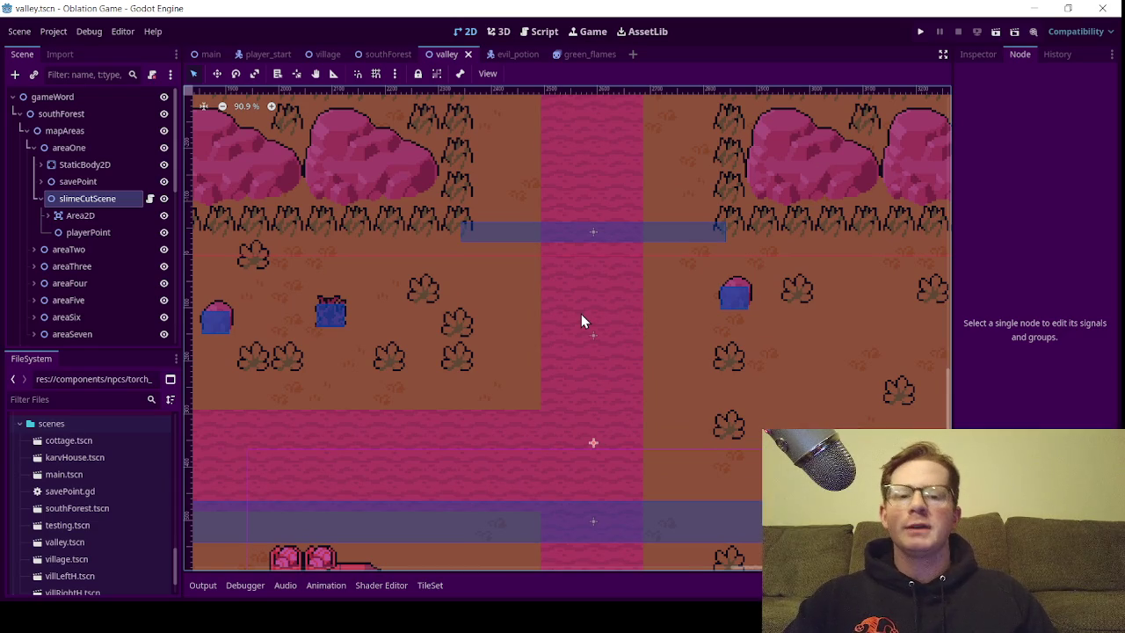
pyautogui.scroll(1, 581, 315)
pyautogui.scroll(1, 580, 314)
pyautogui.moveTo(581, 313)
pyautogui.mouseDown()
pyautogui.moveTo(510, 325)
pyautogui.moveTo(573, 337)
pyautogui.moveTo(562, 312)
pyautogui.mouseUp()
pyautogui.scroll(-1, 531, 325)
pyautogui.scroll(1, 577, 312)
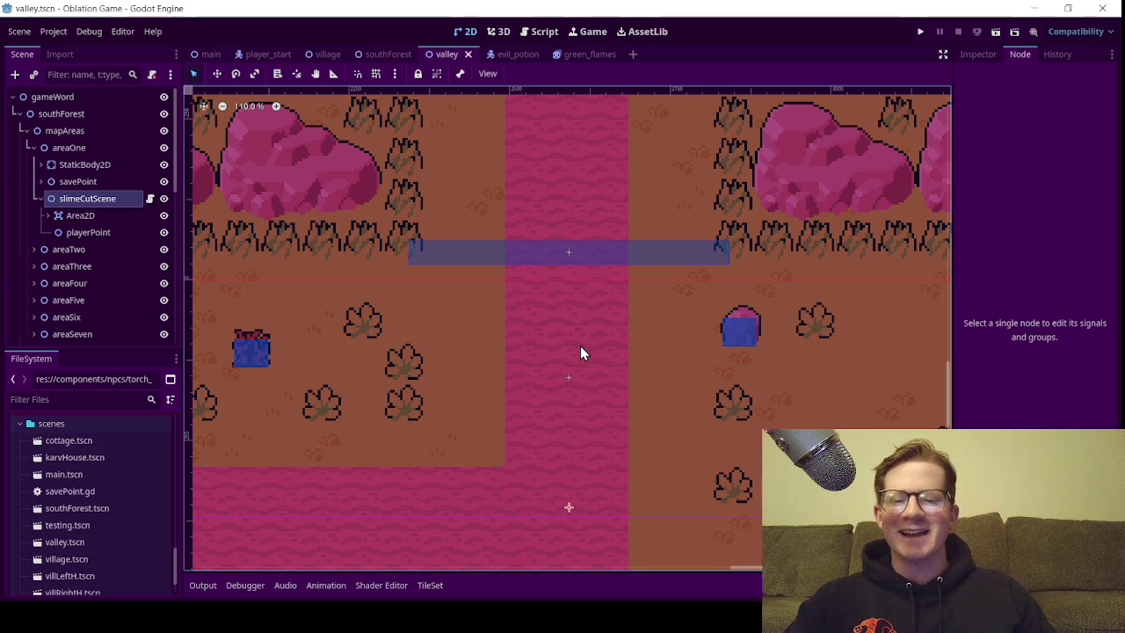
pyautogui.scroll(2, 518, 317)
pyautogui.moveTo(521, 309); pyautogui.dragTo(511, 306)
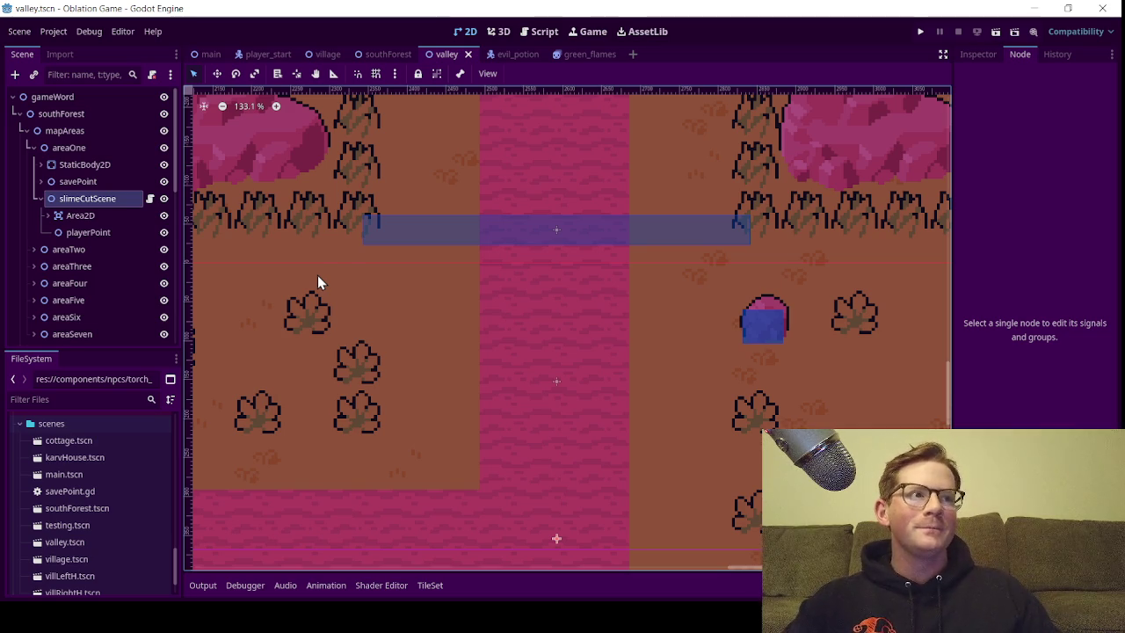
pyautogui.scroll(-2, 572, 307)
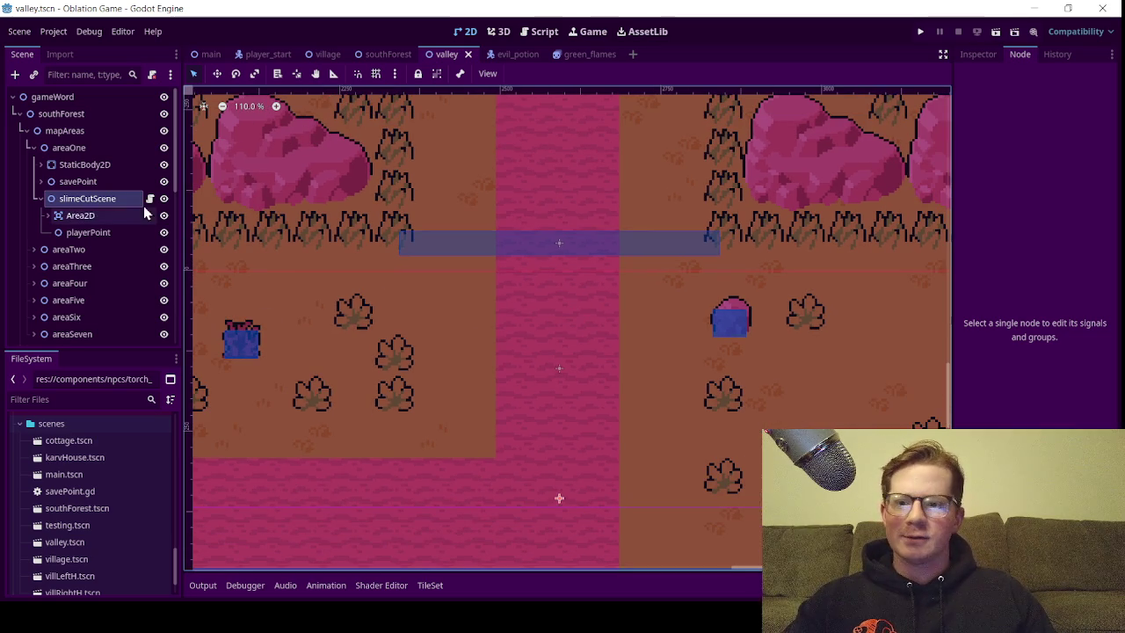
pyautogui.moveTo(754, 393); pyautogui.dragTo(713, 346)
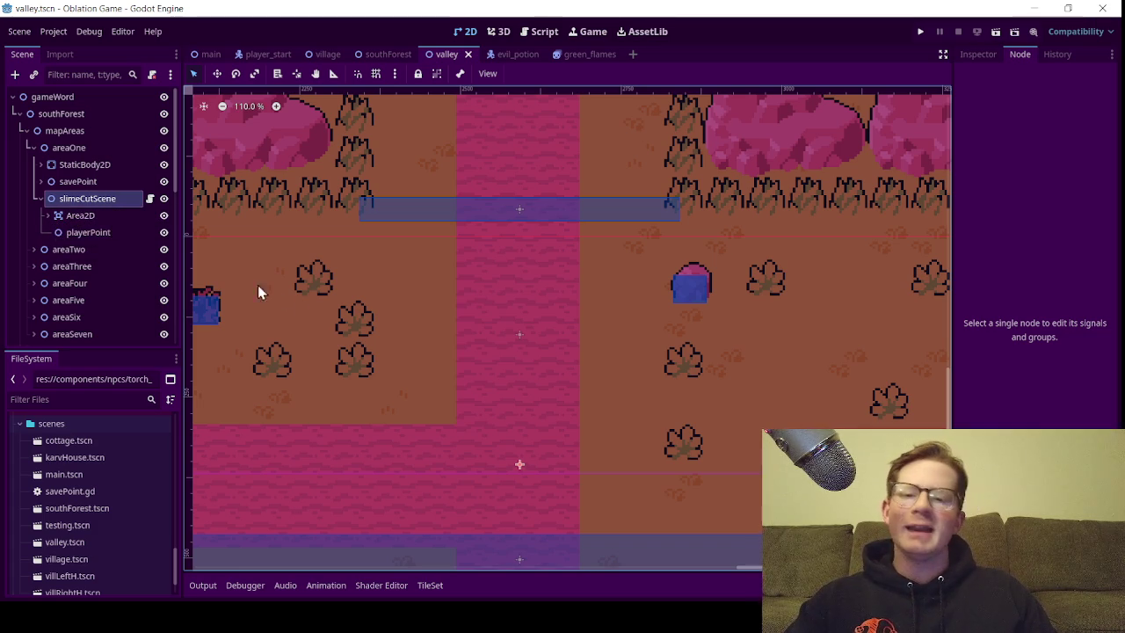
pyautogui.scroll(-2, 504, 282)
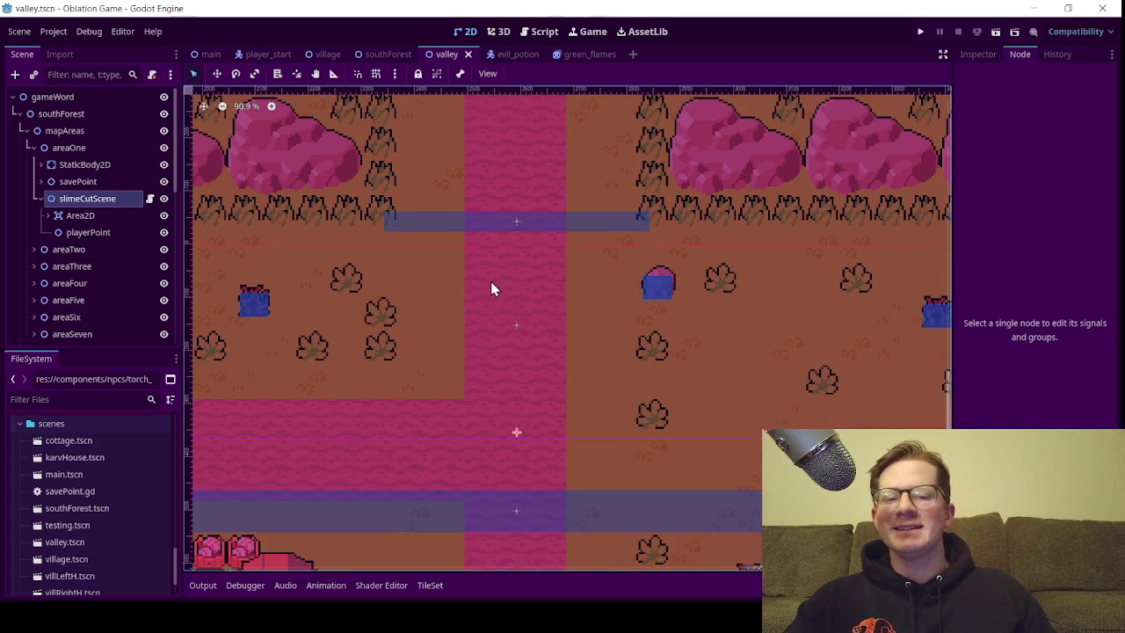
pyautogui.moveTo(492, 283); pyautogui.dragTo(530, 296)
pyautogui.scroll(1, 519, 318)
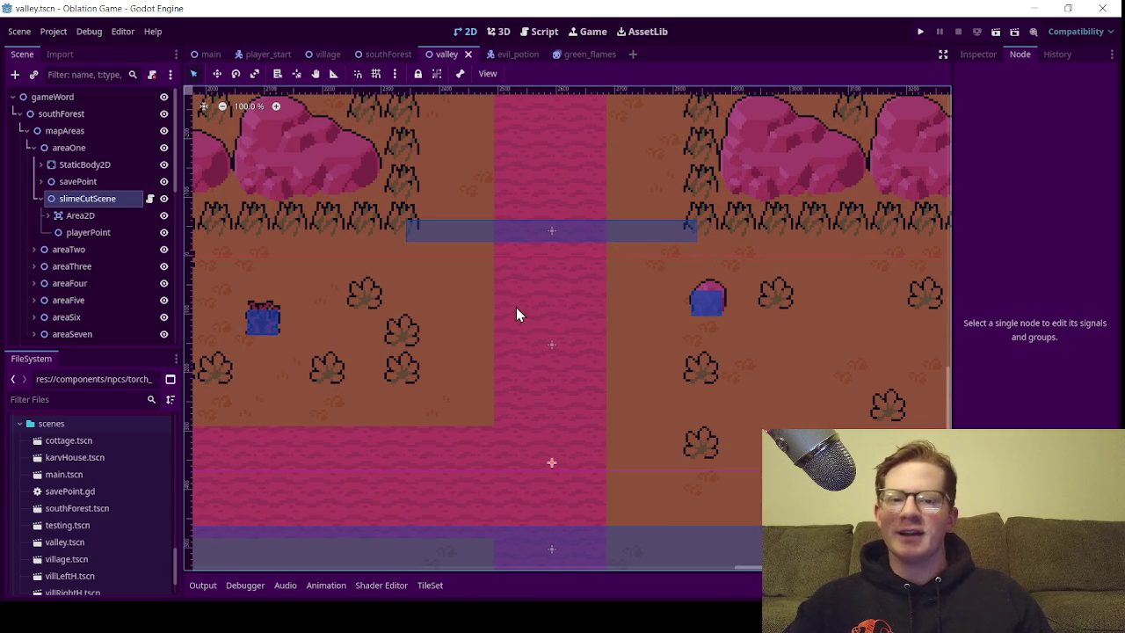
pyautogui.moveTo(516, 314)
pyautogui.mouseDown()
pyautogui.moveTo(558, 342)
pyautogui.moveTo(519, 334)
pyautogui.mouseUp()
pyautogui.scroll(1, 558, 342)
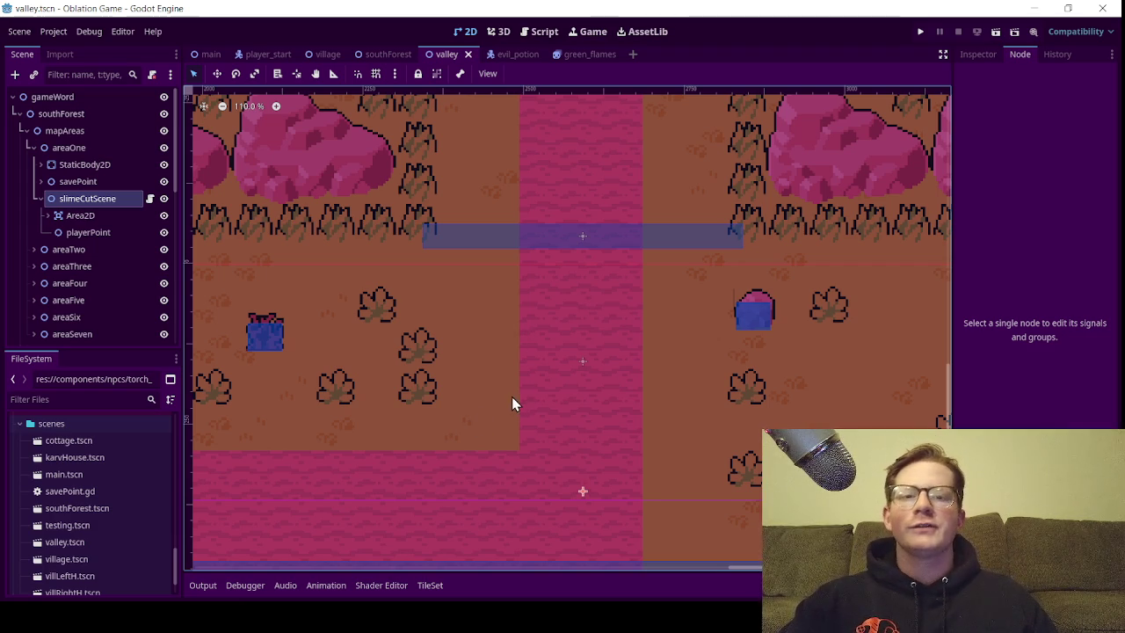
pyautogui.moveTo(548, 414); pyautogui.dragTo(554, 412)
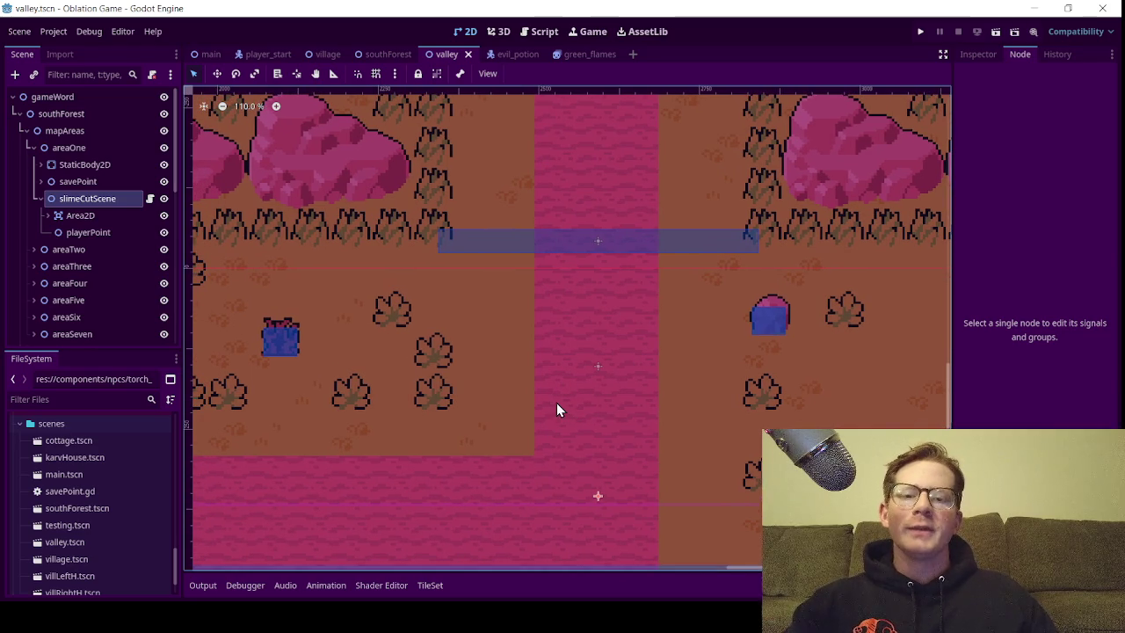
pyautogui.moveTo(566, 376); pyautogui.dragTo(524, 389)
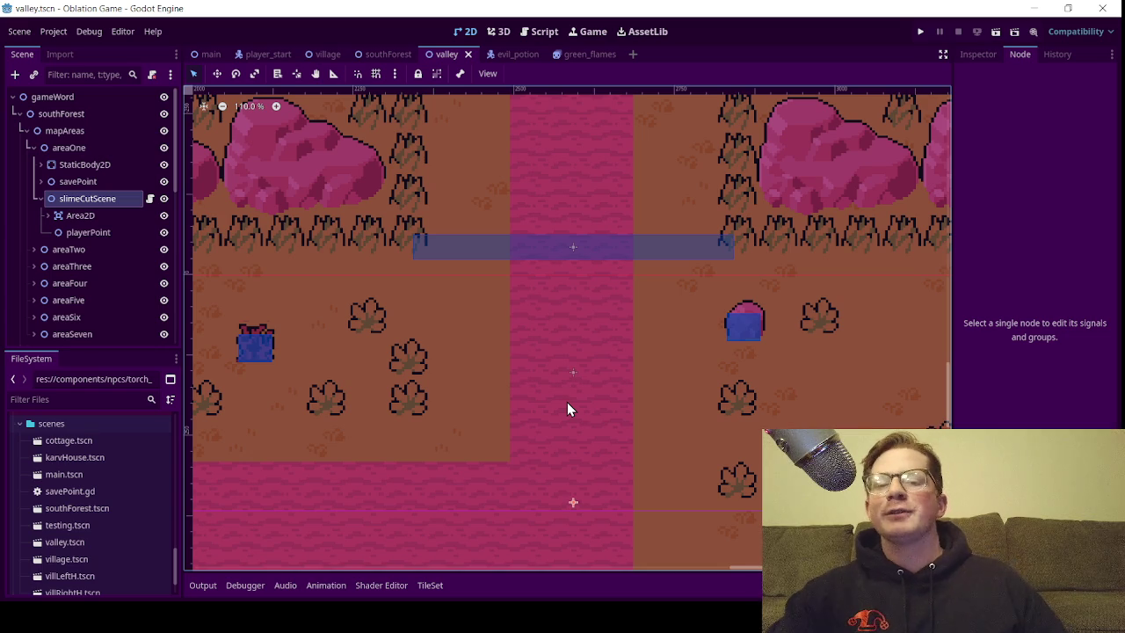
pyautogui.scroll(2, 538, 306)
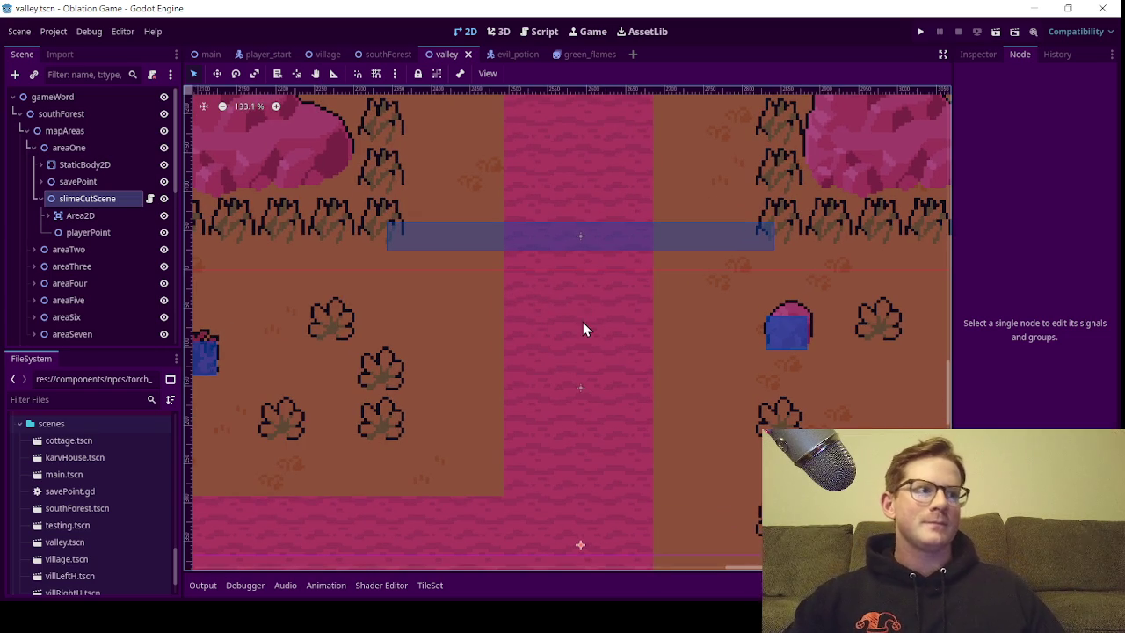
pyautogui.scroll(-2, 531, 350)
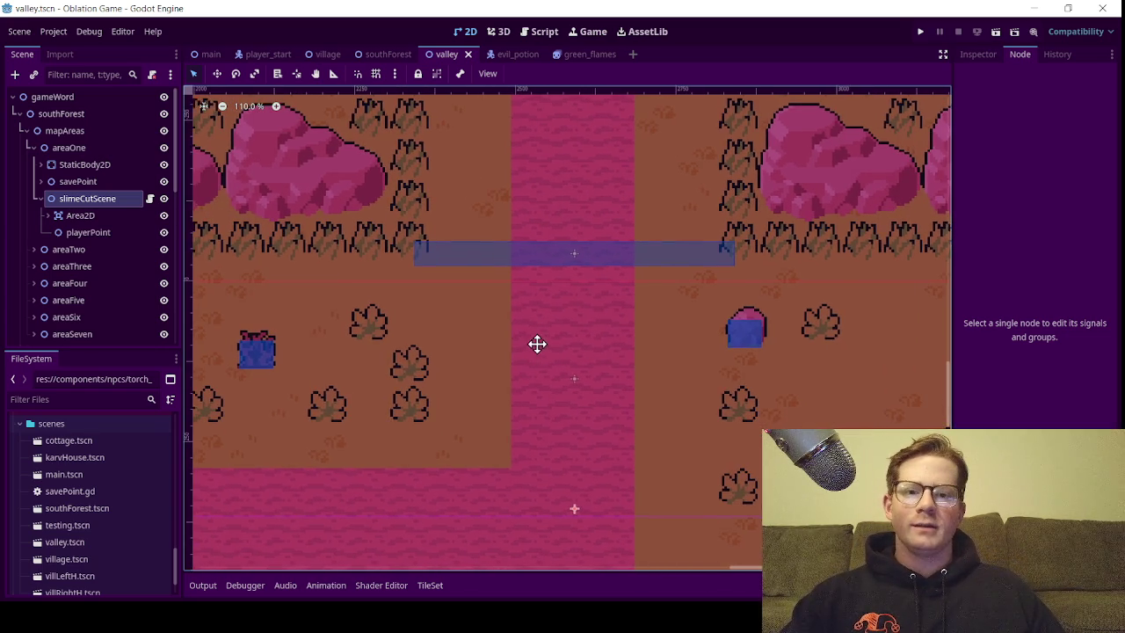
pyautogui.moveTo(560, 389); pyautogui.dragTo(596, 314)
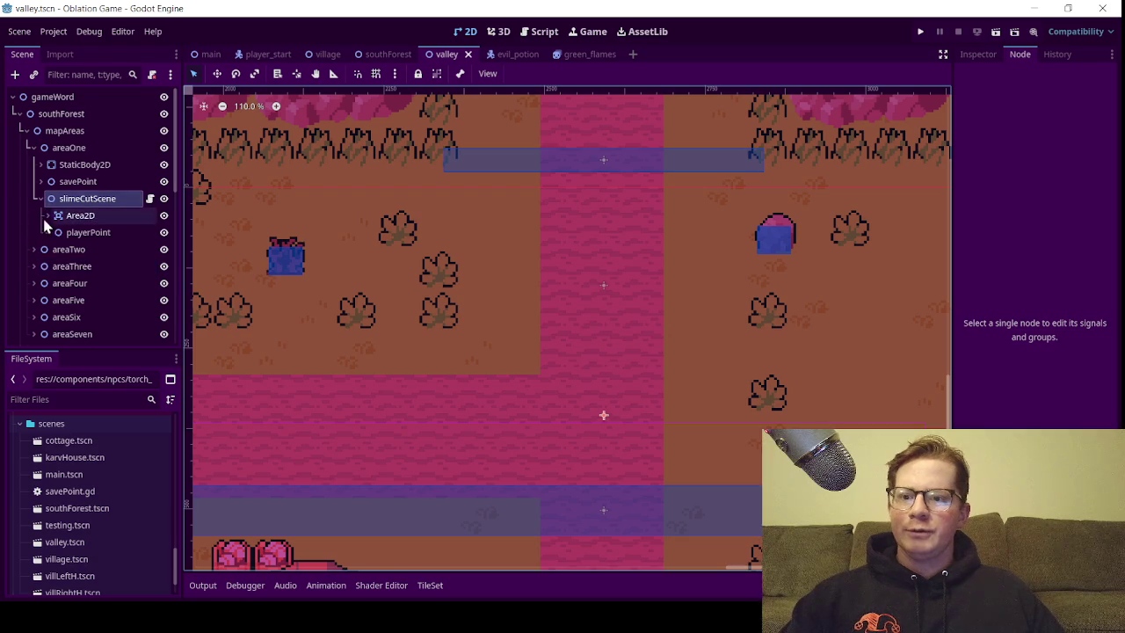
# Add an AnimatedSprite2D child node from slimeCutScene's context menu
pyautogui.rightClick(67, 201)
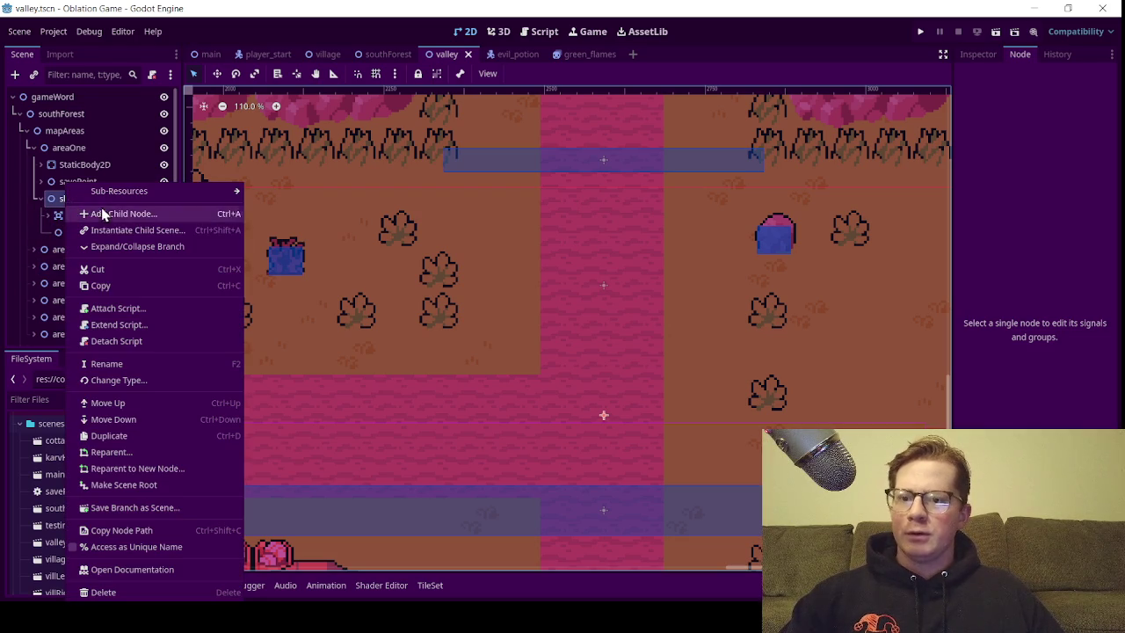
pyautogui.click(106, 214)
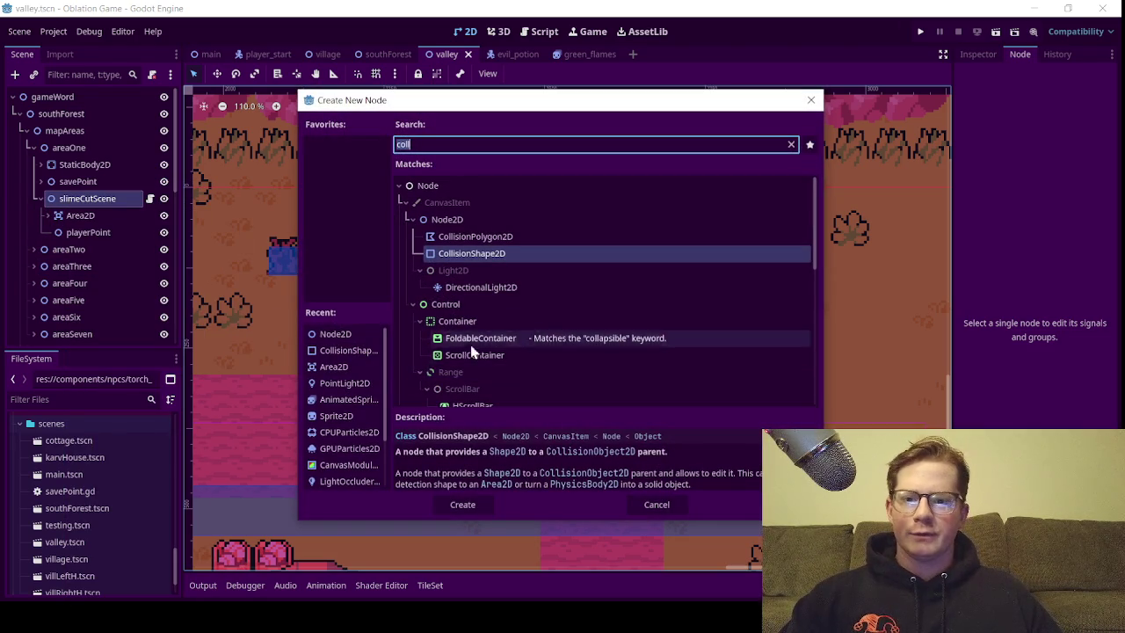
pyautogui.doubleClick(348, 400)
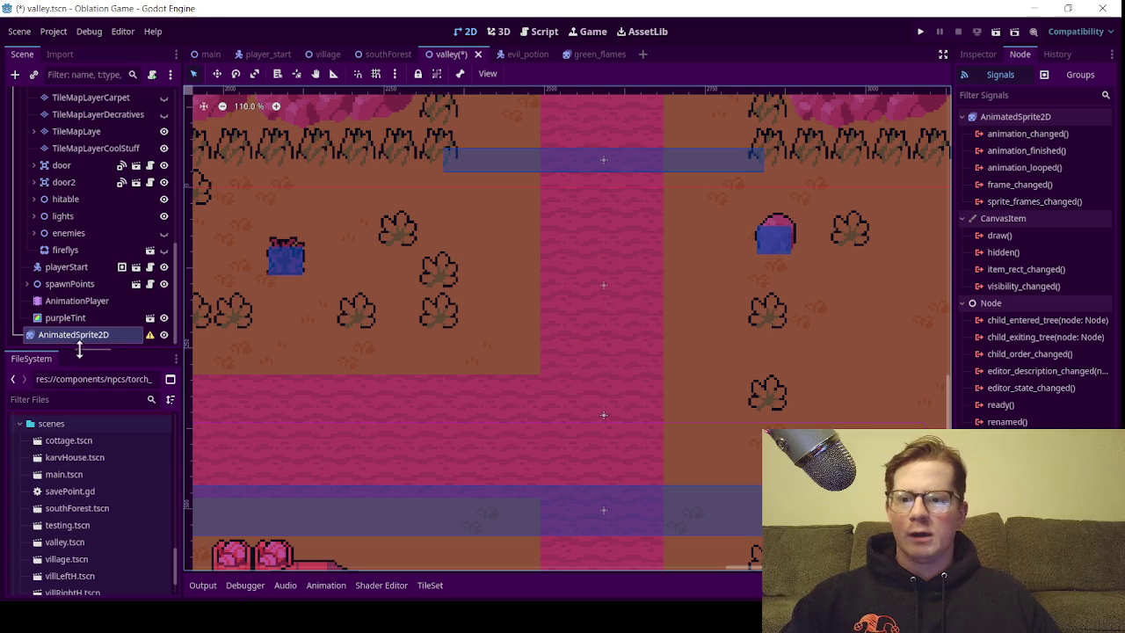
pyautogui.moveTo(86, 341)
pyautogui.mouseDown()
pyautogui.moveTo(82, 71)
pyautogui.moveTo(100, 164)
pyautogui.moveTo(91, 88)
pyautogui.moveTo(89, 123)
pyautogui.mouseUp()
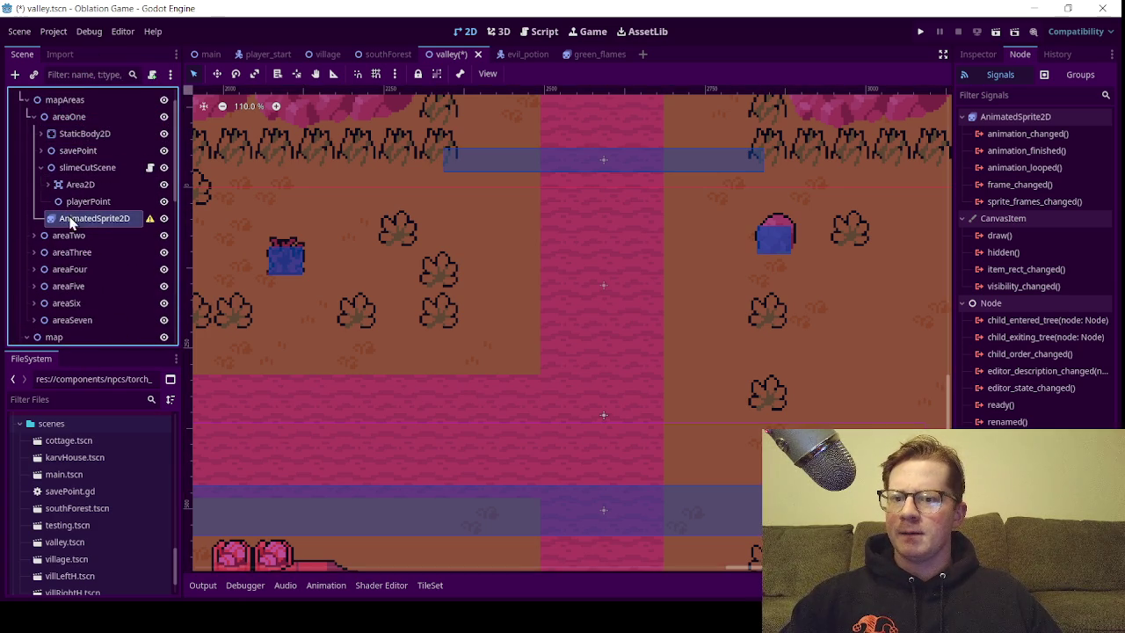
# Move the AnimatedSprite2D node into slimeCutScene, directly below playerPoint
pyautogui.moveTo(70, 220); pyautogui.dragTo(88, 172)
pyautogui.click(102, 218)
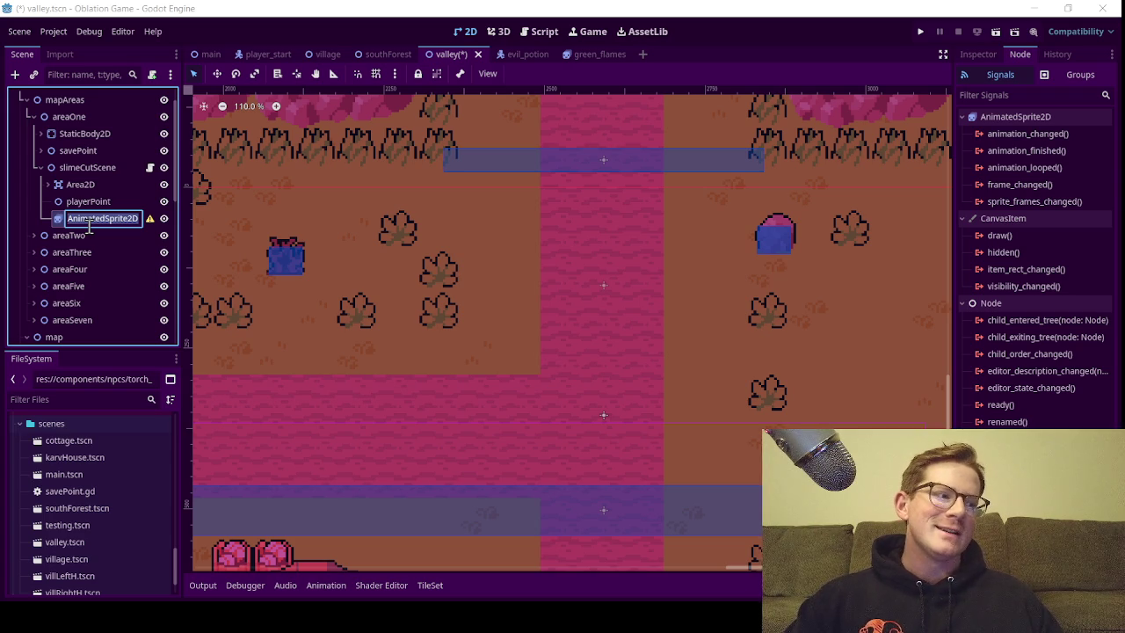
# Rename the AnimatedSprite2D node to goldenBoy
pyautogui.press('Return')
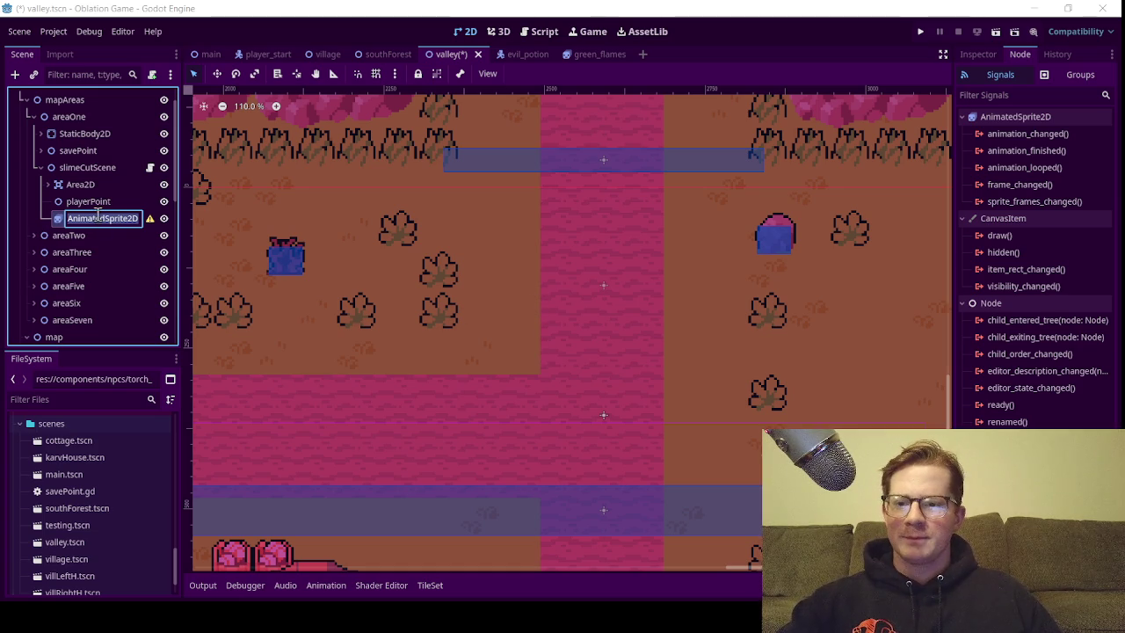
pyautogui.write('go')
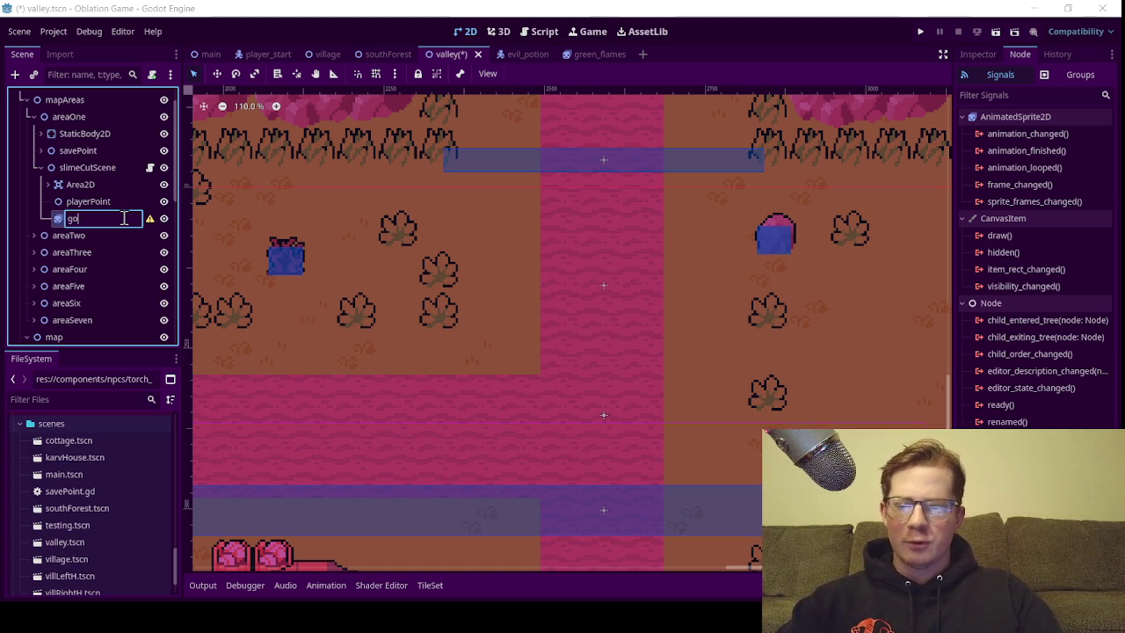
pyautogui.write('ldenBoy')
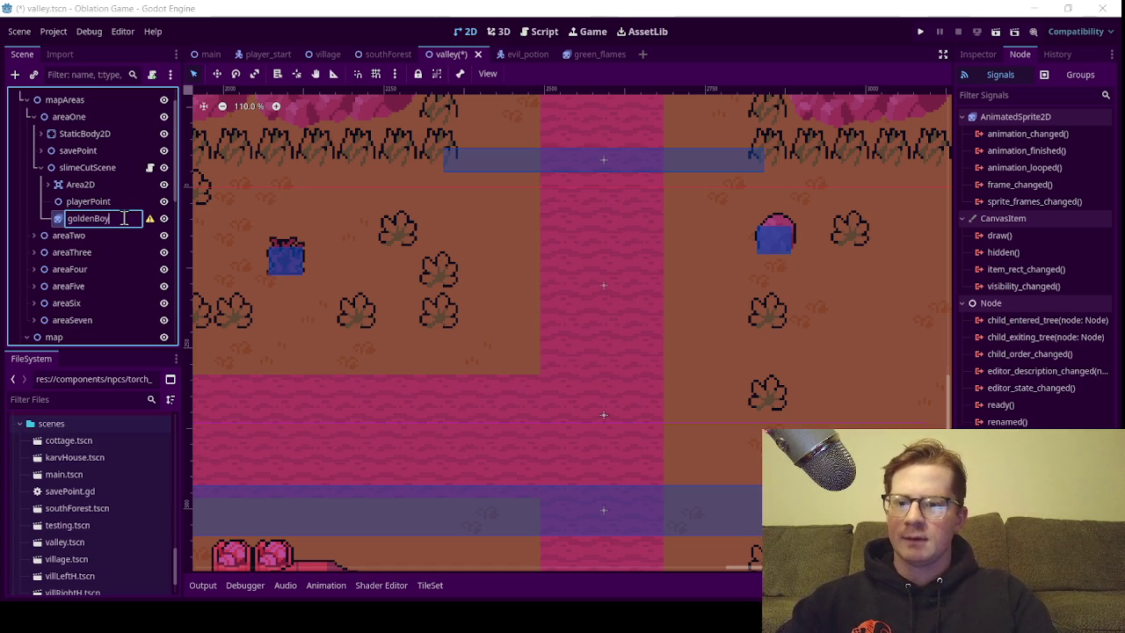
pyautogui.press('Return')
# Collapse the scenes folder in the FileSystem dock
pyautogui.scroll(-2, 53, 492)
pyautogui.scroll(4, 18, 475)
pyautogui.click(17, 475)
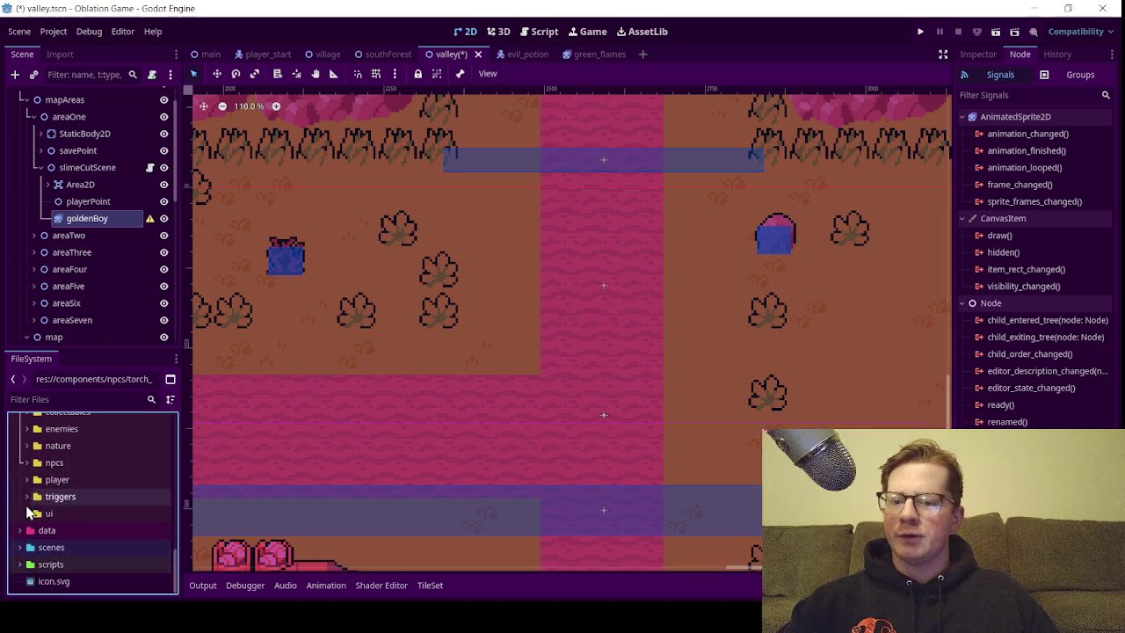
# Scroll the FileSystem dock to the goldenBoyV1.png and goldenBoyV2.png sprite sheets and preview them
pyautogui.scroll(2, 20, 510)
pyautogui.moveTo(18, 518)
pyautogui.mouseDown()
pyautogui.moveTo(65, 529)
pyautogui.moveTo(98, 514)
pyautogui.mouseUp()
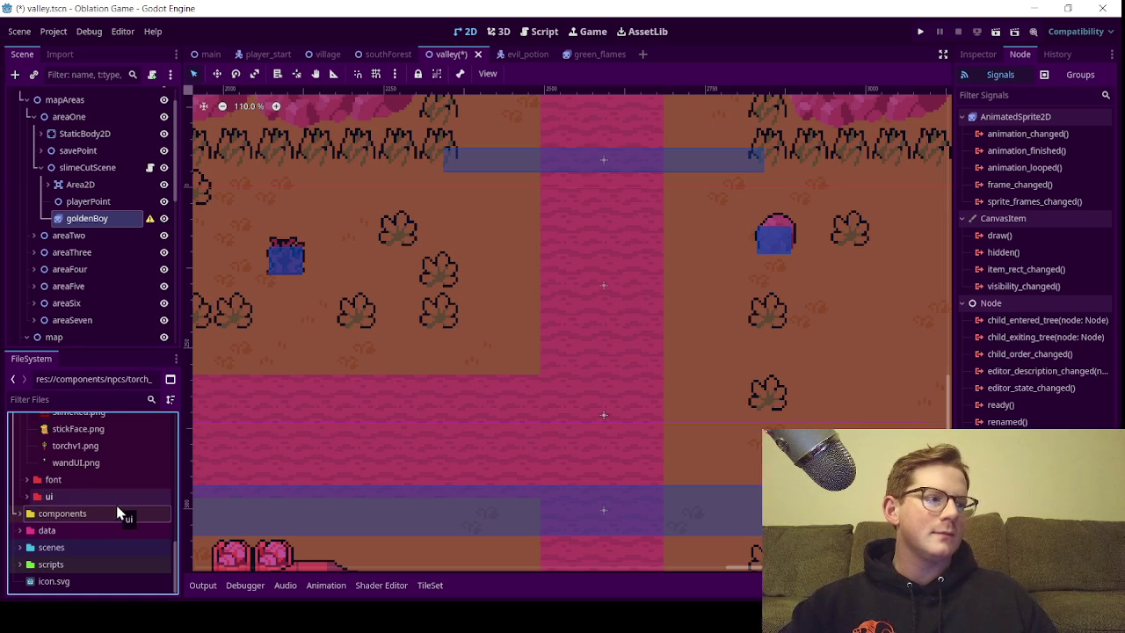
pyautogui.scroll(8, 114, 512)
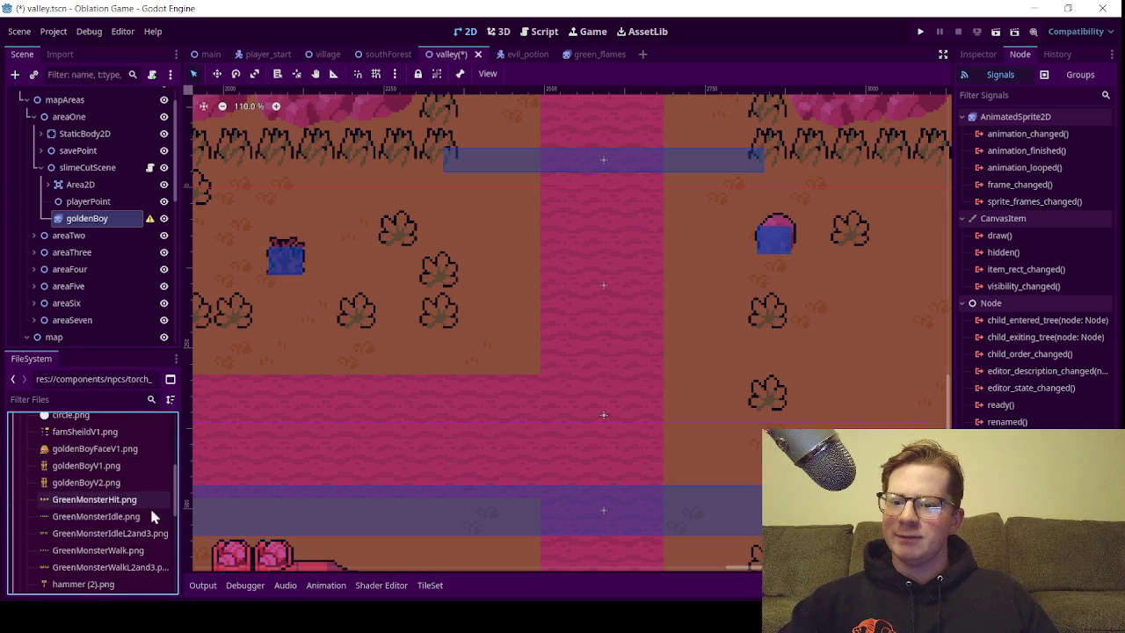
pyautogui.moveTo(131, 484)
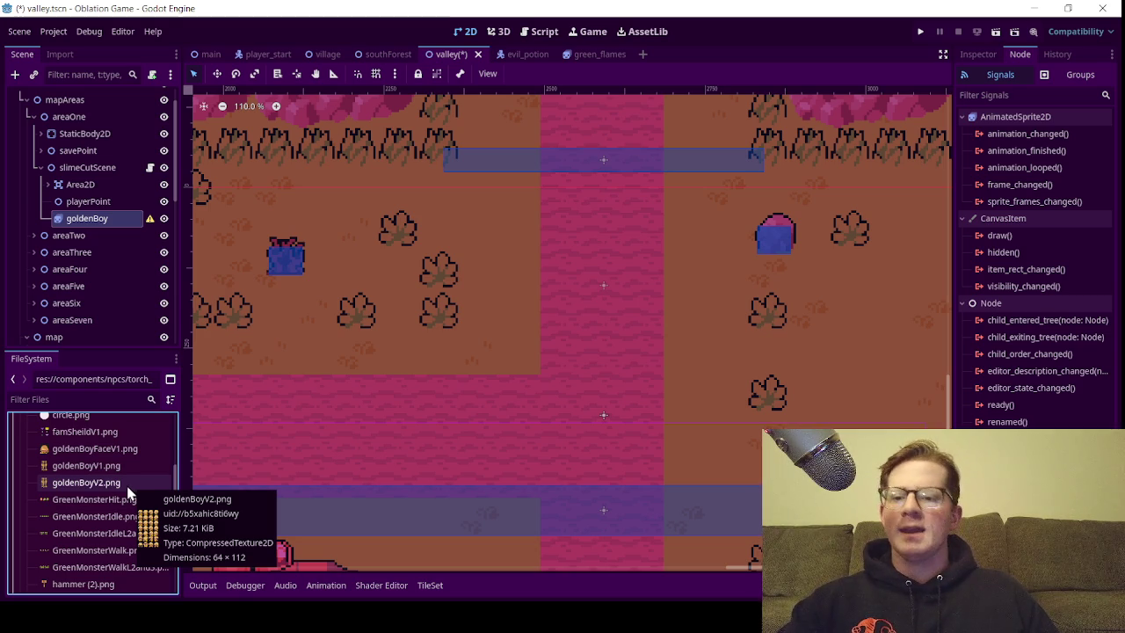
pyautogui.scroll(3, 127, 493)
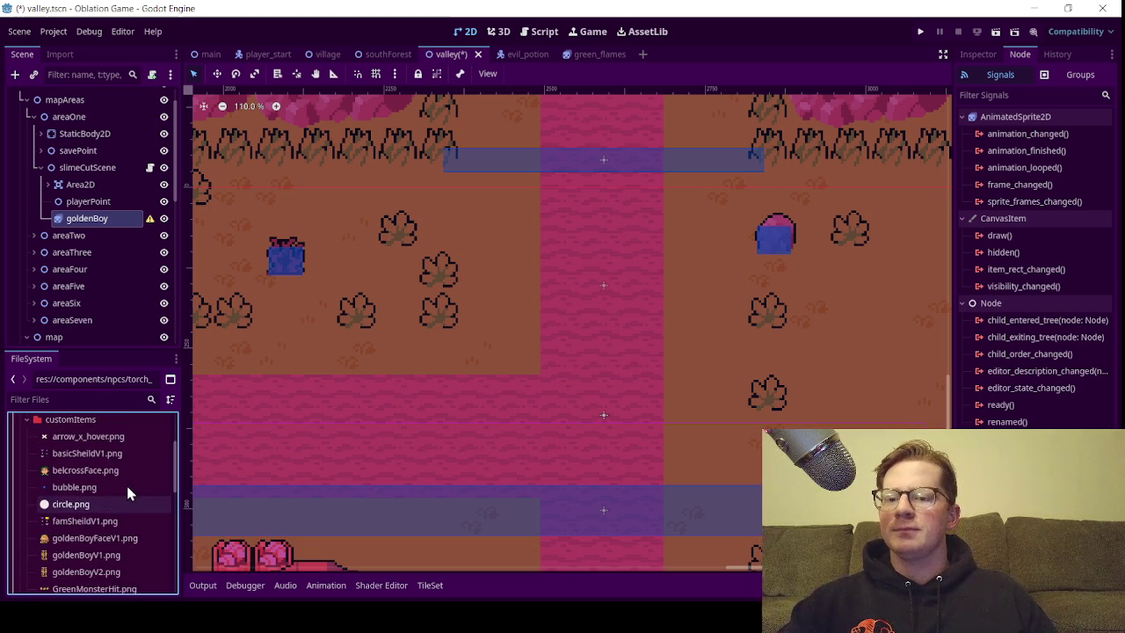
pyautogui.scroll(-5, 128, 493)
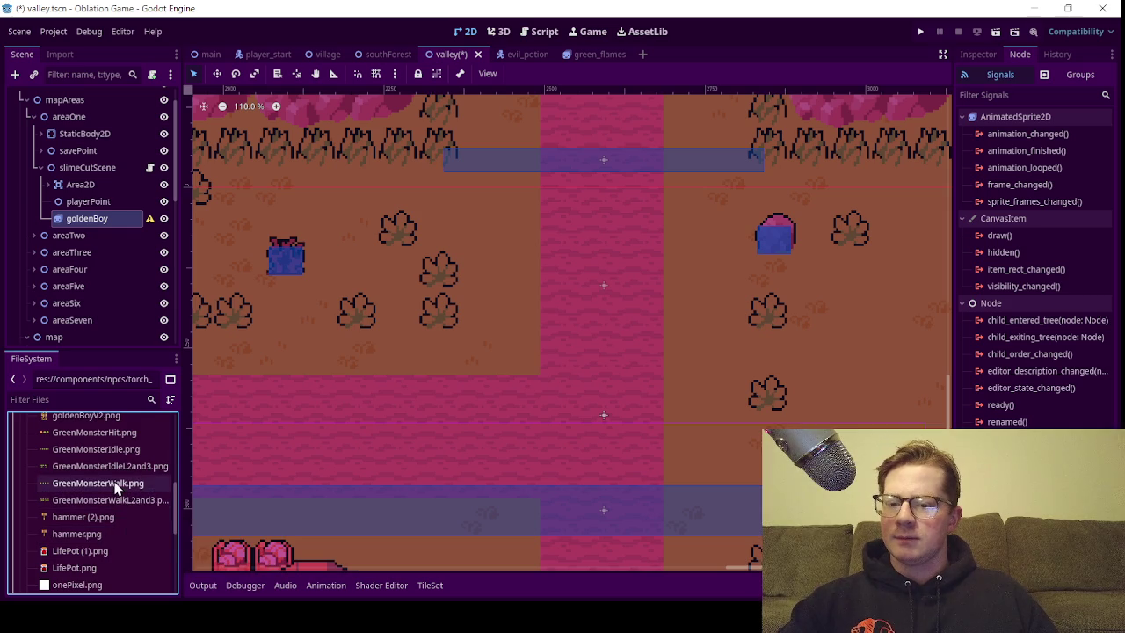
pyautogui.scroll(1, 118, 475)
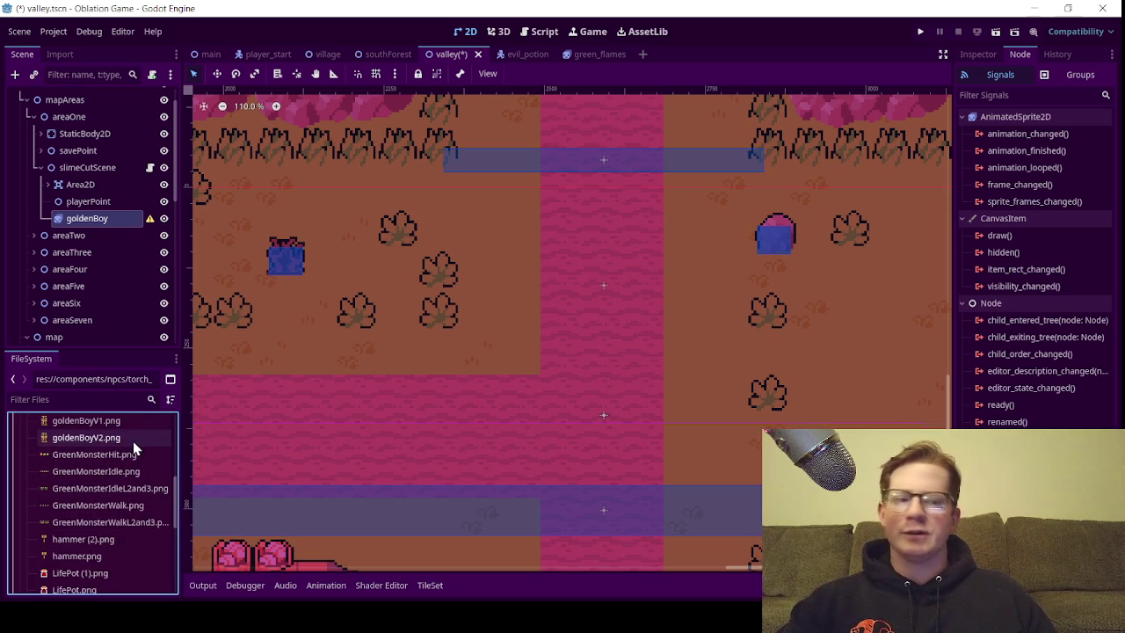
pyautogui.moveTo(140, 438)
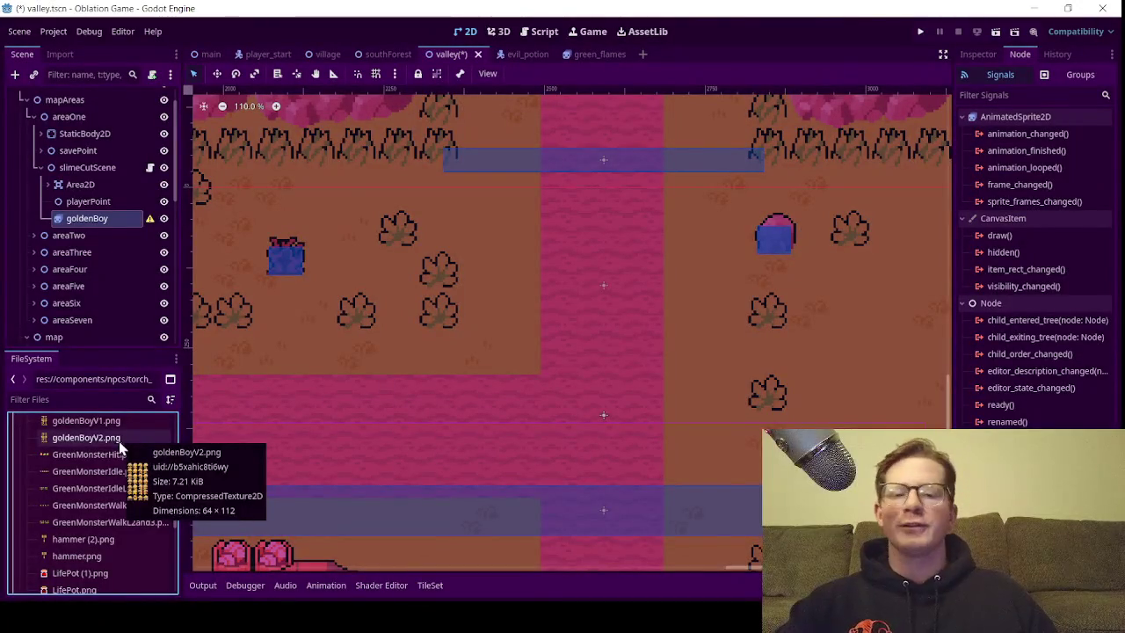
pyautogui.scroll(-2, 438, 398)
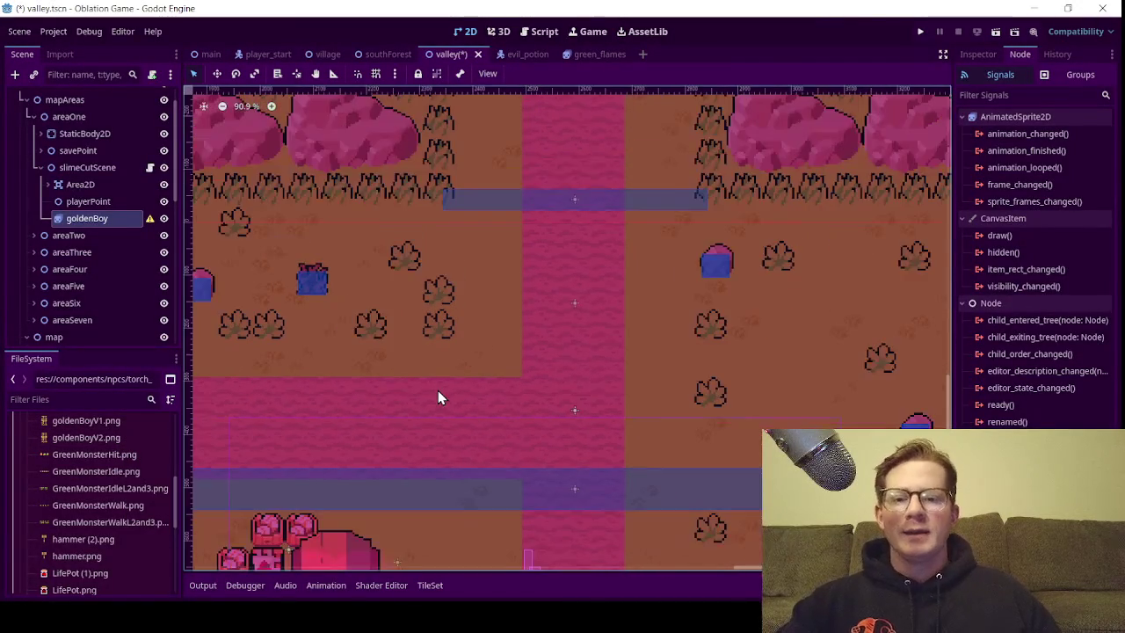
pyautogui.scroll(1, 470, 380)
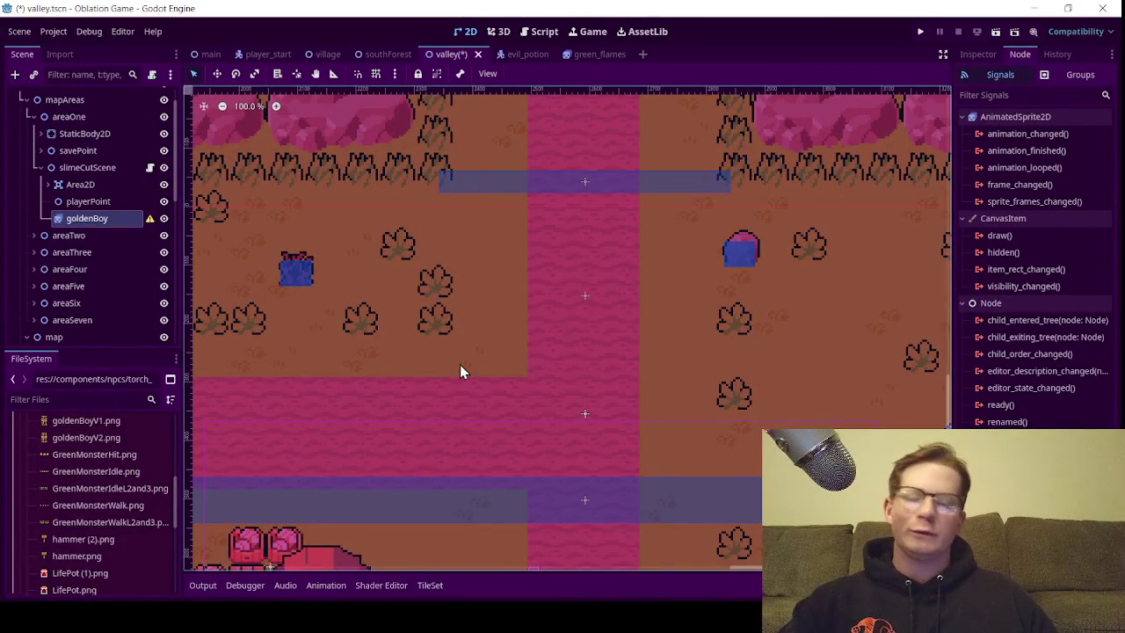
pyautogui.moveTo(478, 314); pyautogui.dragTo(463, 351)
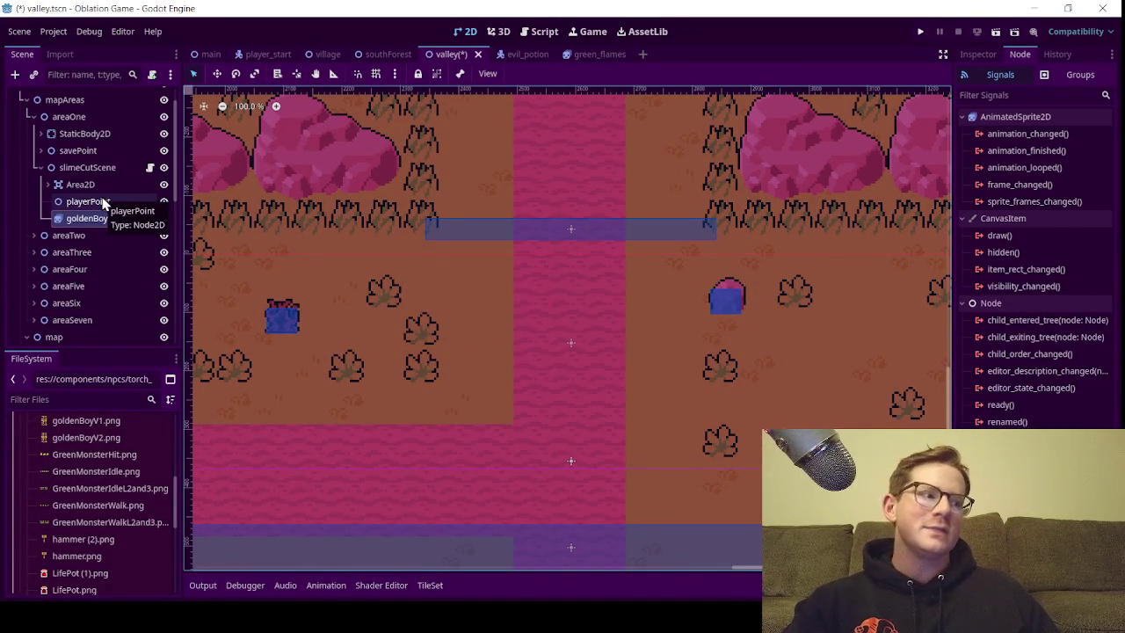
pyautogui.scroll(2, 539, 288)
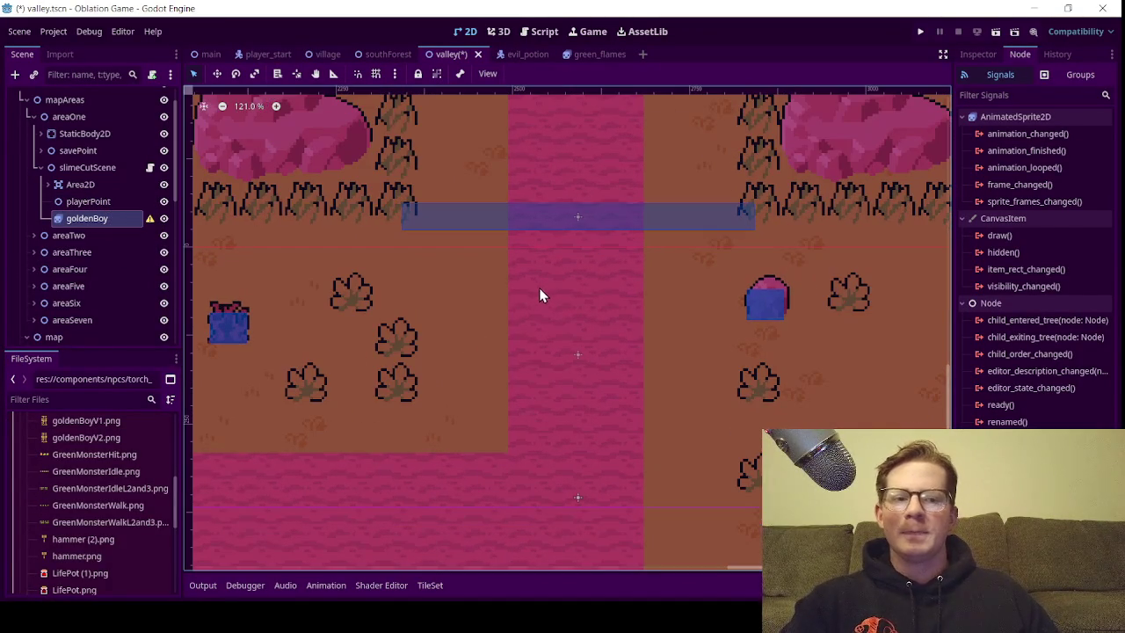
pyautogui.scroll(-2, 554, 304)
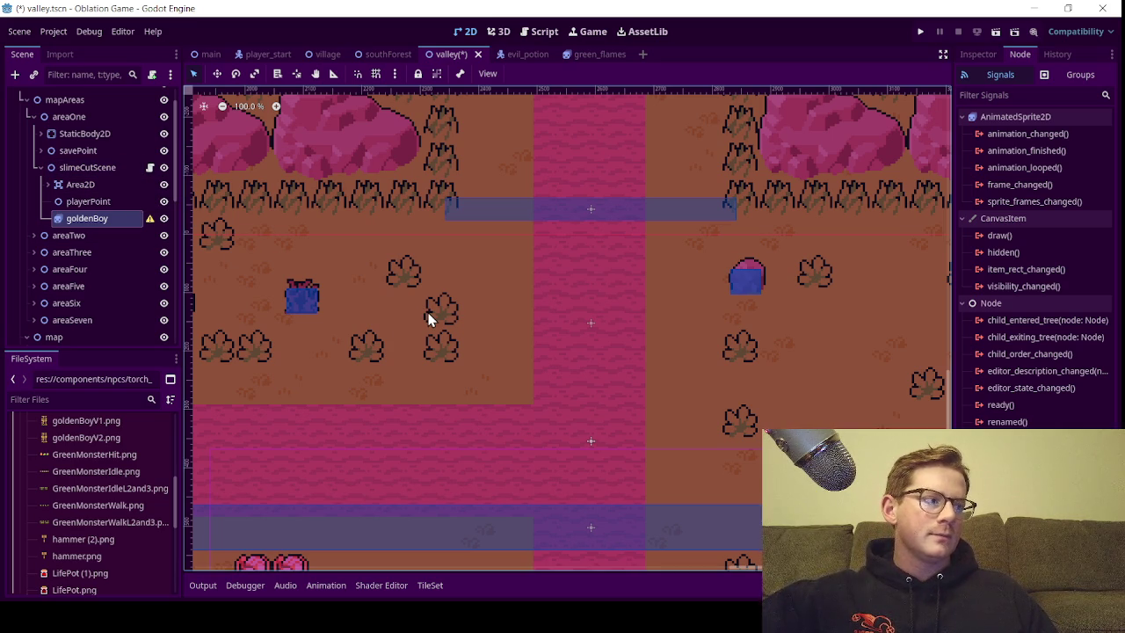
pyautogui.scroll(-7, 499, 326)
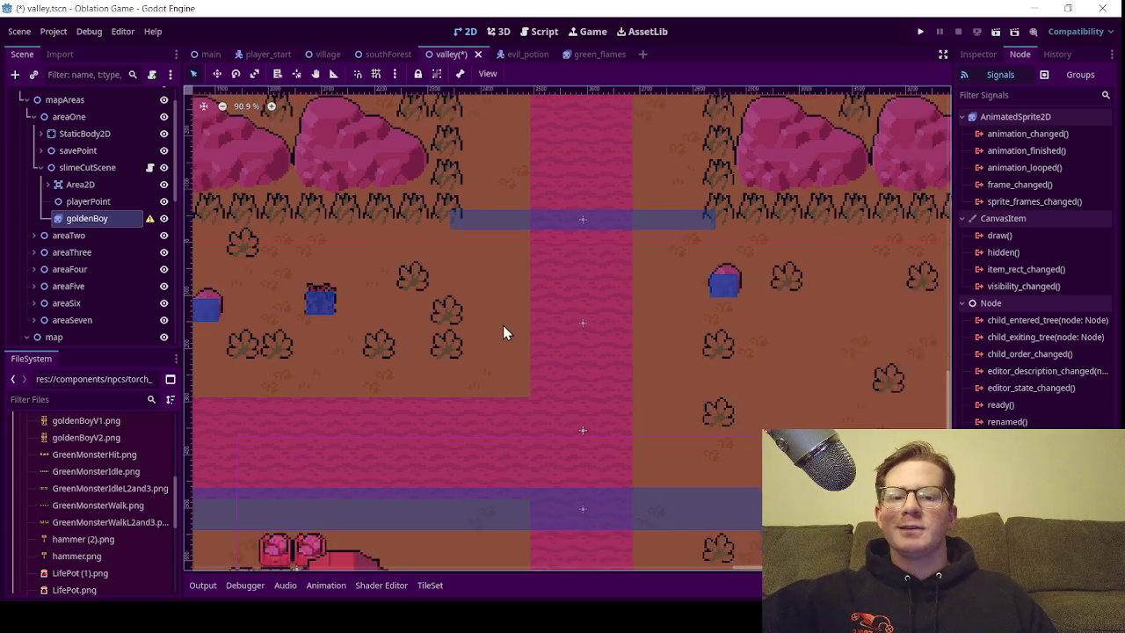
pyautogui.scroll(2, 499, 326)
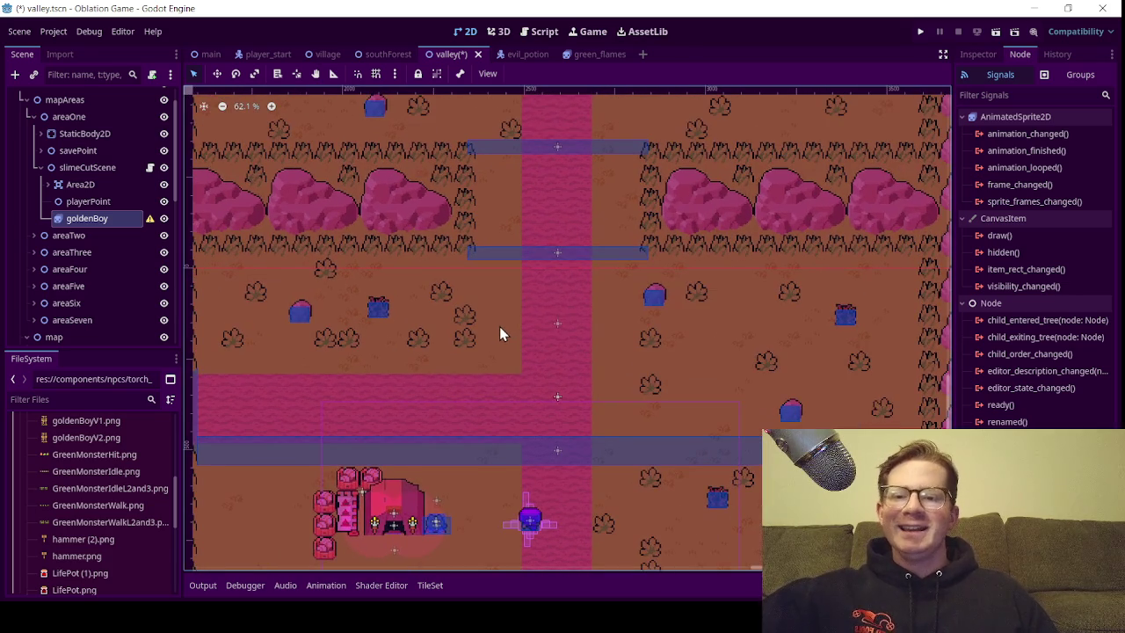
pyautogui.scroll(-1, 499, 327)
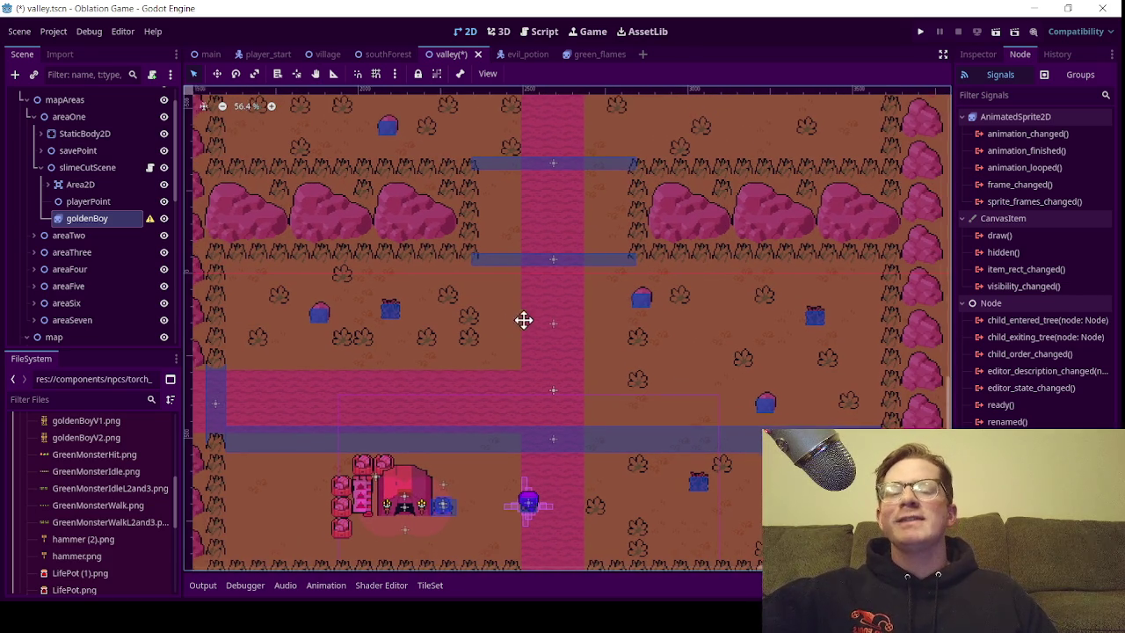
pyautogui.scroll(-3, 527, 330)
pyautogui.scroll(4, 552, 336)
pyautogui.moveTo(552, 336)
pyautogui.mouseDown()
pyautogui.moveTo(527, 337)
pyautogui.moveTo(541, 341)
pyautogui.mouseUp()
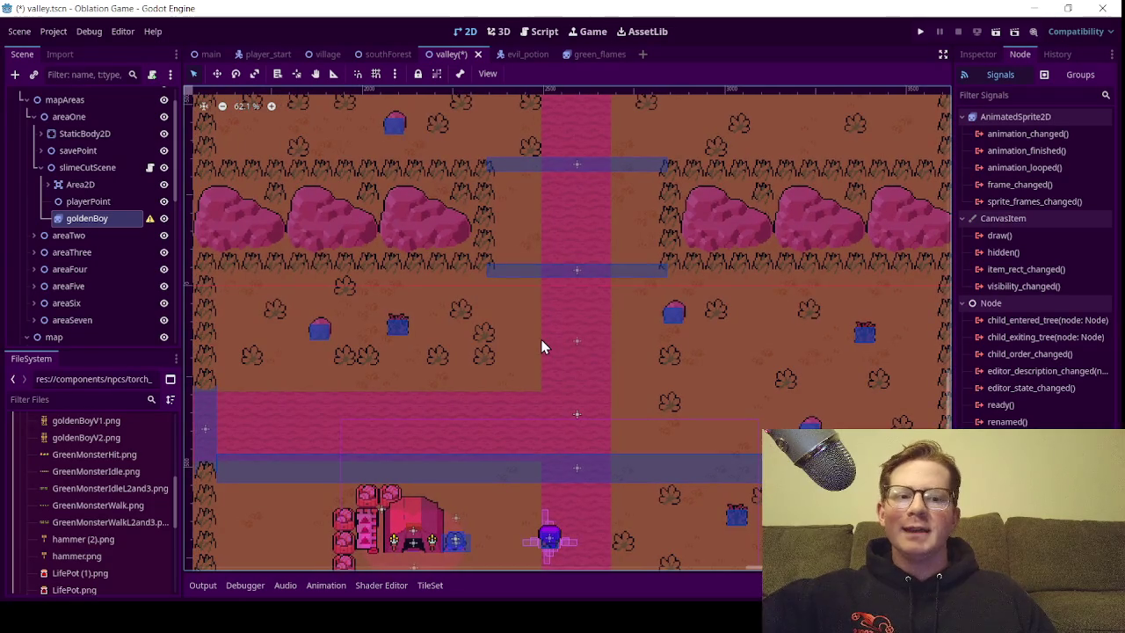
pyautogui.scroll(-1, 539, 340)
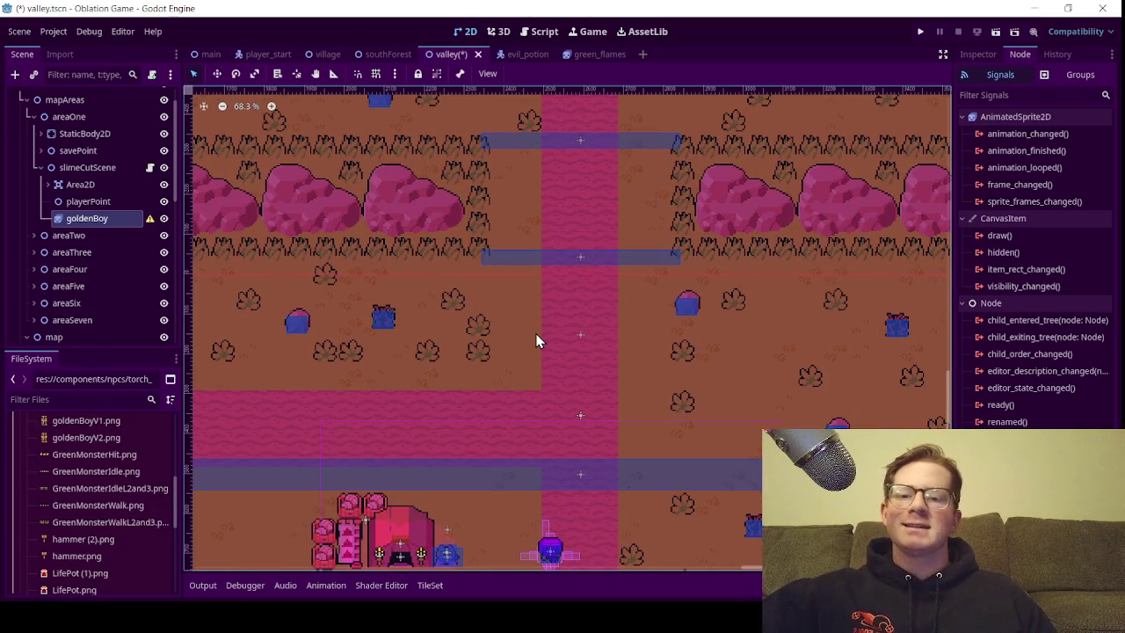
pyautogui.scroll(-2, 534, 338)
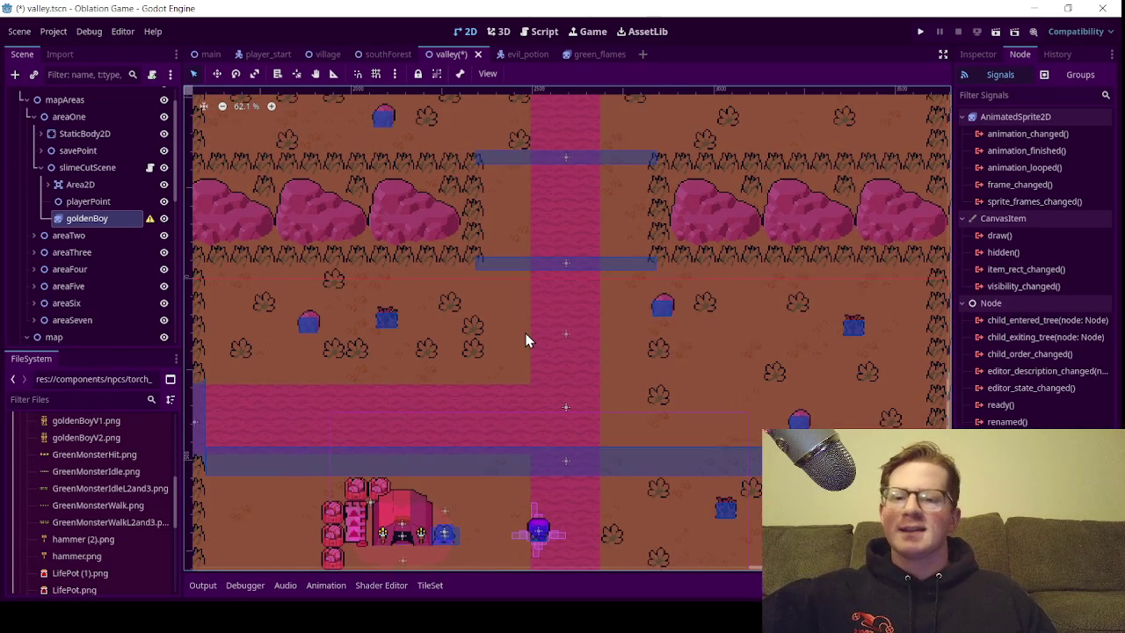
pyautogui.scroll(1, 526, 340)
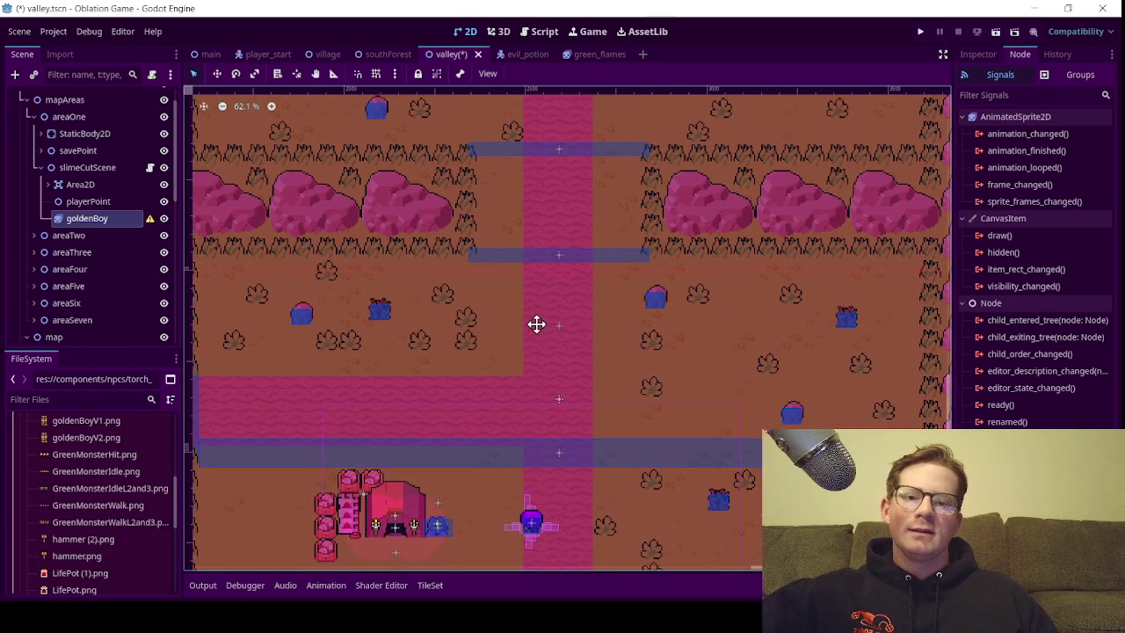
pyautogui.scroll(2, 527, 327)
pyautogui.scroll(-1, 527, 325)
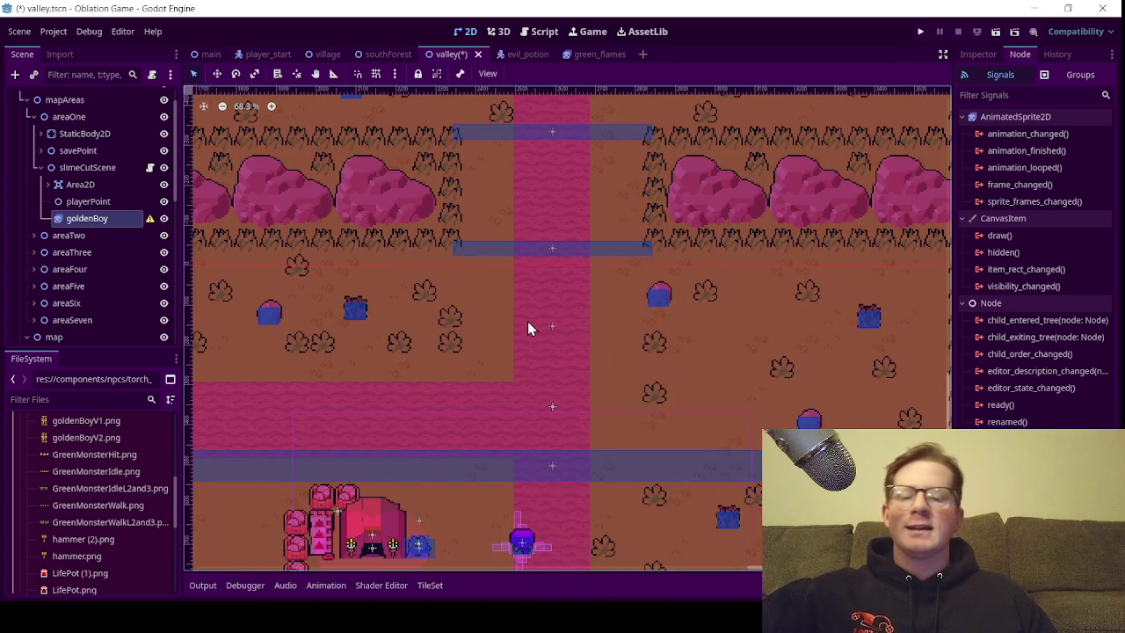
pyautogui.scroll(-2, 528, 322)
pyautogui.scroll(2, 532, 325)
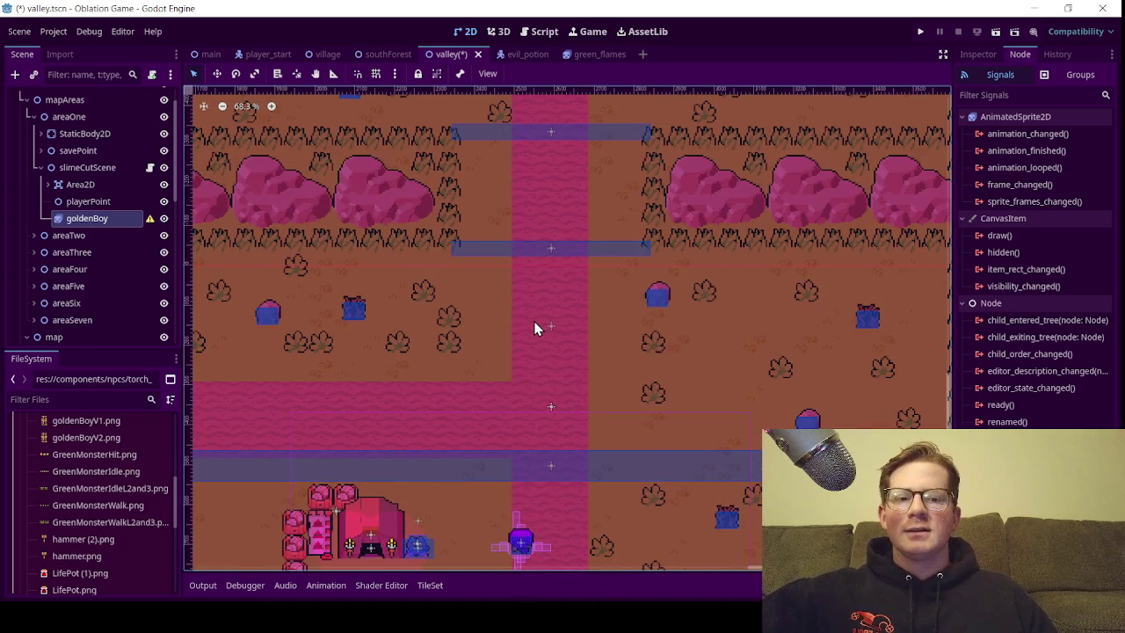
pyautogui.scroll(4, 535, 327)
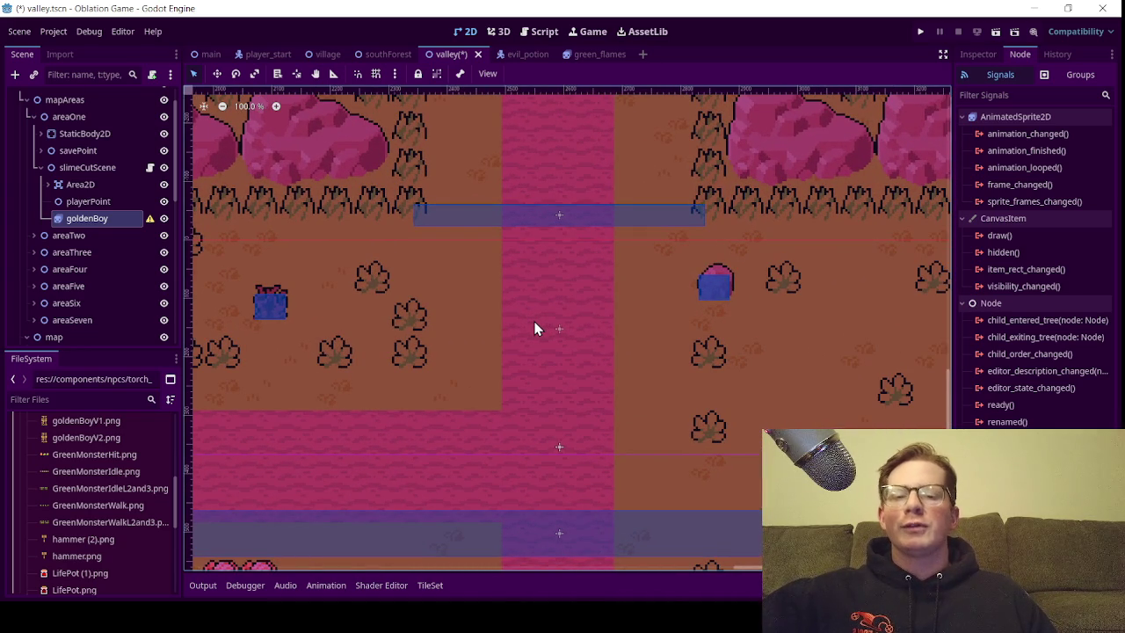
pyautogui.scroll(1, 535, 328)
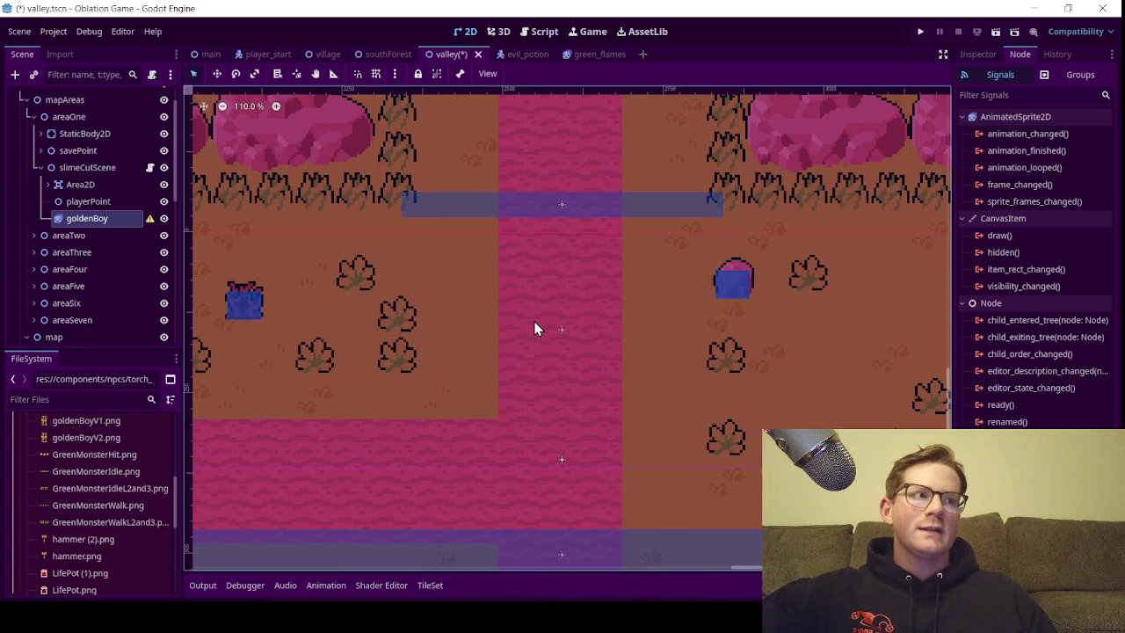
pyautogui.scroll(1, 534, 329)
pyautogui.scroll(-5, 535, 329)
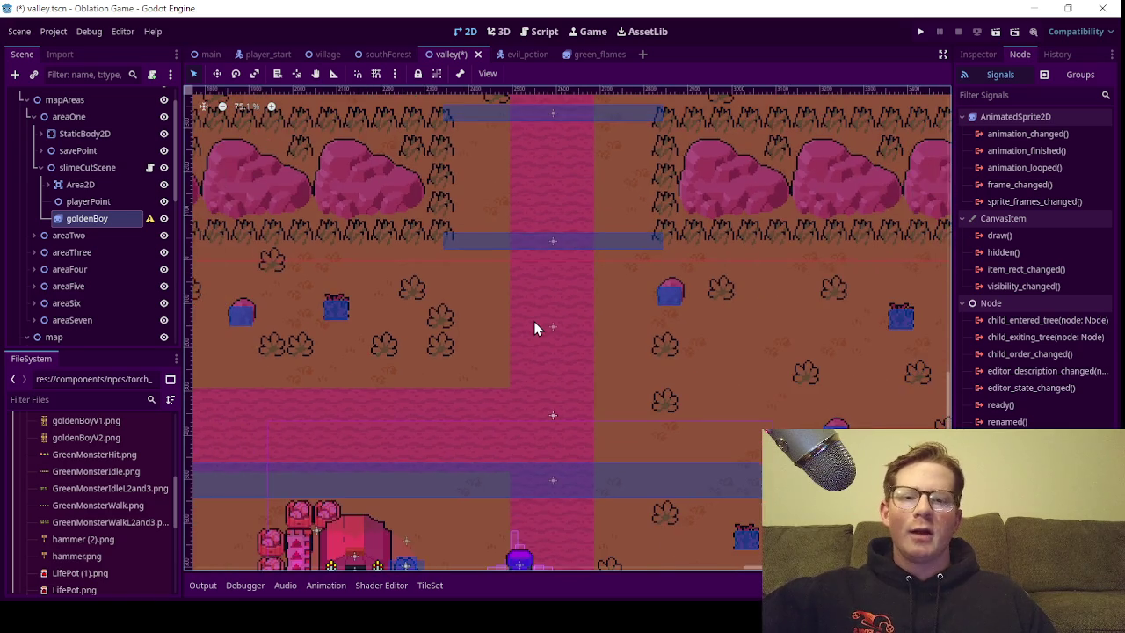
pyautogui.scroll(-1, 534, 329)
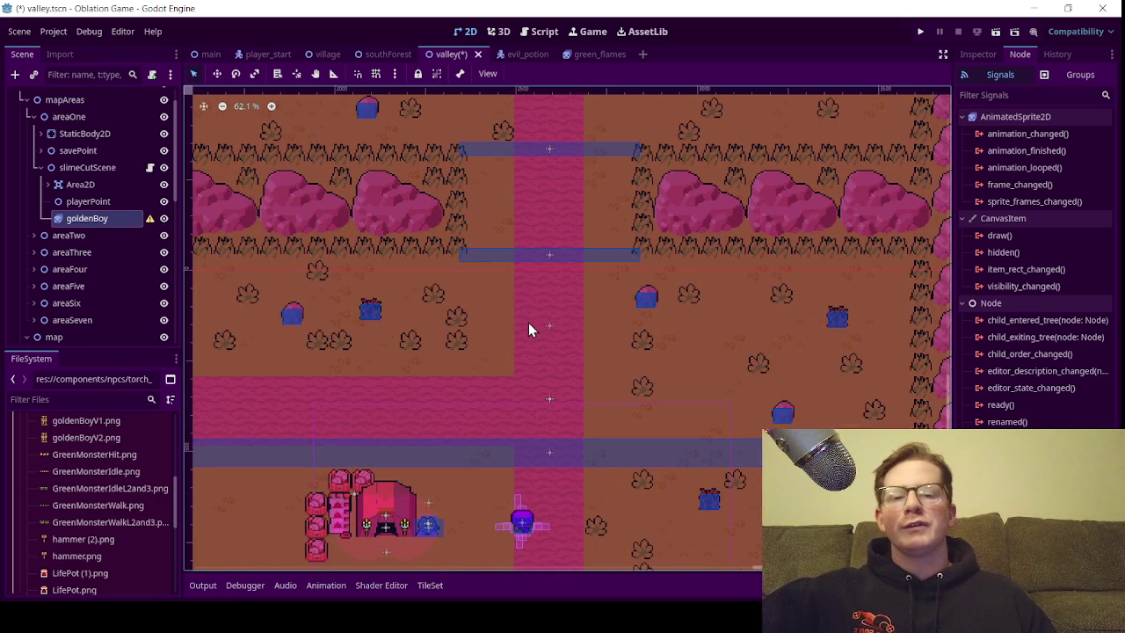
pyautogui.scroll(5, 534, 328)
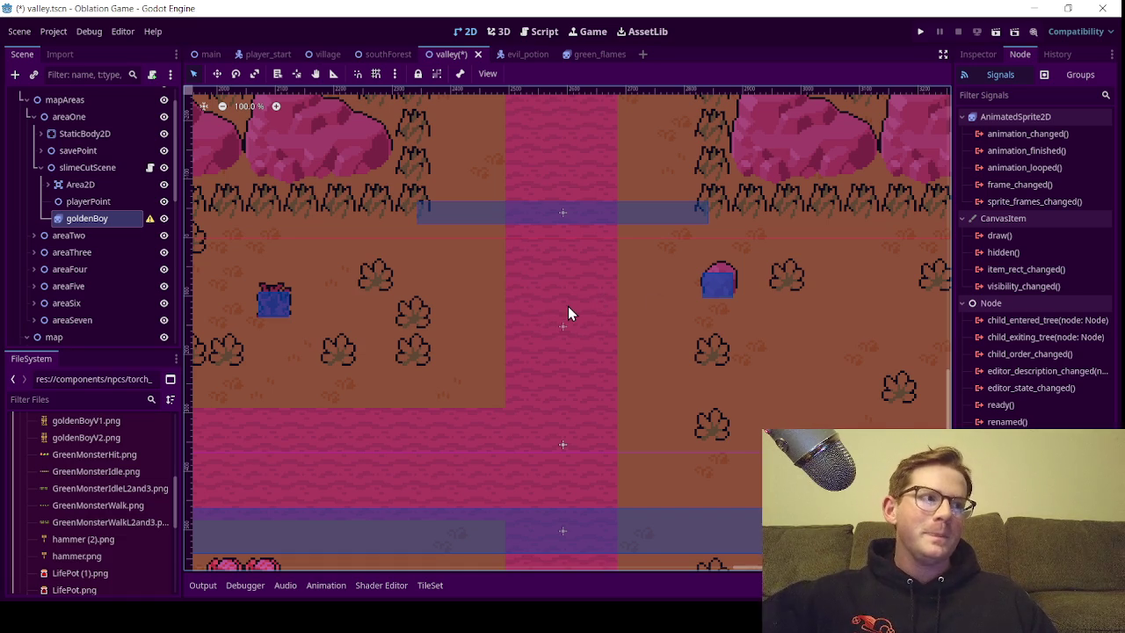
# Inspect the slimeCutScene, Area2D, playerPoint and goldenBoy nodes in the Scene dock
pyautogui.scroll(2, 541, 331)
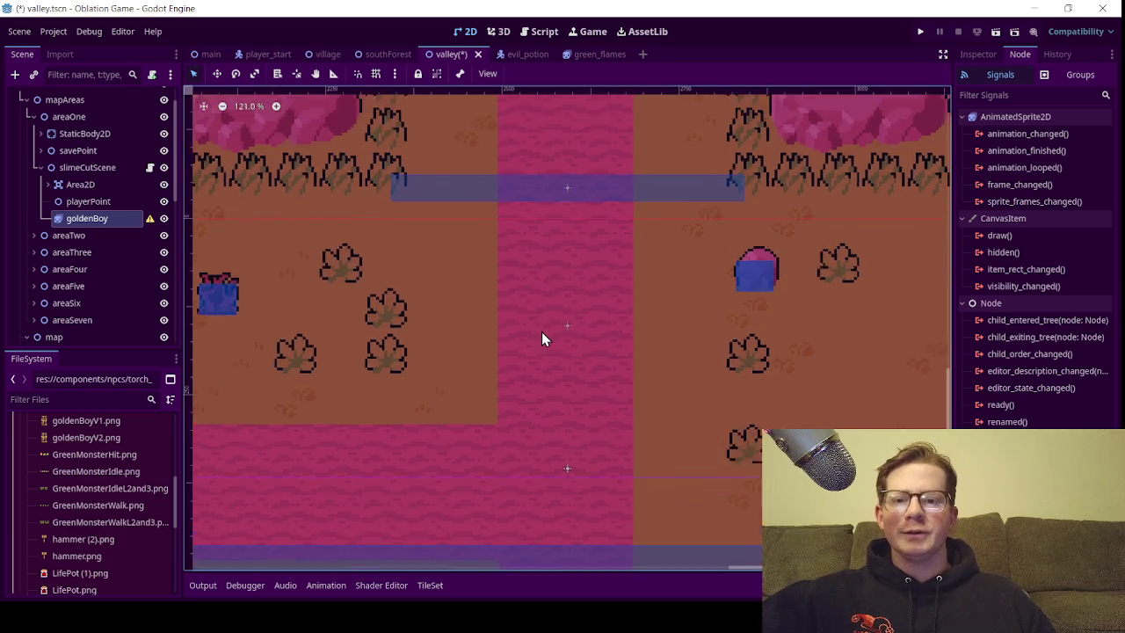
pyautogui.scroll(-1, 542, 332)
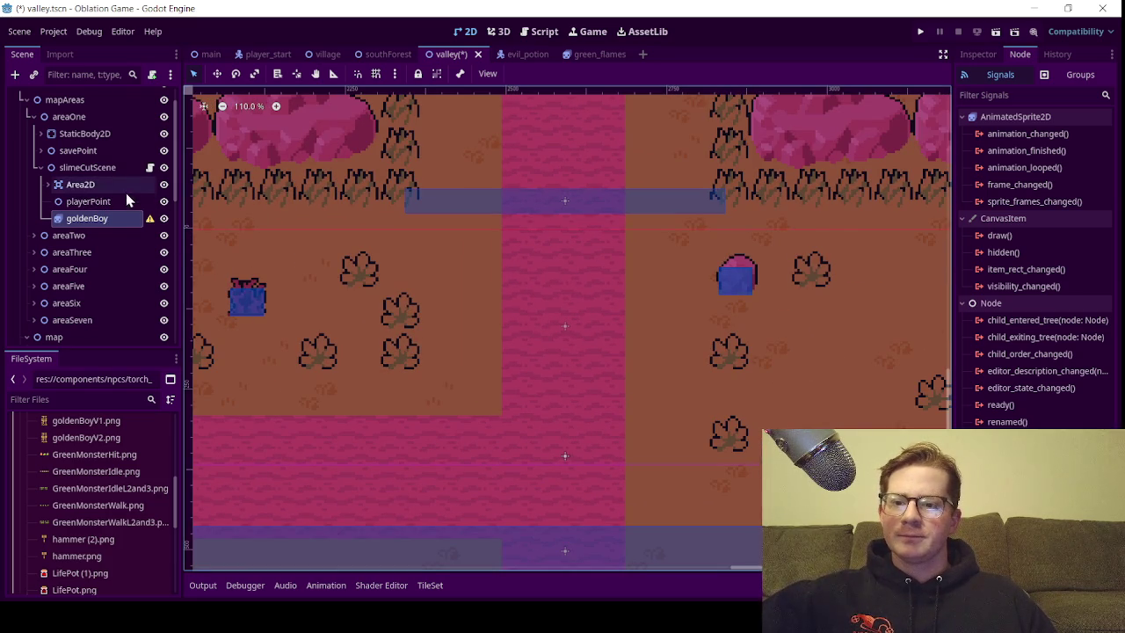
pyautogui.click(86, 201)
pyautogui.click(106, 219)
pyautogui.scroll(-9, 378, 268)
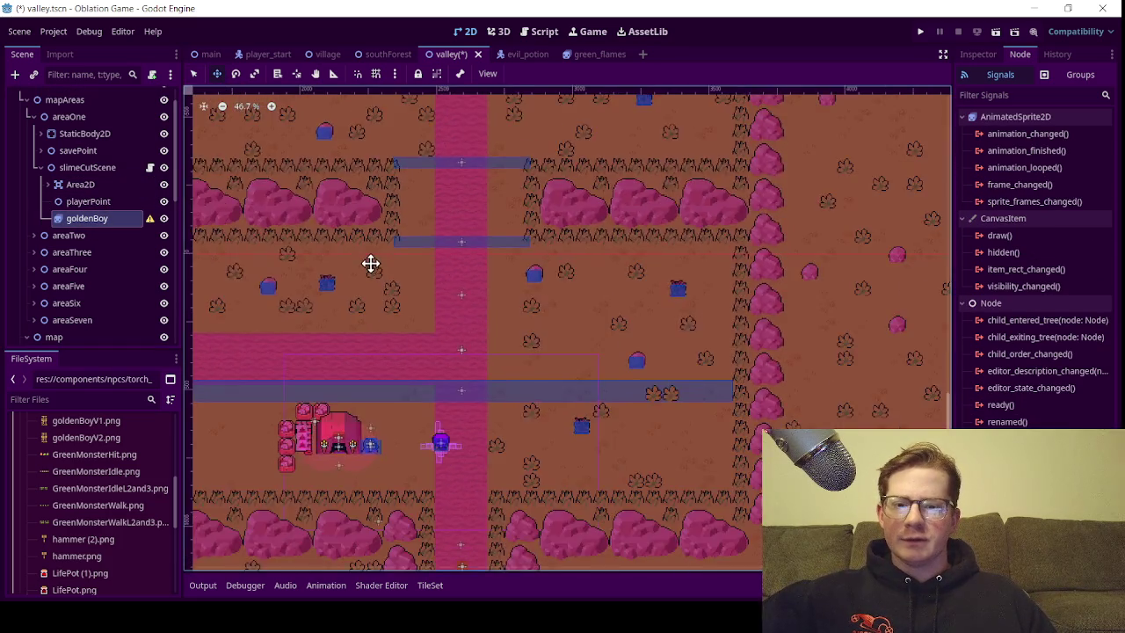
pyautogui.scroll(-5, 372, 264)
pyautogui.scroll(3, 610, 284)
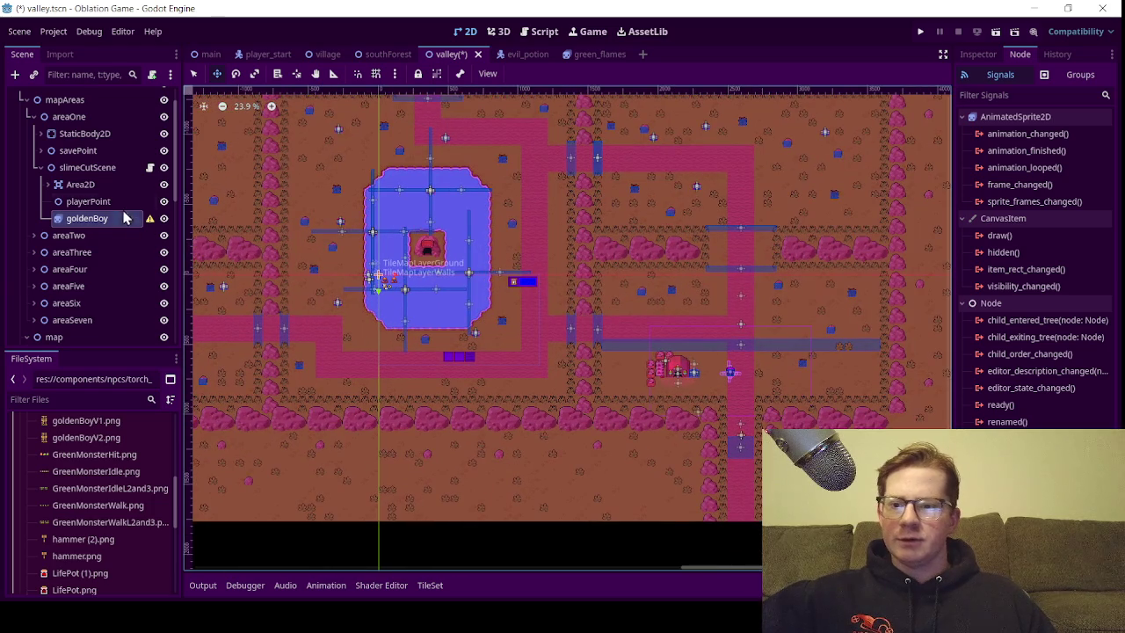
pyautogui.click(96, 167)
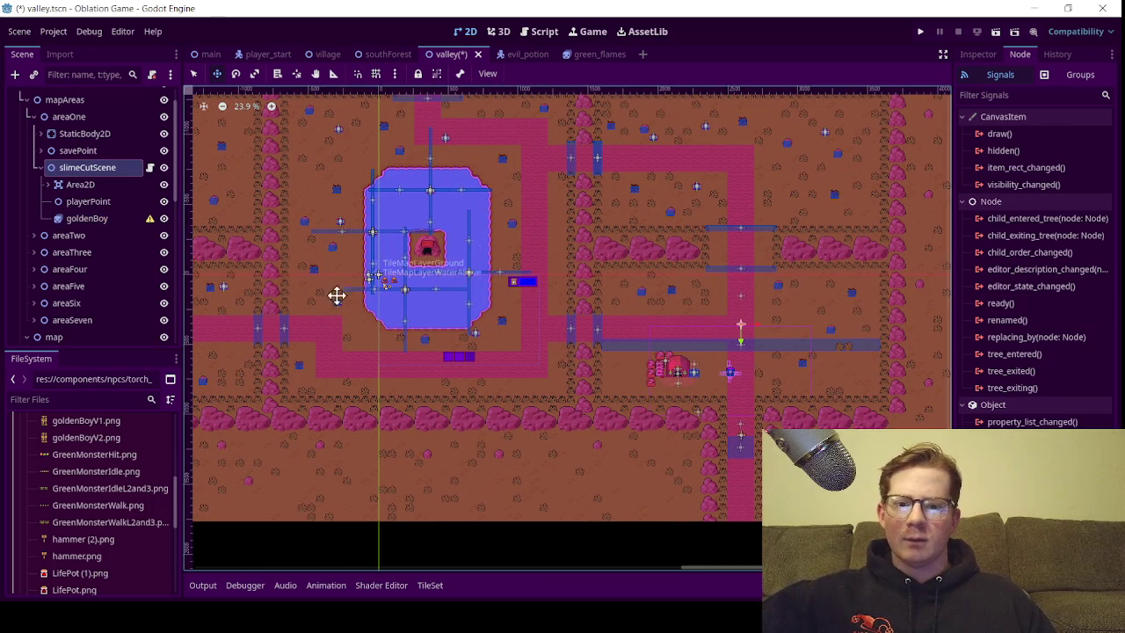
pyautogui.click(113, 183)
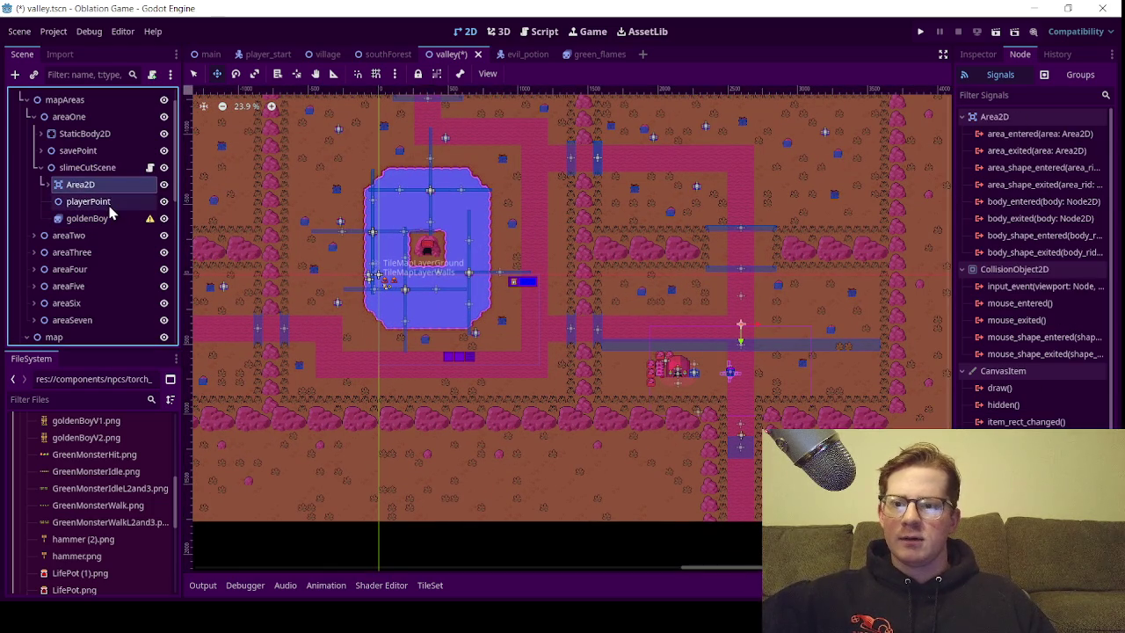
pyautogui.click(106, 203)
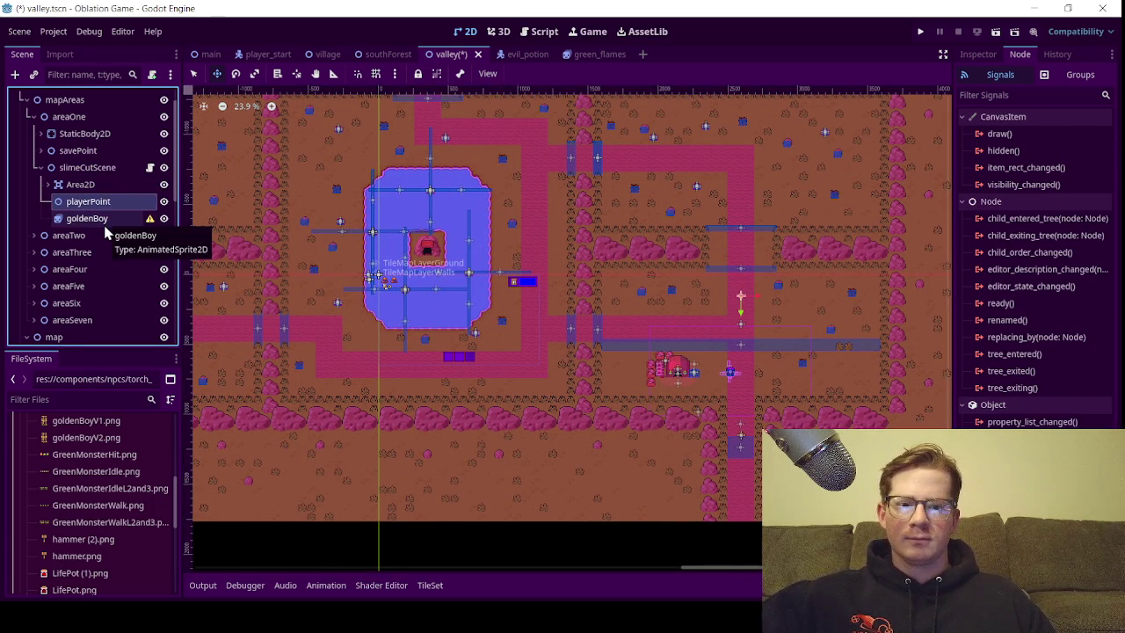
# Drag goldenBoy onto the pink path right of the blue pond
pyautogui.click(103, 220)
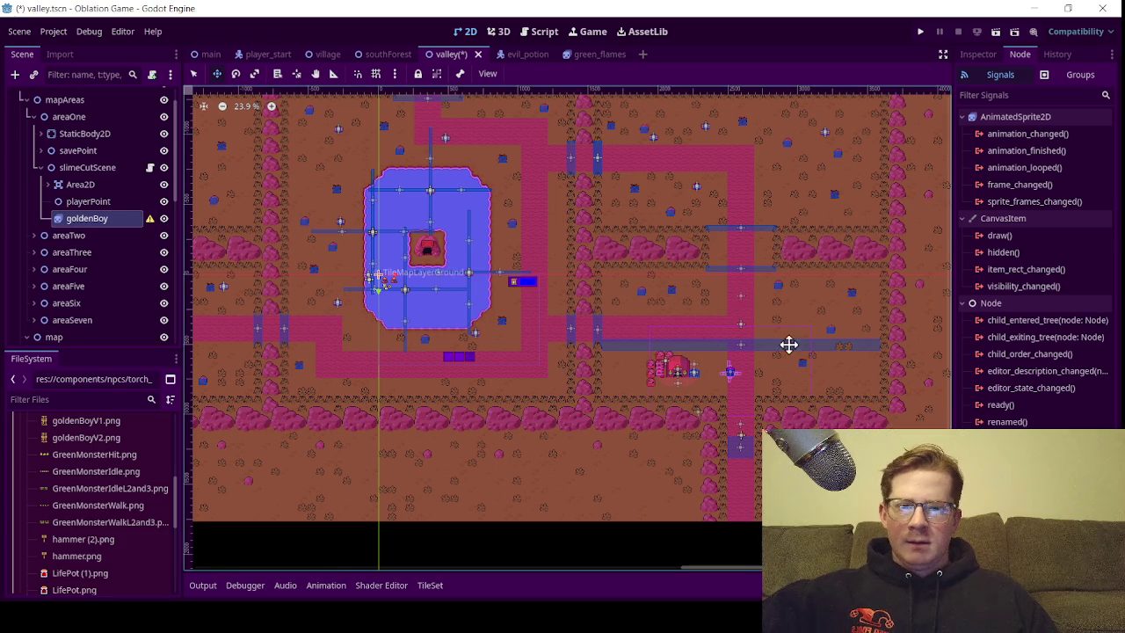
pyautogui.scroll(1, 792, 349)
pyautogui.moveTo(396, 315)
pyautogui.mouseDown()
pyautogui.moveTo(553, 316)
pyautogui.moveTo(808, 349)
pyautogui.moveTo(797, 347)
pyautogui.mouseUp()
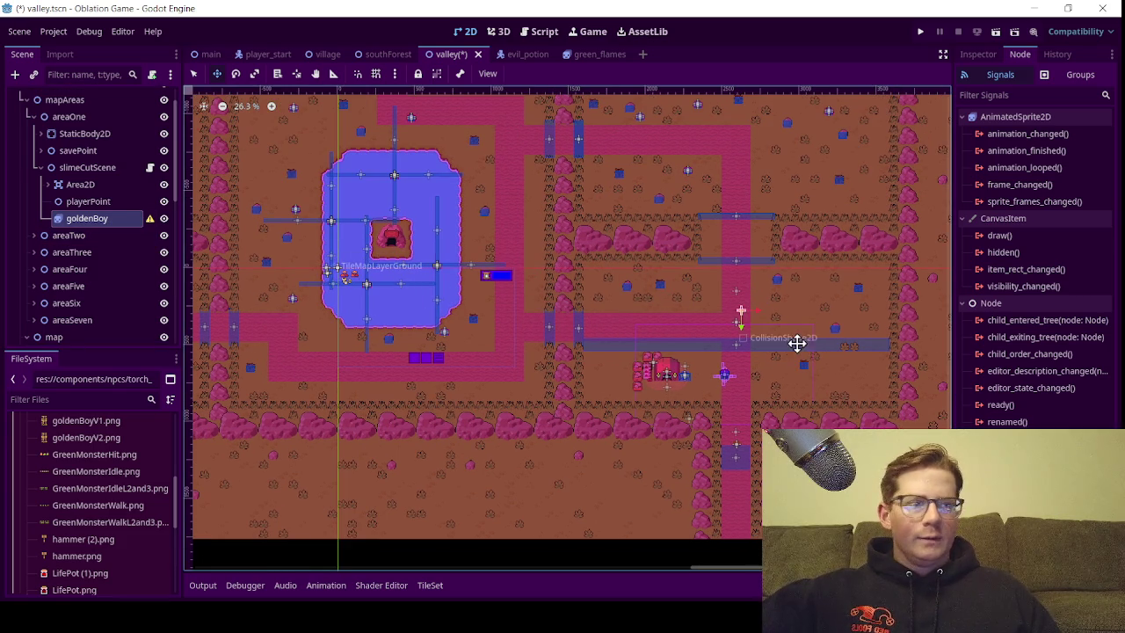
# Move goldenBoy further up the pink path and set its Transform Scale to 4
pyautogui.scroll(14, 796, 346)
pyautogui.moveTo(683, 341); pyautogui.dragTo(661, 209)
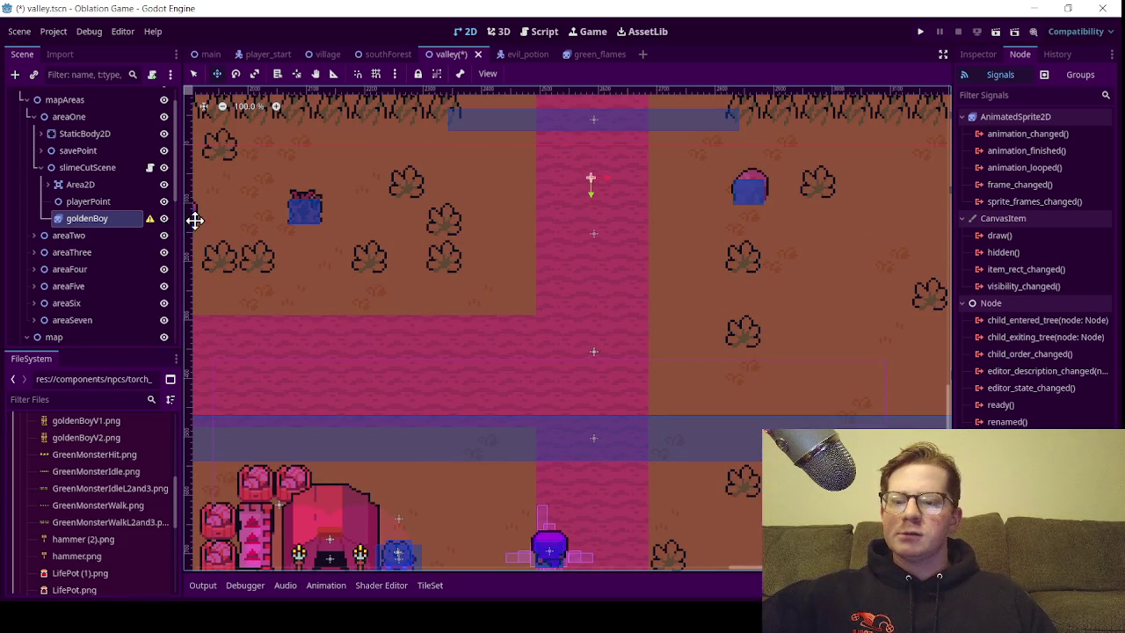
pyautogui.click(978, 54)
pyautogui.click(998, 247)
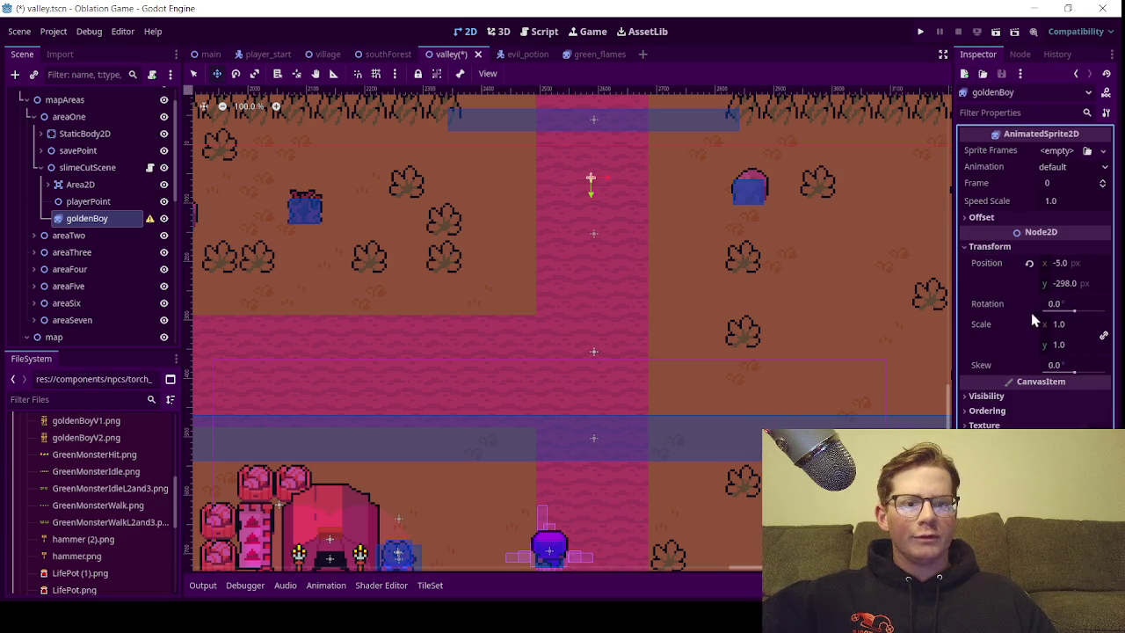
pyautogui.click(1063, 325)
pyautogui.write('4')
pyautogui.press('Return')
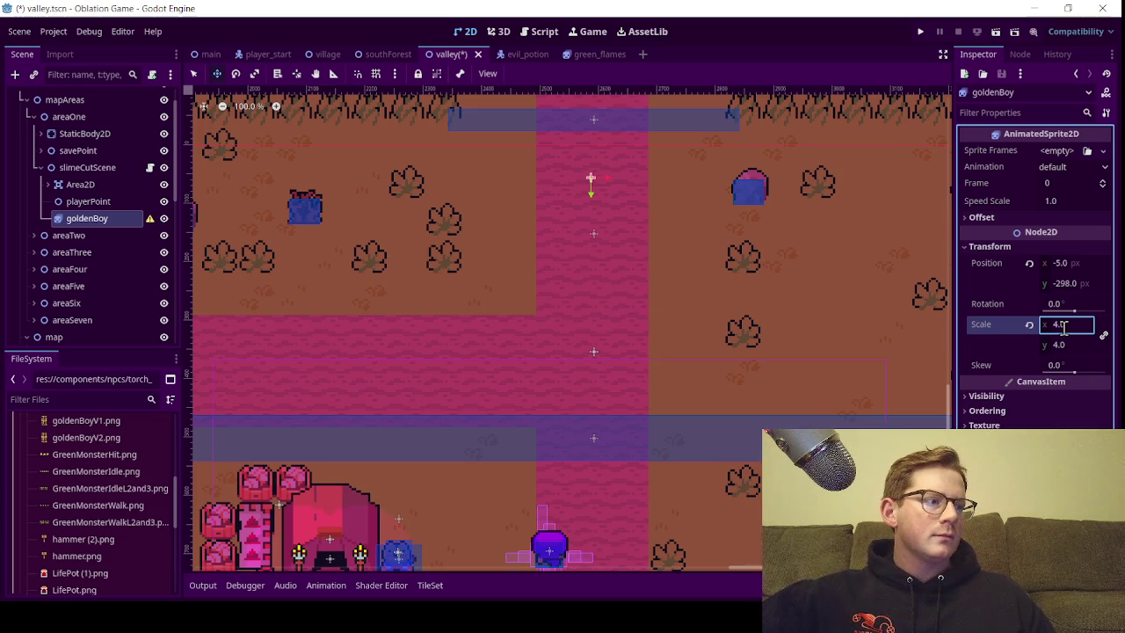
pyautogui.scroll(2, 590, 287)
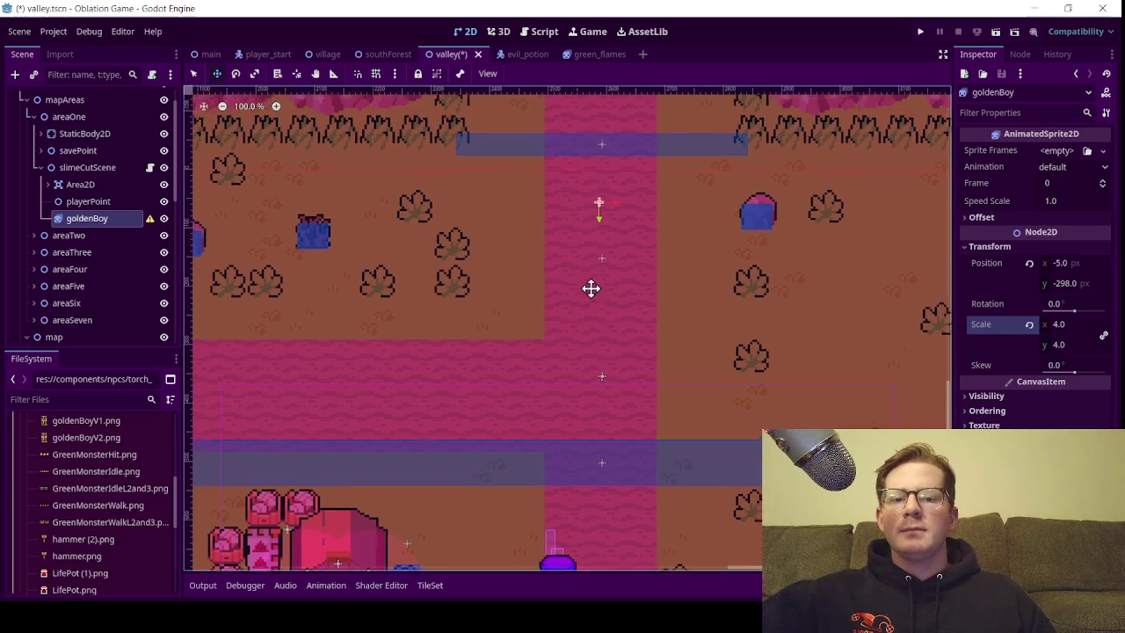
# Fine-tune goldenBoy's position on the pink path to about (2, -160)
pyautogui.moveTo(603, 223)
pyautogui.mouseDown()
pyautogui.moveTo(630, 269)
pyautogui.moveTo(632, 318)
pyautogui.moveTo(603, 243)
pyautogui.mouseUp()
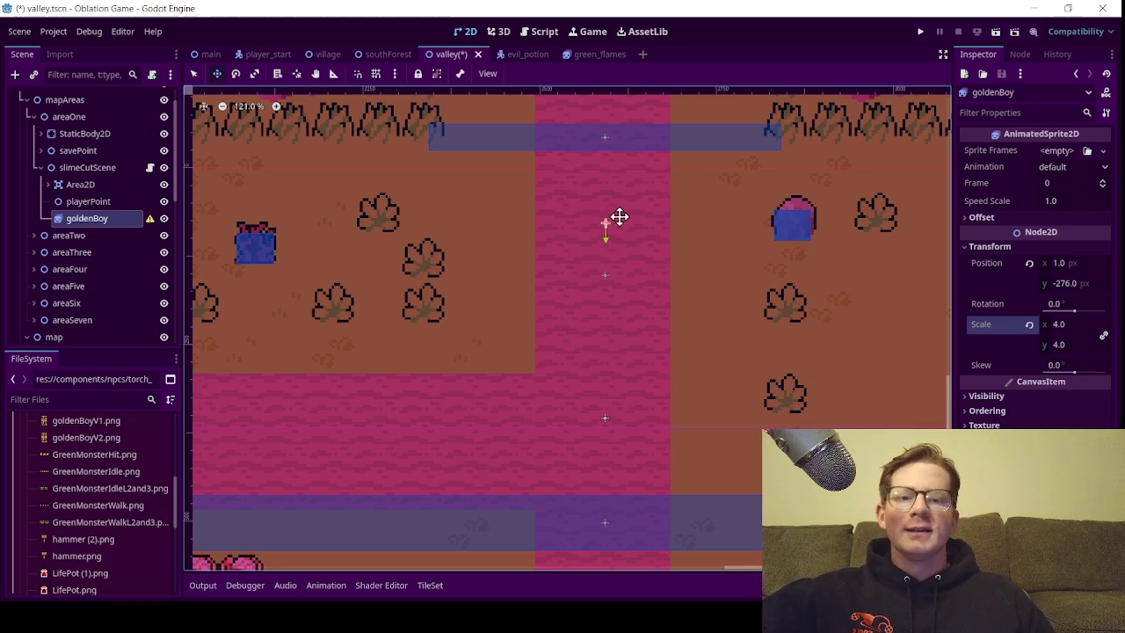
pyautogui.moveTo(633, 226)
pyautogui.mouseDown()
pyautogui.moveTo(603, 228)
pyautogui.moveTo(625, 226)
pyautogui.mouseUp()
pyautogui.press('Right')
pyautogui.press('Right')
pyautogui.press('Right')
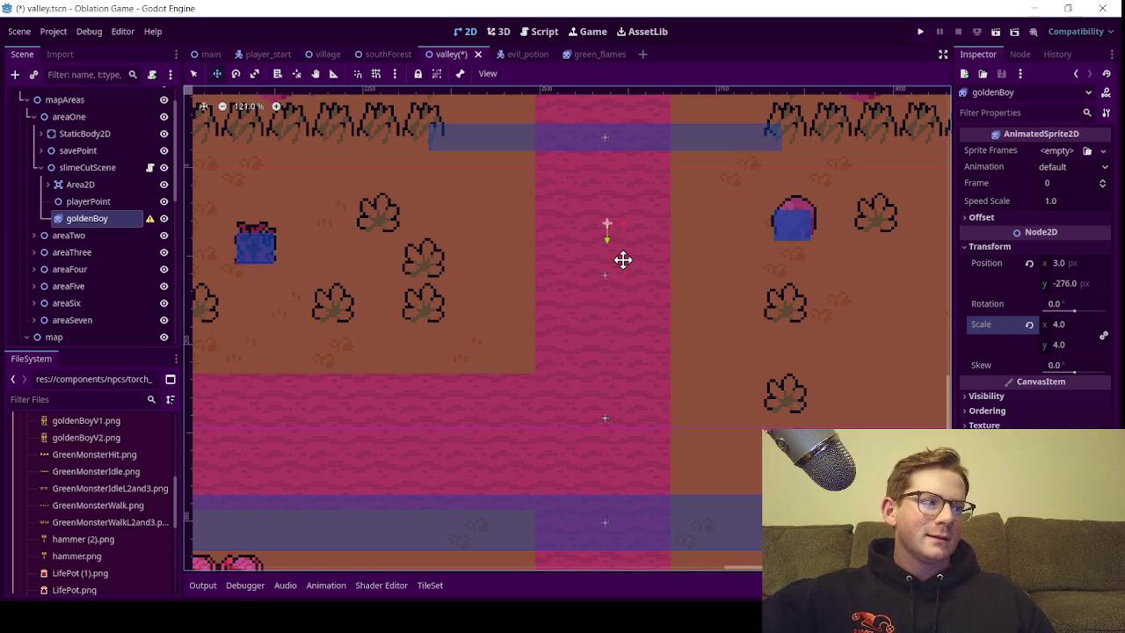
pyautogui.moveTo(616, 246); pyautogui.dragTo(611, 258)
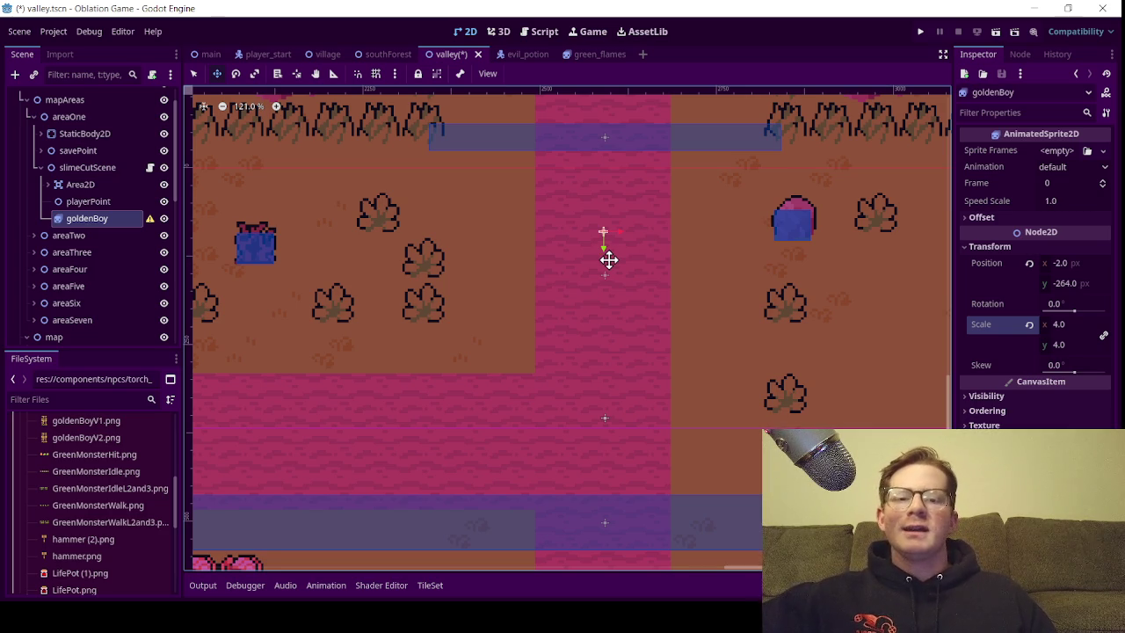
pyautogui.moveTo(603, 254)
pyautogui.mouseDown()
pyautogui.moveTo(683, 287)
pyautogui.moveTo(668, 241)
pyautogui.moveTo(668, 311)
pyautogui.moveTo(678, 243)
pyautogui.mouseUp()
pyautogui.scroll(-3, 625, 263)
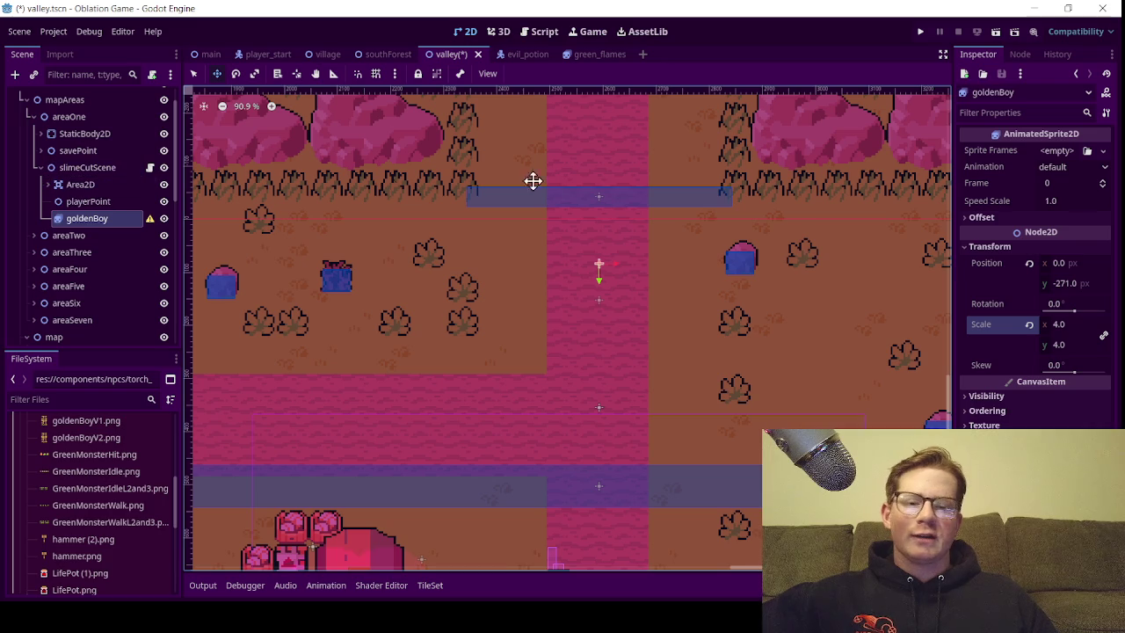
pyautogui.scroll(2, 635, 221)
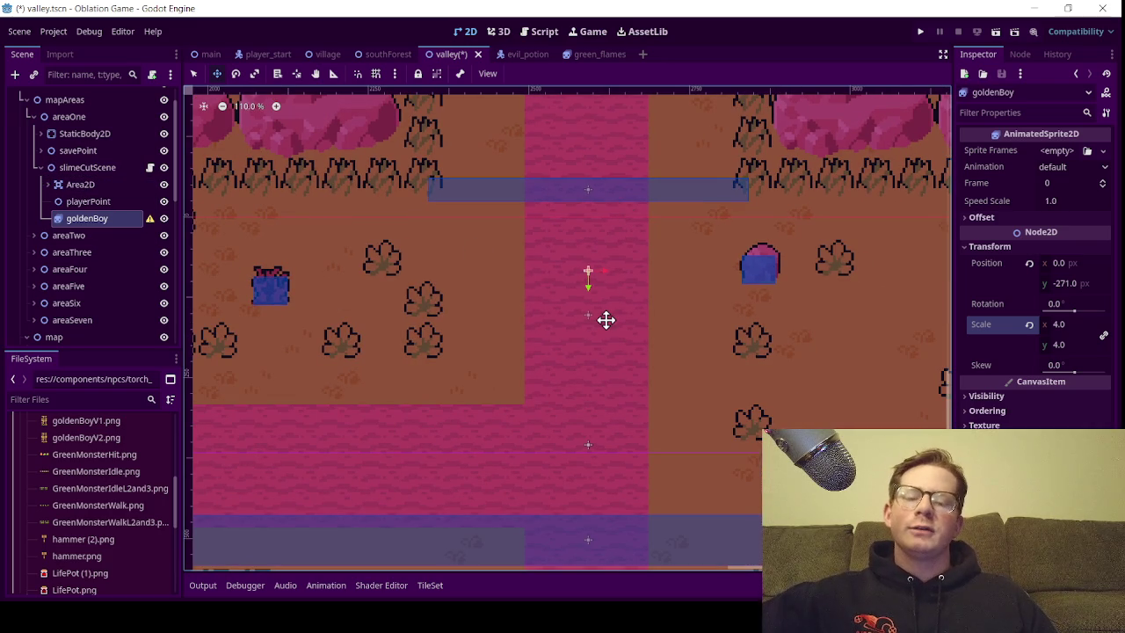
pyautogui.scroll(2, 629, 304)
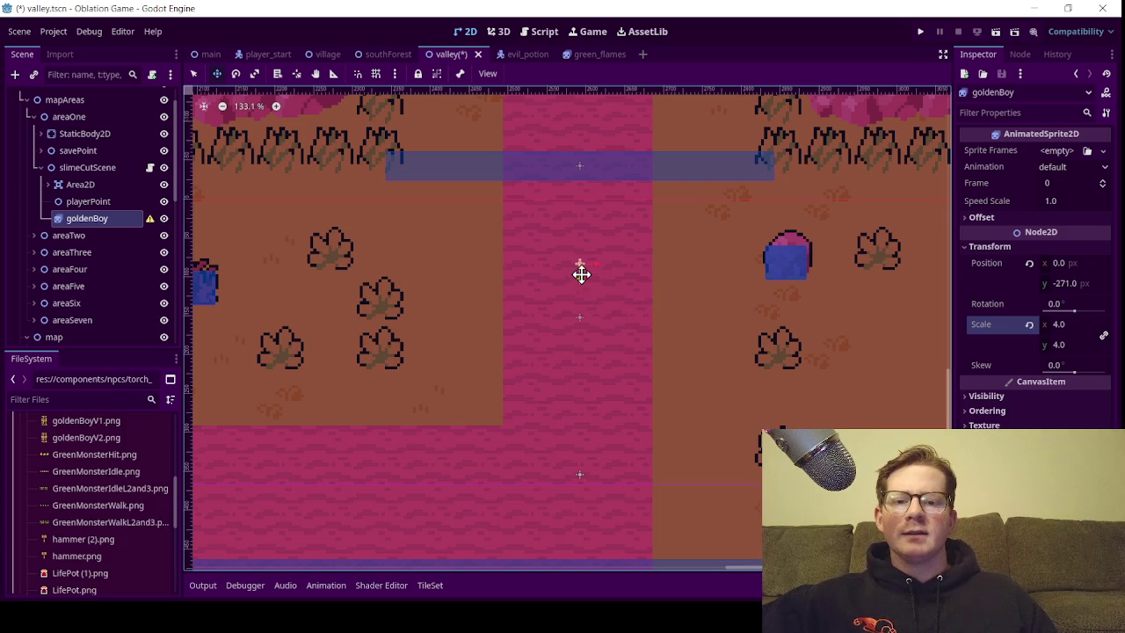
pyautogui.moveTo(580, 276)
pyautogui.mouseDown()
pyautogui.moveTo(601, 297)
pyautogui.moveTo(586, 298)
pyautogui.moveTo(580, 284)
pyautogui.moveTo(683, 344)
pyautogui.moveTo(706, 371)
pyautogui.moveTo(707, 294)
pyautogui.moveTo(708, 373)
pyautogui.moveTo(693, 282)
pyautogui.moveTo(679, 264)
pyautogui.moveTo(695, 252)
pyautogui.moveTo(674, 318)
pyautogui.moveTo(678, 365)
pyautogui.mouseUp()
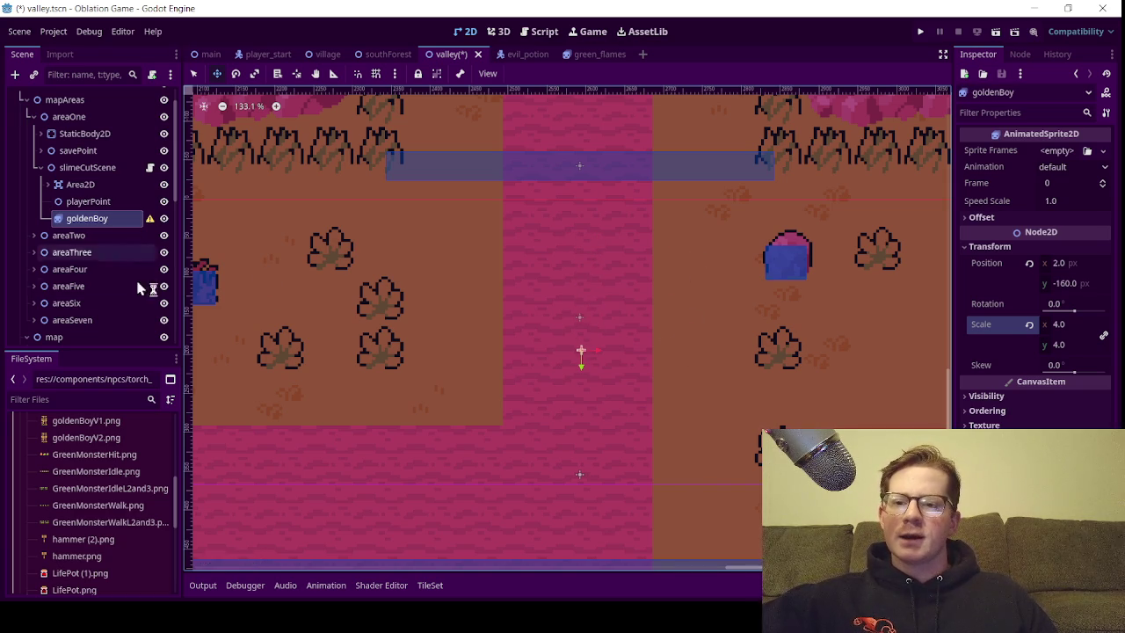
pyautogui.scroll(1, 78, 457)
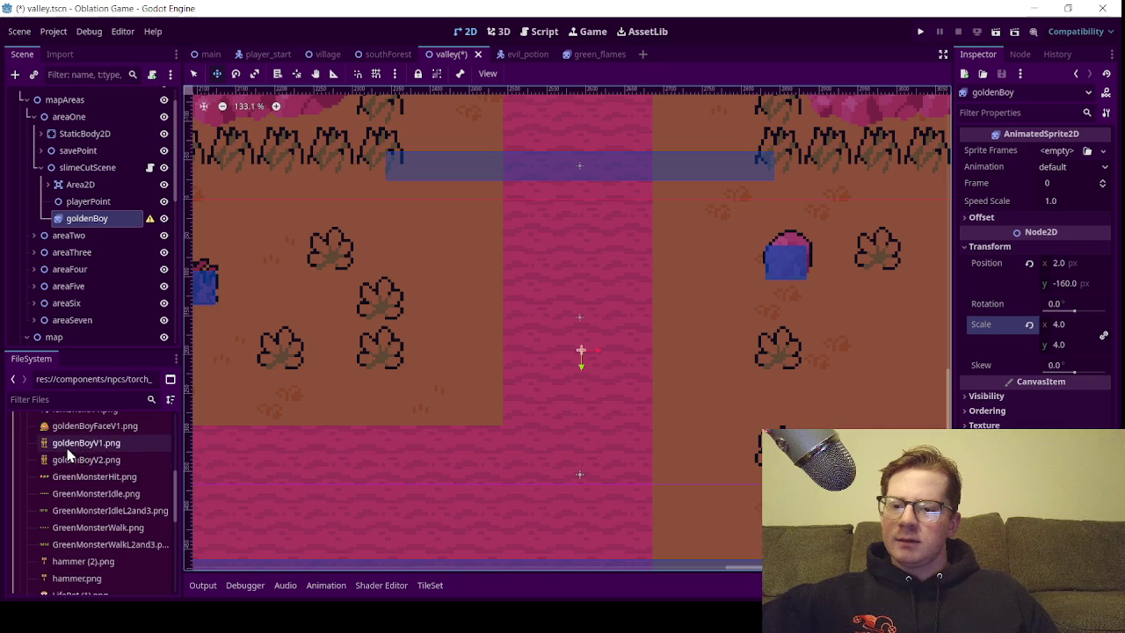
# Give goldenBoy a new SpriteFrames resource and open it for editing
pyautogui.click(1057, 151)
pyautogui.click(1076, 186)
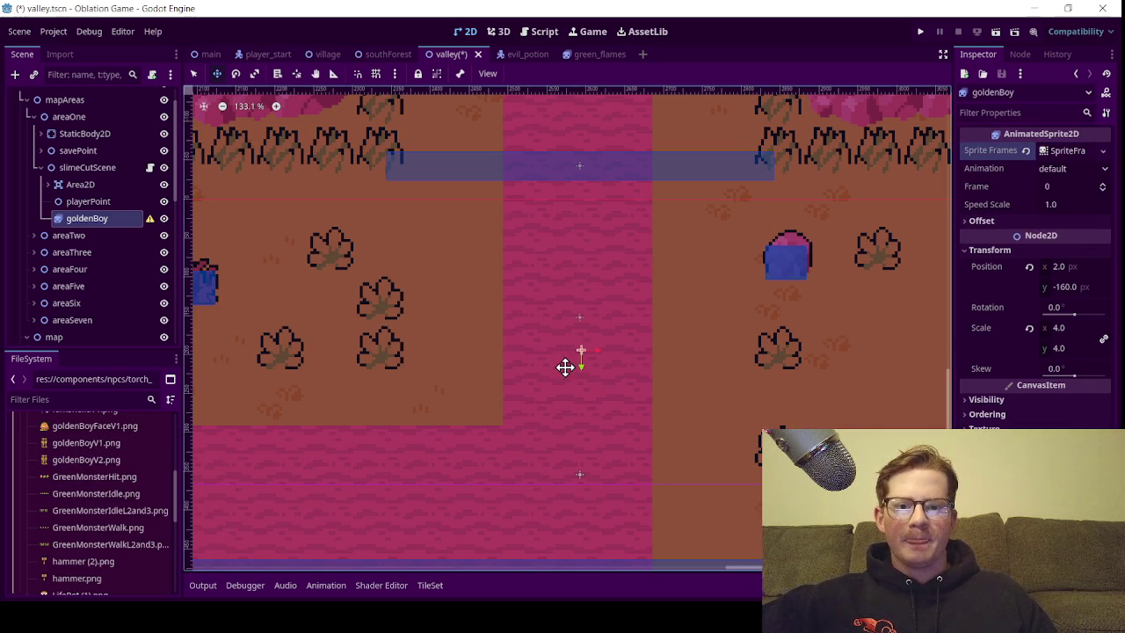
pyautogui.click(1059, 155)
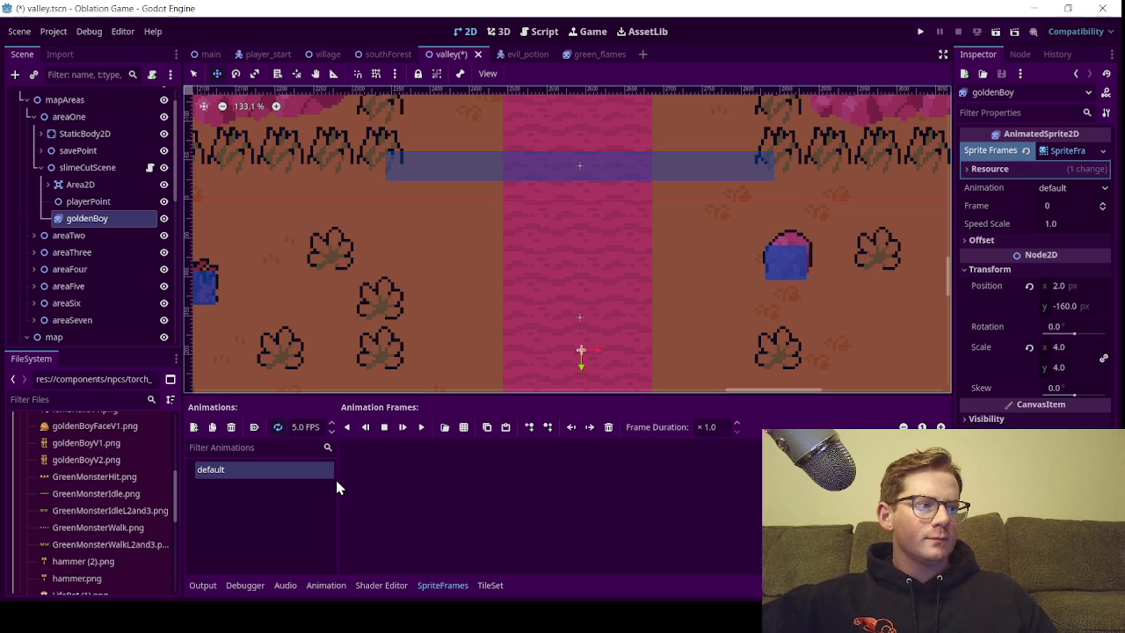
# Rename the default animation to idle
pyautogui.click(229, 484)
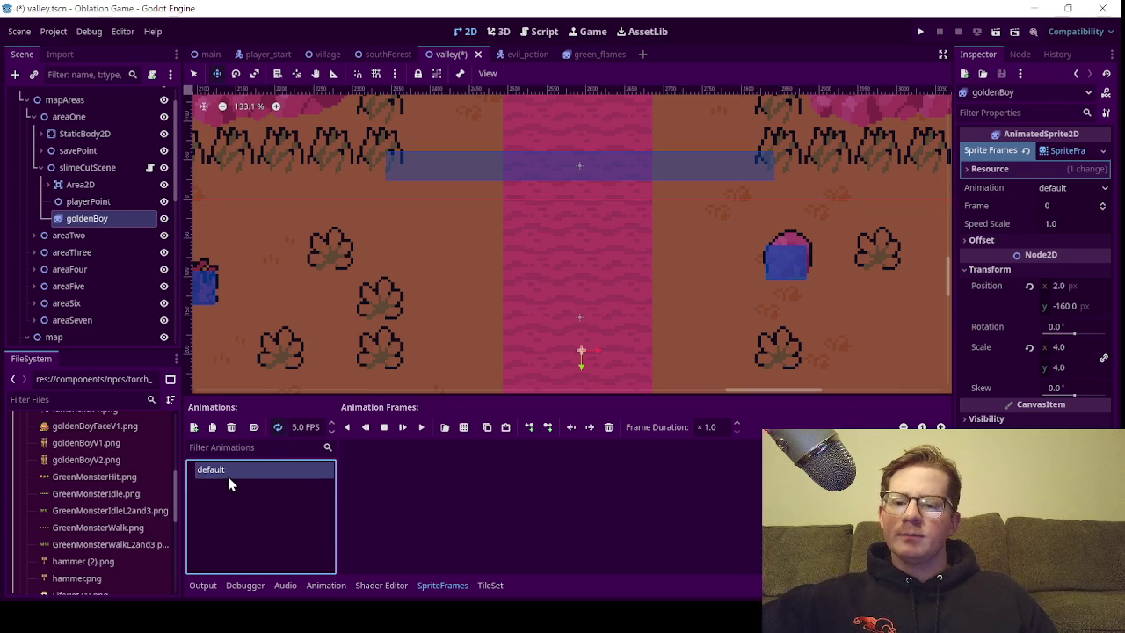
pyautogui.doubleClick(234, 470)
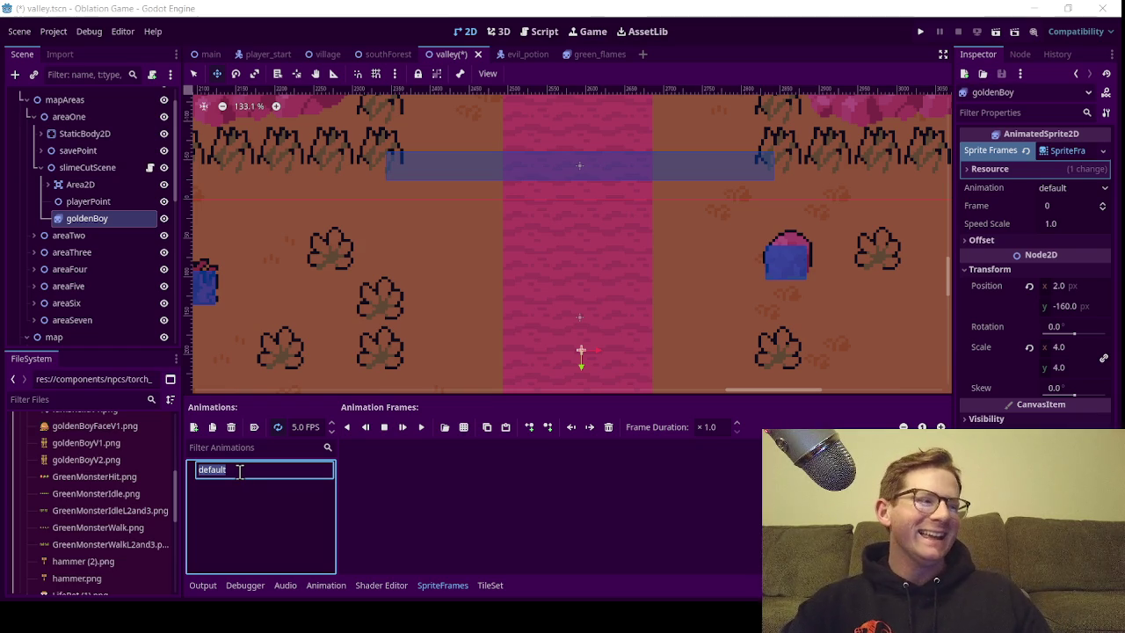
pyautogui.click(227, 470)
pyautogui.moveTo(227, 471); pyautogui.dragTo(196, 471)
pyautogui.write('idle')
pyautogui.press('Return')
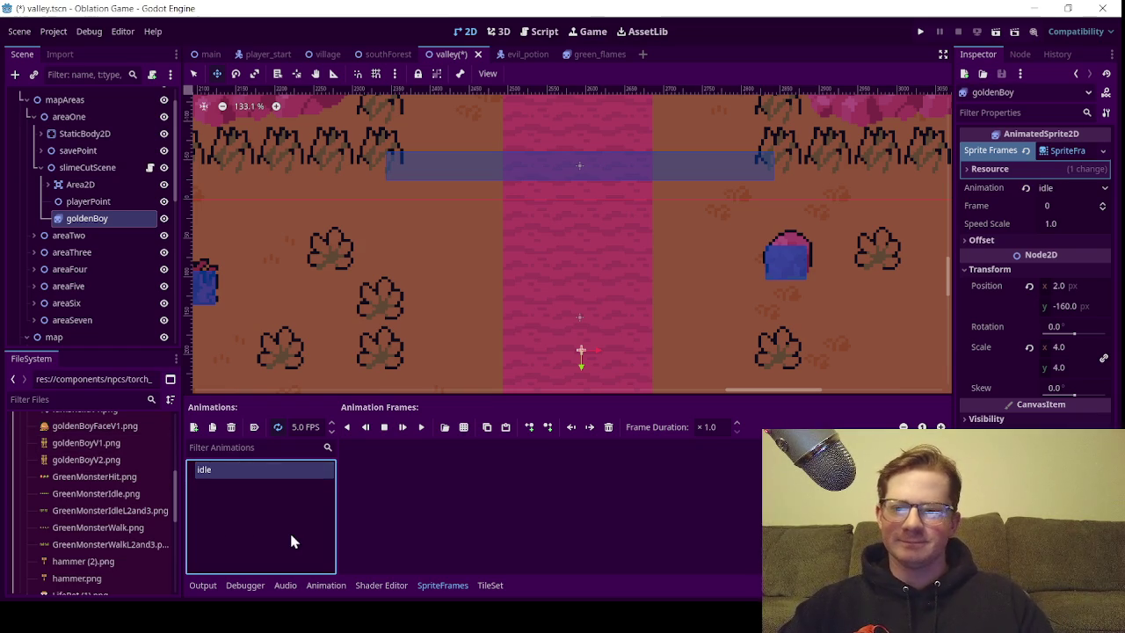
pyautogui.click(464, 427)
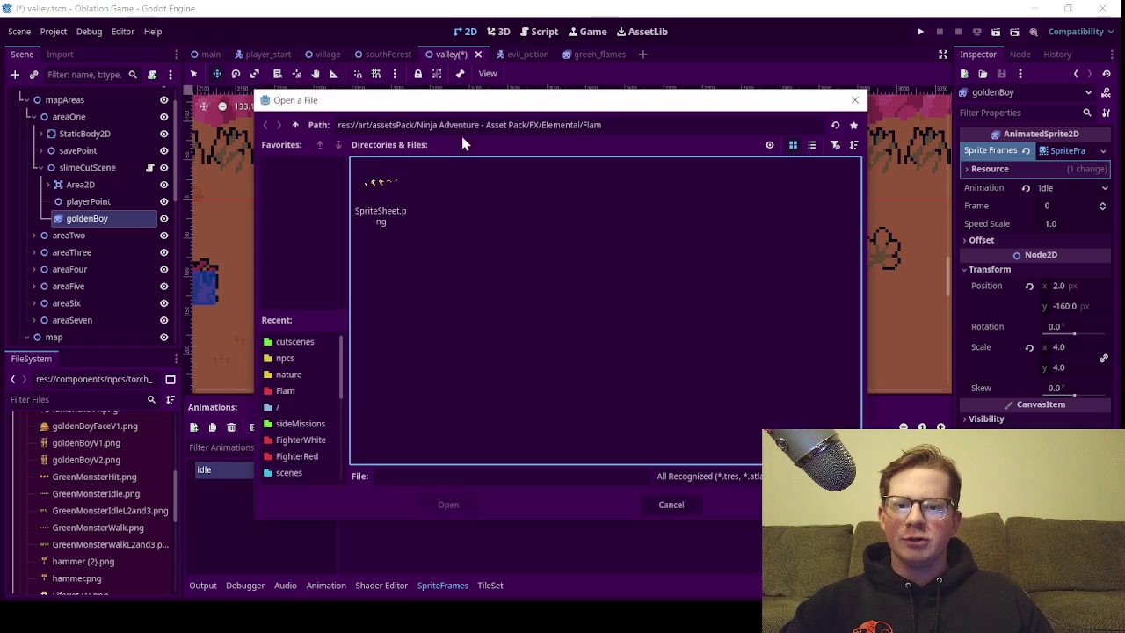
# Load goldenBoyV2.png from res://art/customItems as the idle animation's sprite sheet
pyautogui.click(295, 125)
pyautogui.click(295, 124)
pyautogui.click(296, 124)
pyautogui.click(295, 124)
pyautogui.click(296, 125)
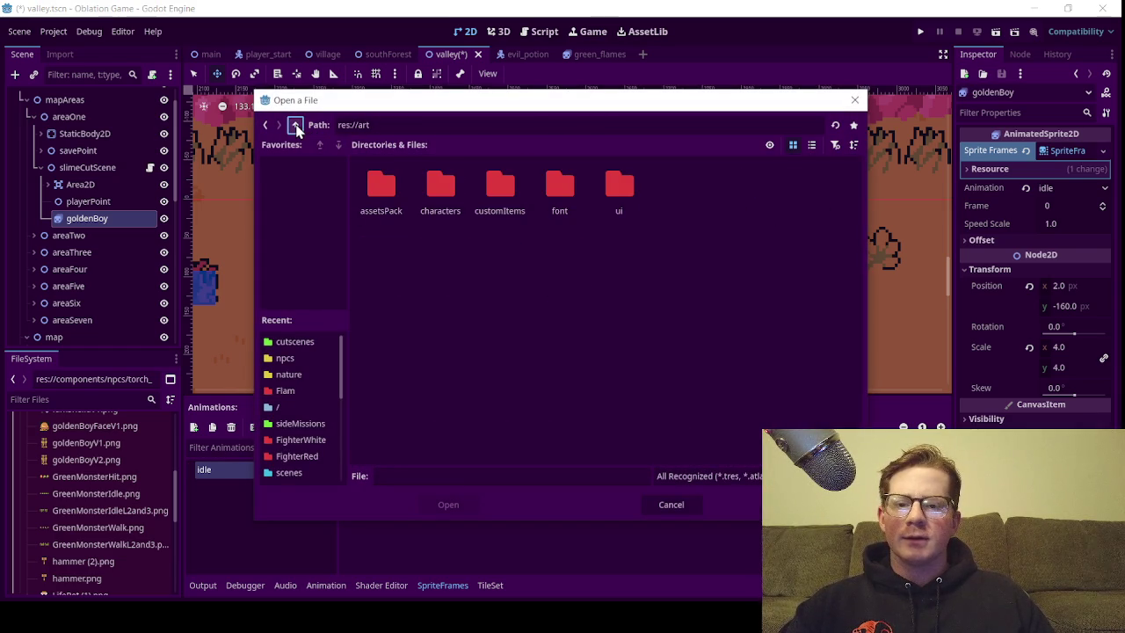
pyautogui.doubleClick(489, 188)
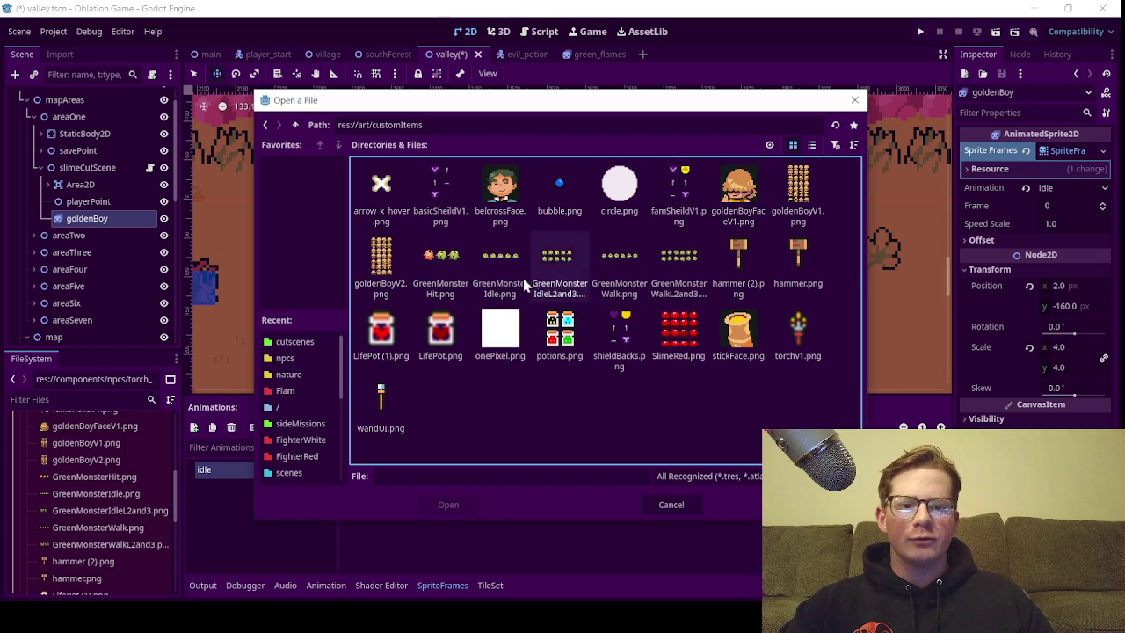
pyautogui.click(398, 277)
pyautogui.click(464, 501)
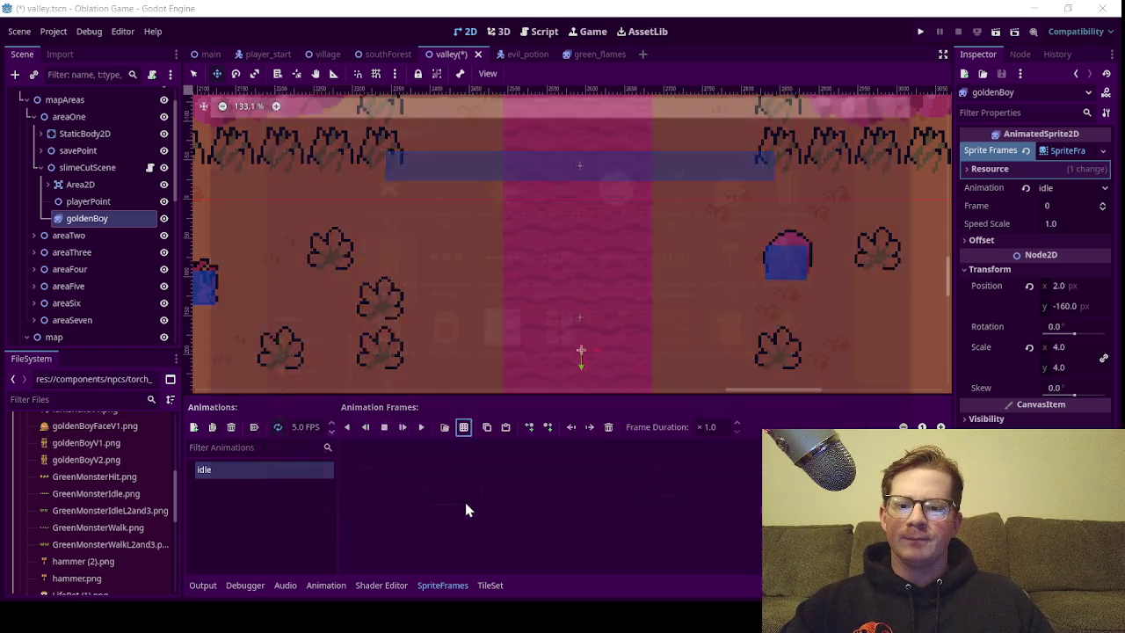
# Set the sprite sheet's frame height to 16 px
pyautogui.click(880, 185)
pyautogui.write('16')
pyautogui.press('Return')
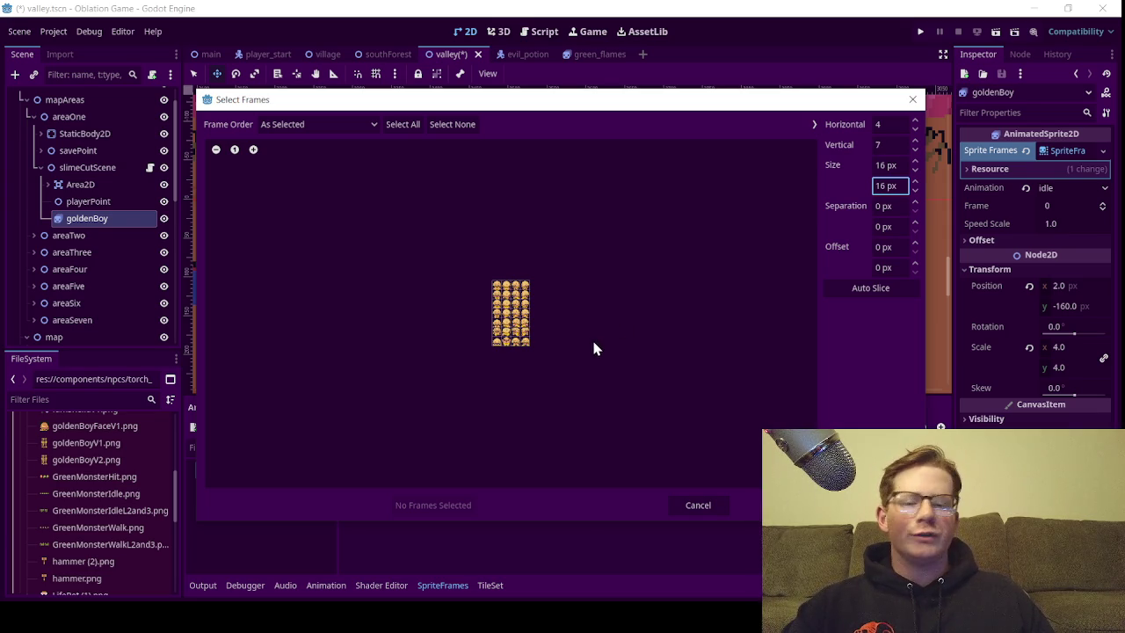
# Add the sheet's first goldenBoy frame to the idle animation
pyautogui.click(254, 149)
pyautogui.click(253, 150)
pyautogui.click(253, 149)
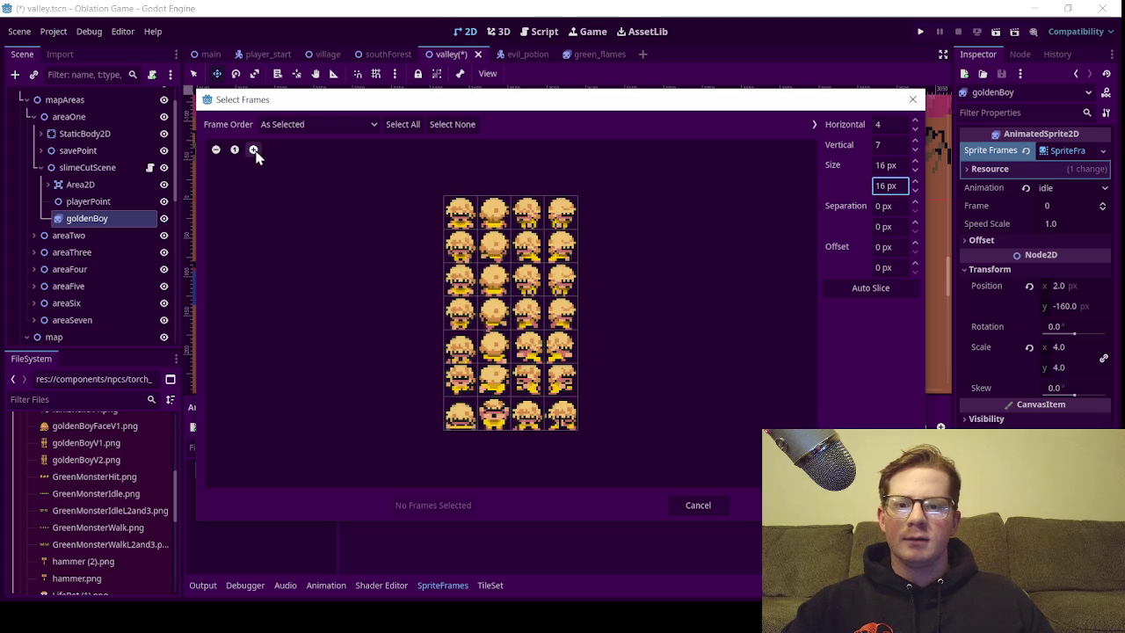
pyautogui.click(461, 213)
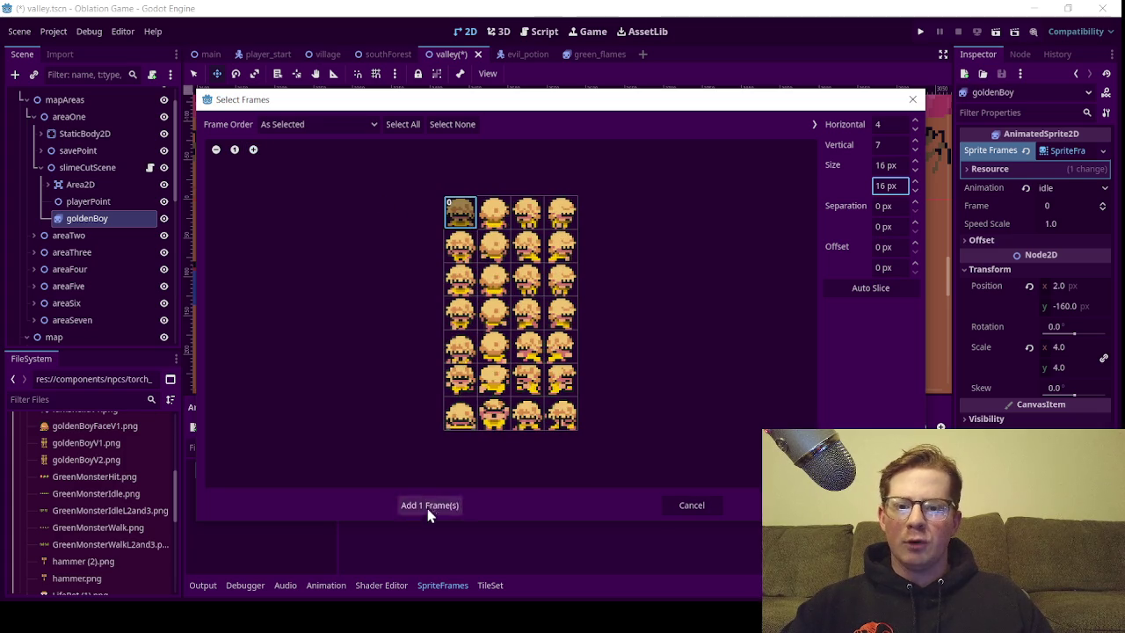
pyautogui.click(427, 517)
pyautogui.scroll(-2, 505, 228)
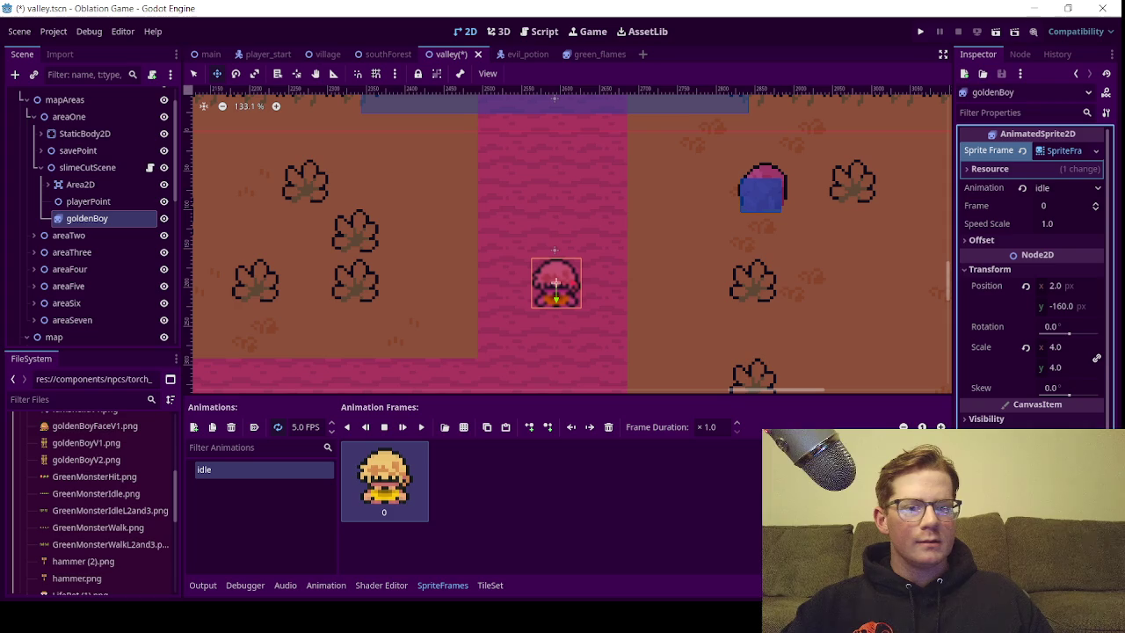
# Drag goldenBoy up the pink path to about (2, -344), just below the blue collision strip
pyautogui.scroll(-5, 463, 308)
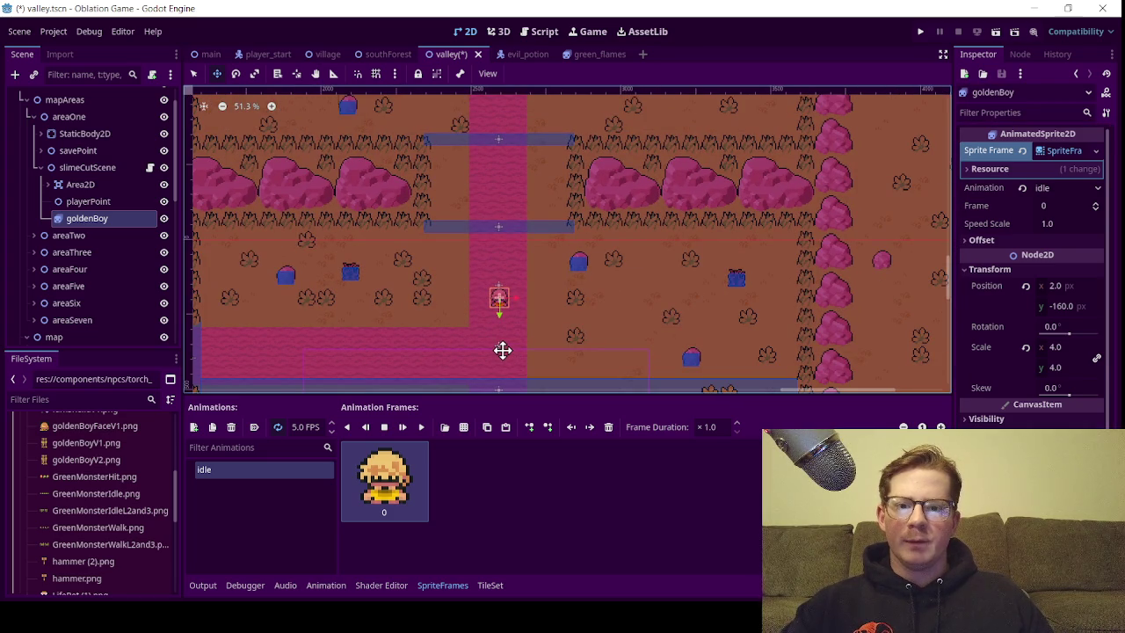
pyautogui.scroll(3, 485, 315)
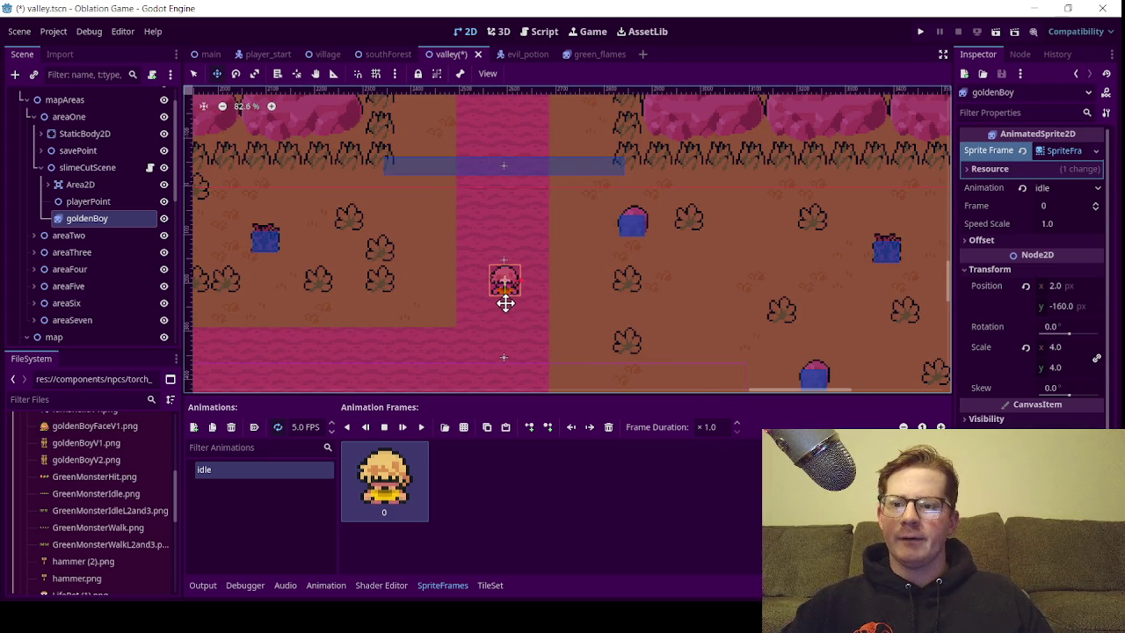
pyautogui.moveTo(504, 300)
pyautogui.mouseDown()
pyautogui.moveTo(521, 298)
pyautogui.moveTo(506, 298)
pyautogui.moveTo(553, 261)
pyautogui.moveTo(586, 208)
pyautogui.mouseUp()
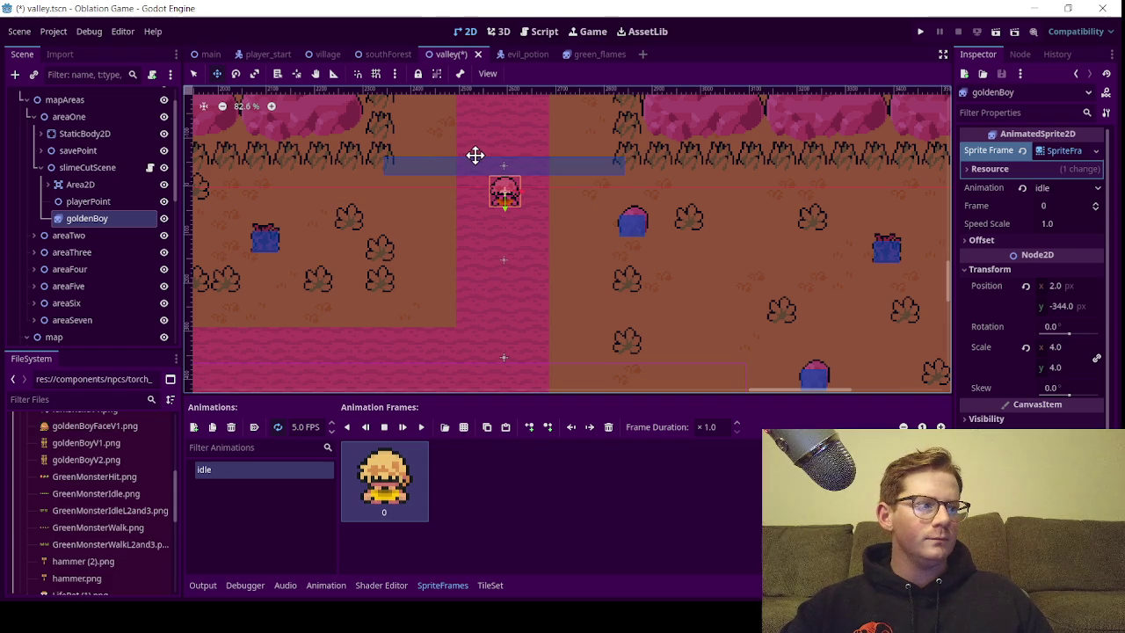
# Save valley.tscn
pyautogui.scroll(2, 474, 155)
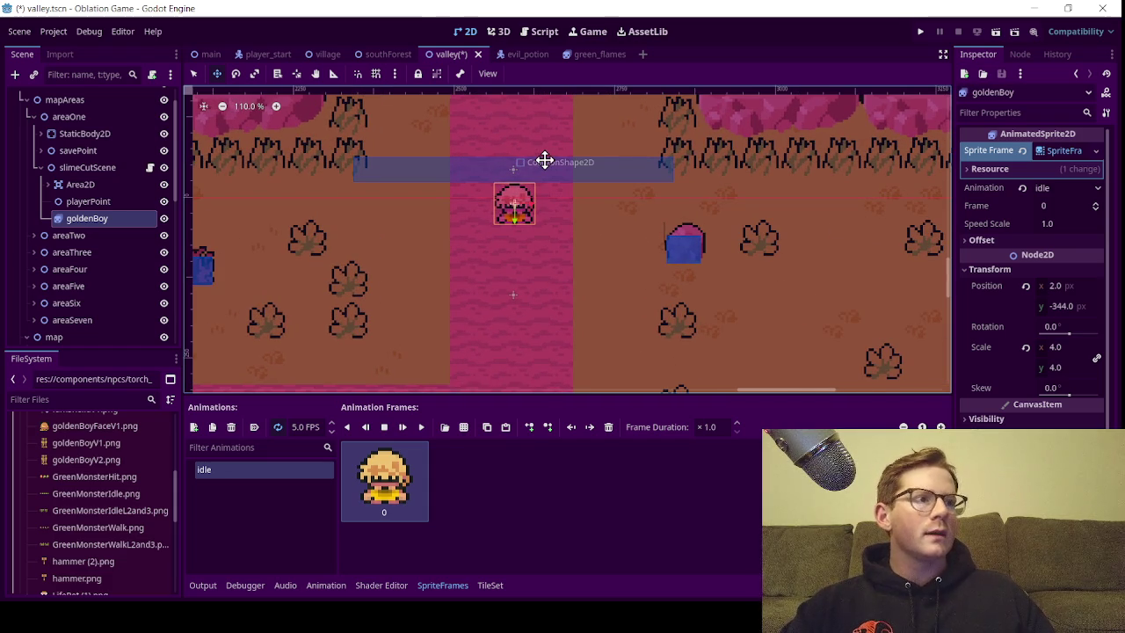
pyautogui.hotkey('ctrl', 's')
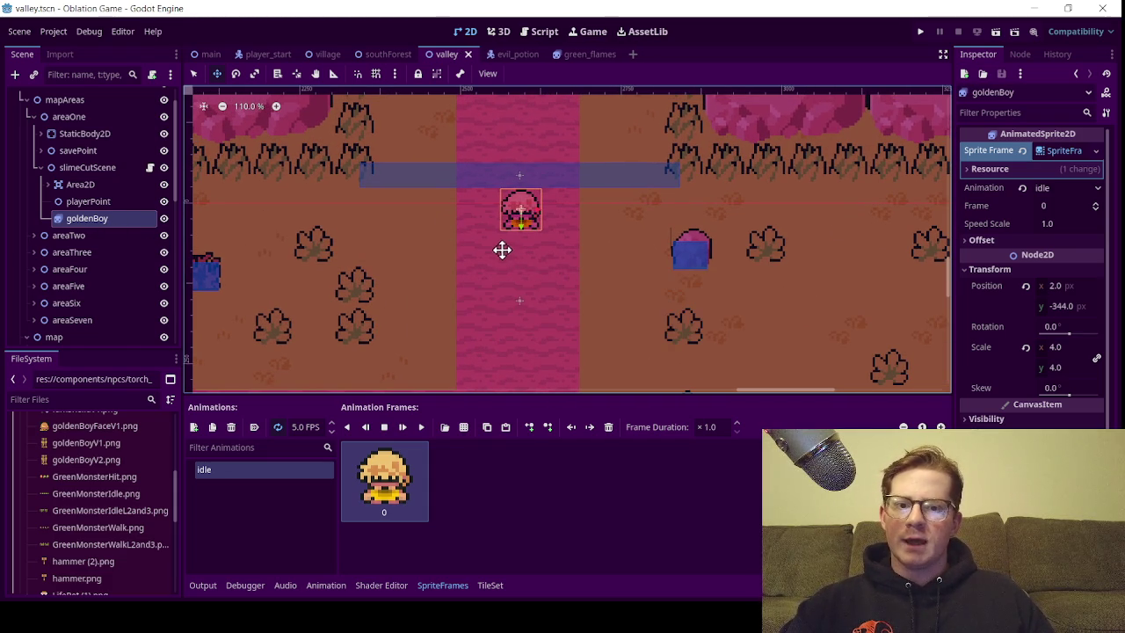
pyautogui.scroll(2, 500, 249)
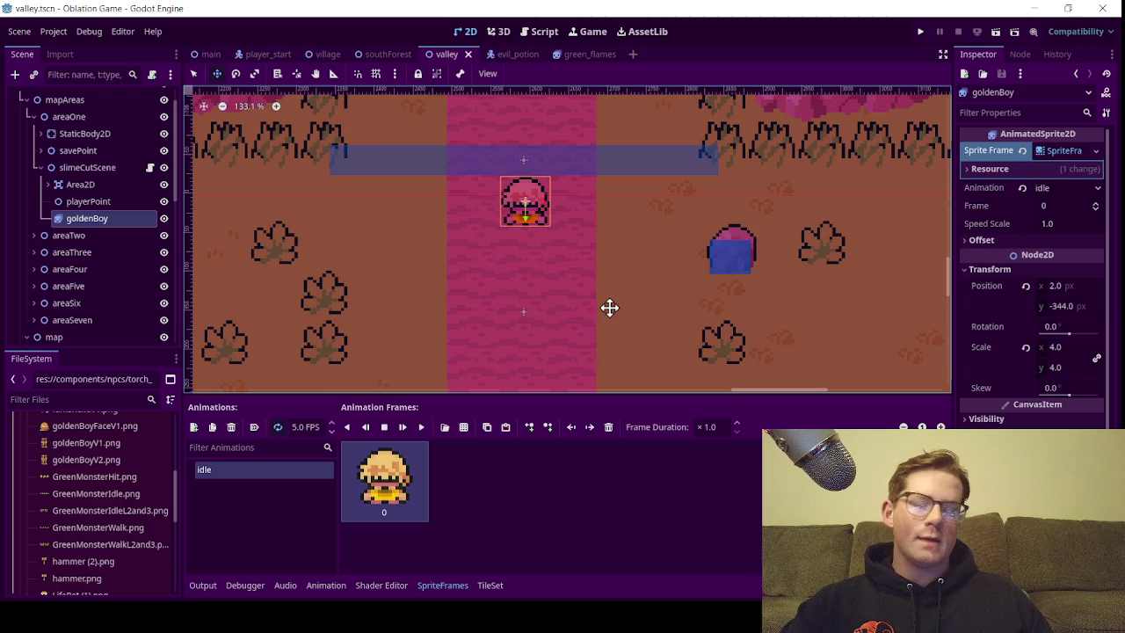
pyautogui.scroll(-3, 549, 276)
pyautogui.scroll(-2, 486, 294)
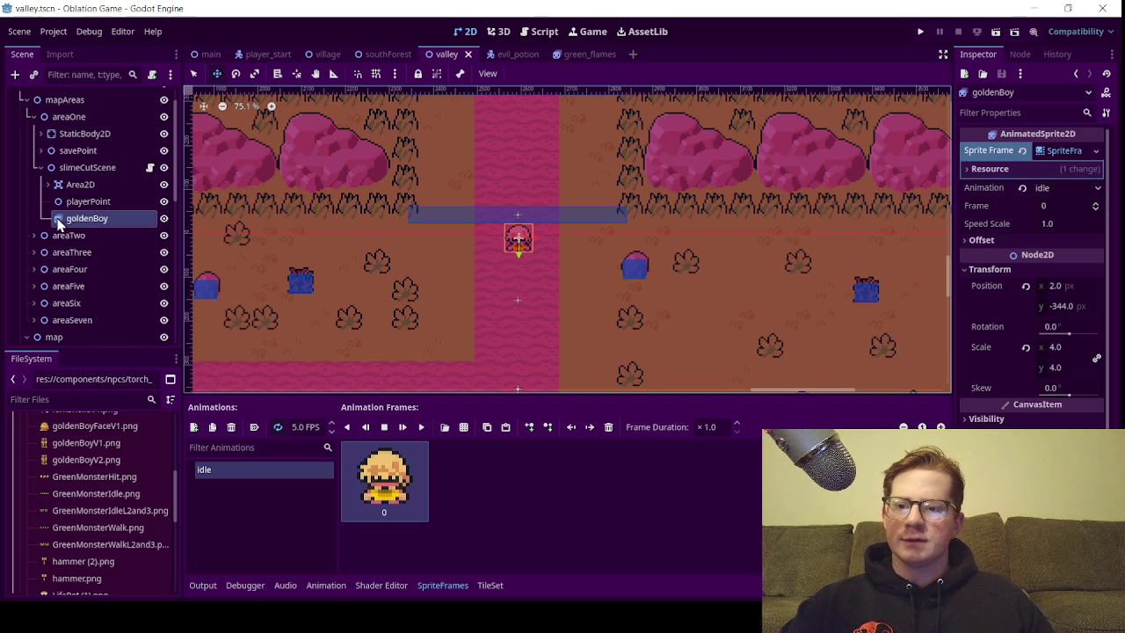
# Collapse map and expand areaSix > npc to show AnimatedSprite2D, notify and uiMessages
pyautogui.scroll(-3, 52, 281)
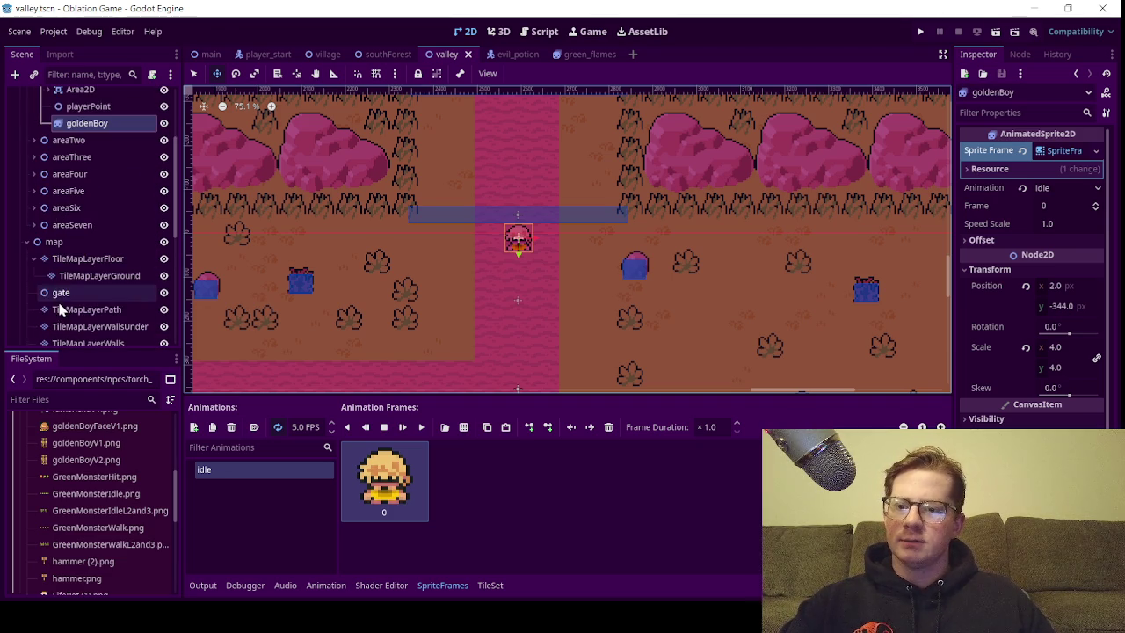
pyautogui.click(26, 242)
pyautogui.scroll(4, 21, 264)
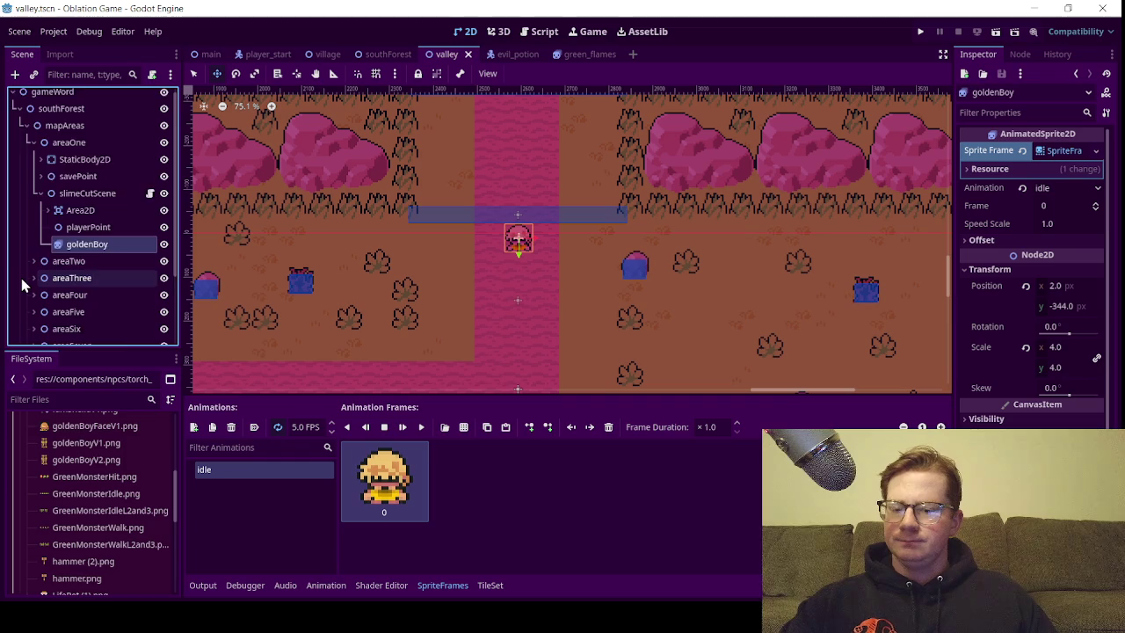
pyautogui.scroll(-2, 22, 278)
pyautogui.click(33, 265)
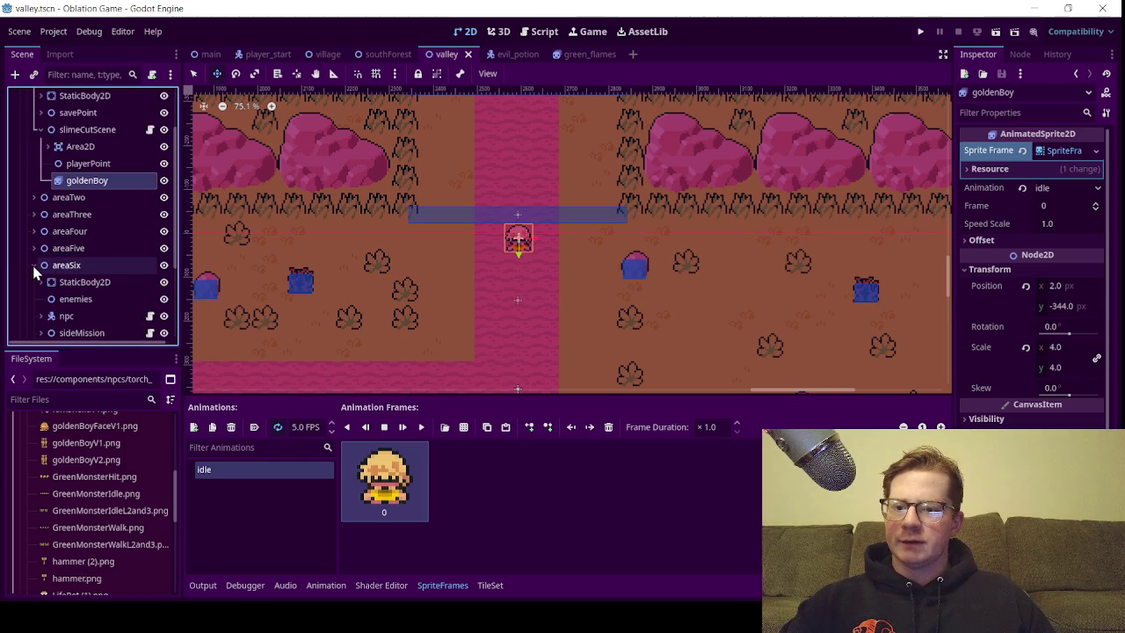
pyautogui.scroll(-2, 32, 264)
pyautogui.click(39, 254)
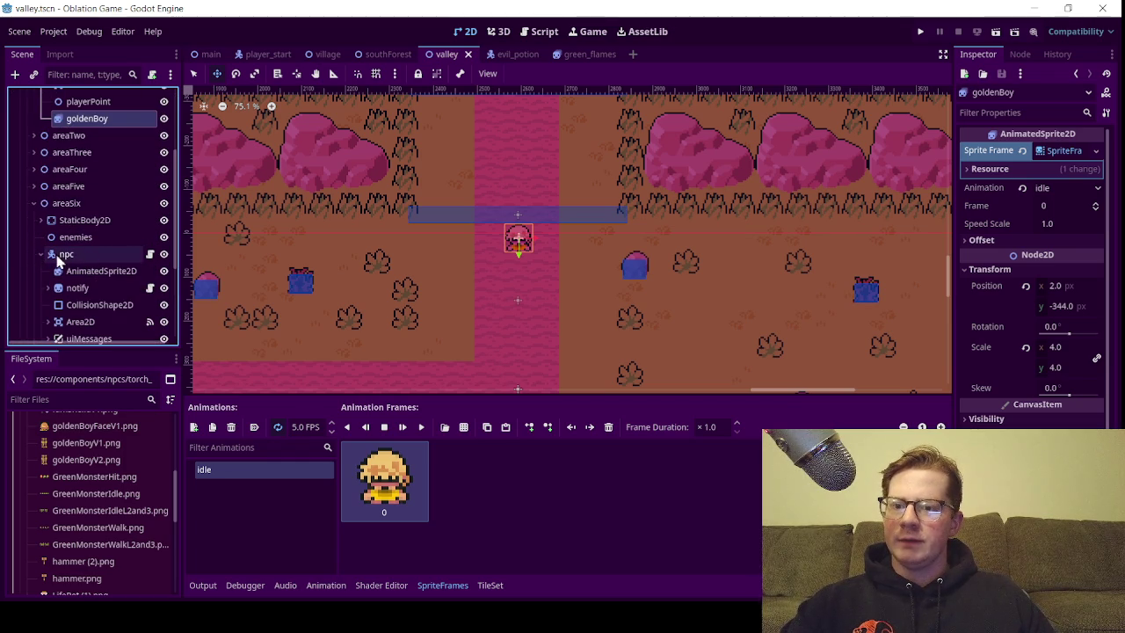
pyautogui.click(39, 254)
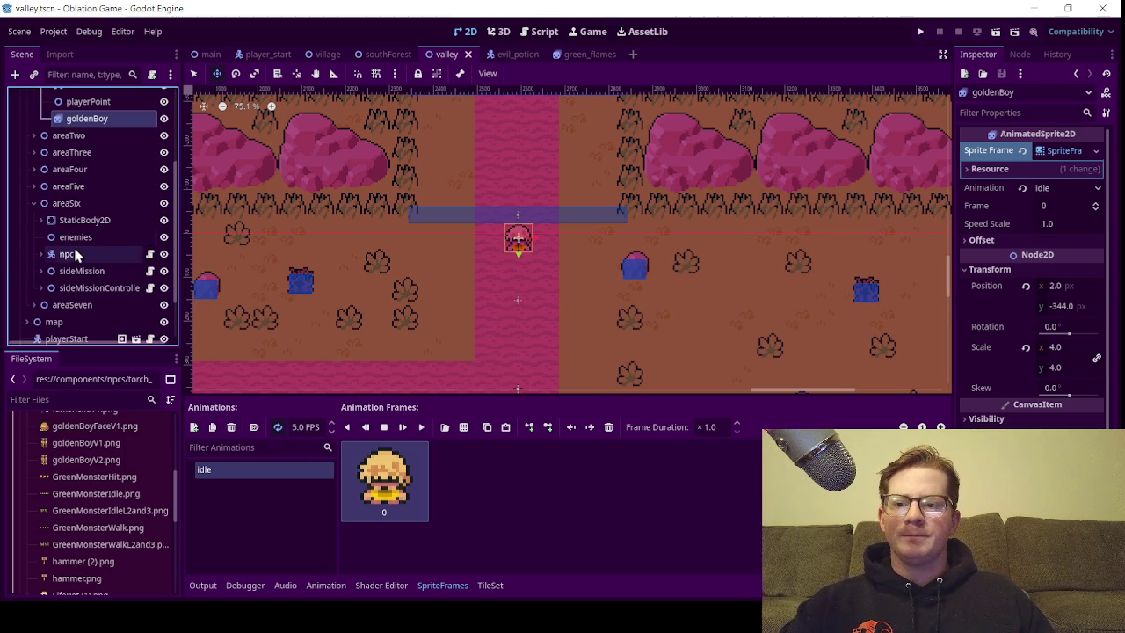
pyautogui.click(40, 254)
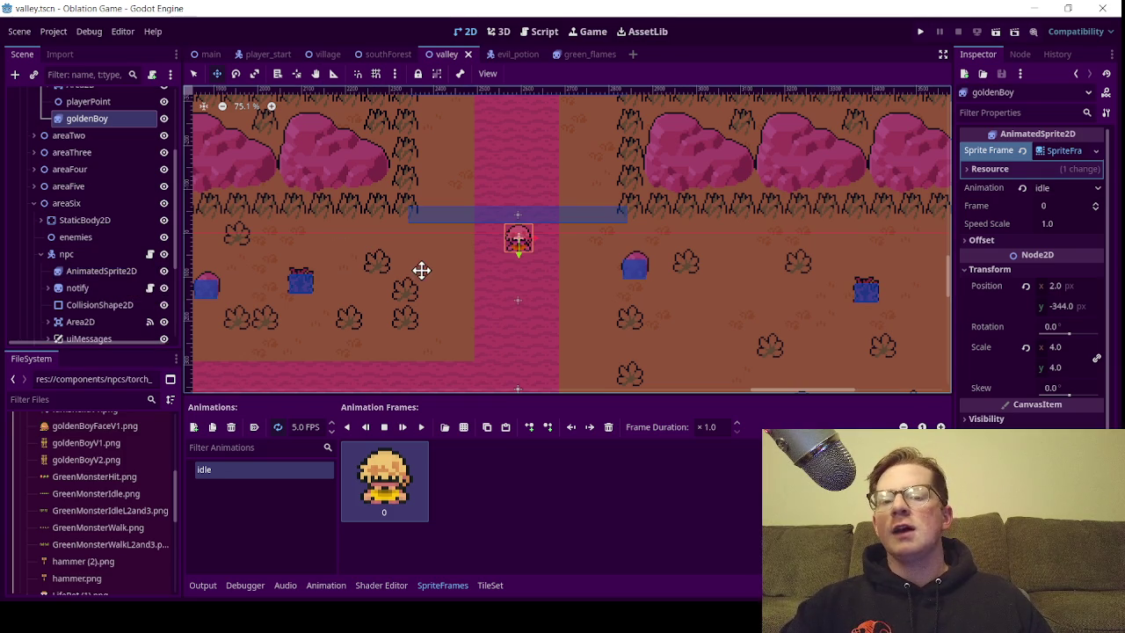
pyautogui.scroll(2, 428, 273)
pyautogui.scroll(1, 424, 273)
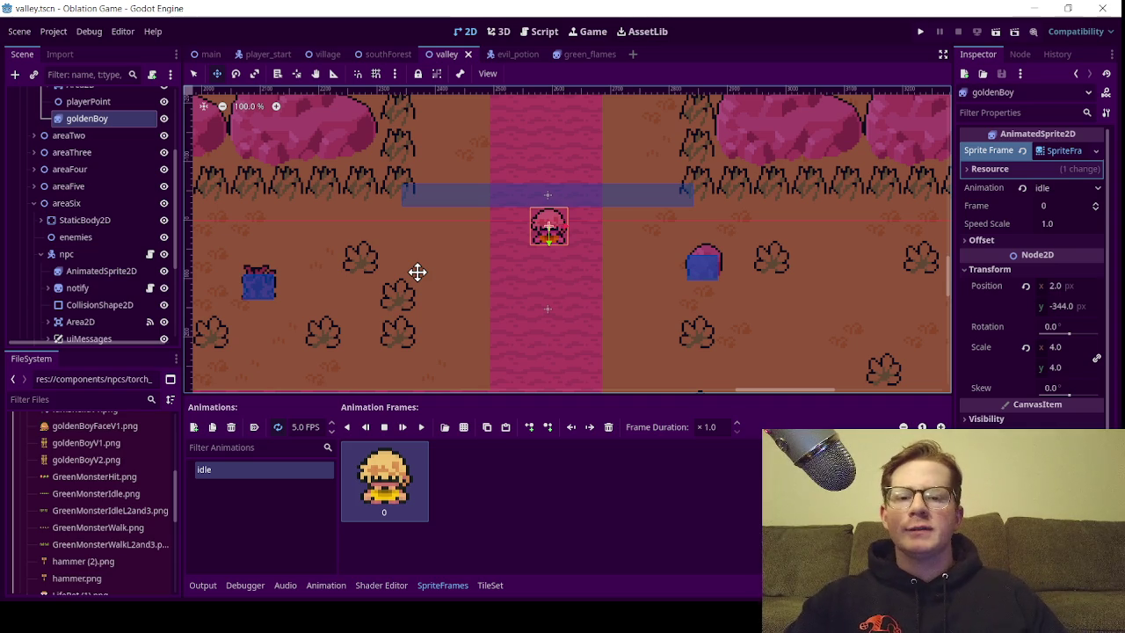
pyautogui.scroll(-3, 497, 279)
pyautogui.scroll(3, 501, 280)
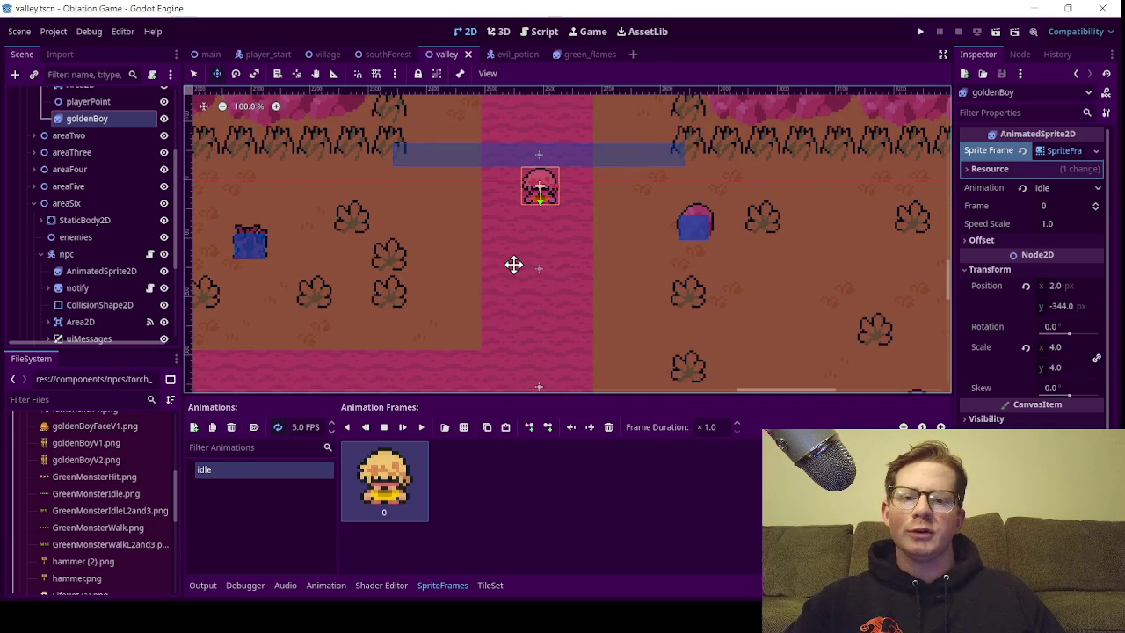
pyautogui.scroll(2, 537, 291)
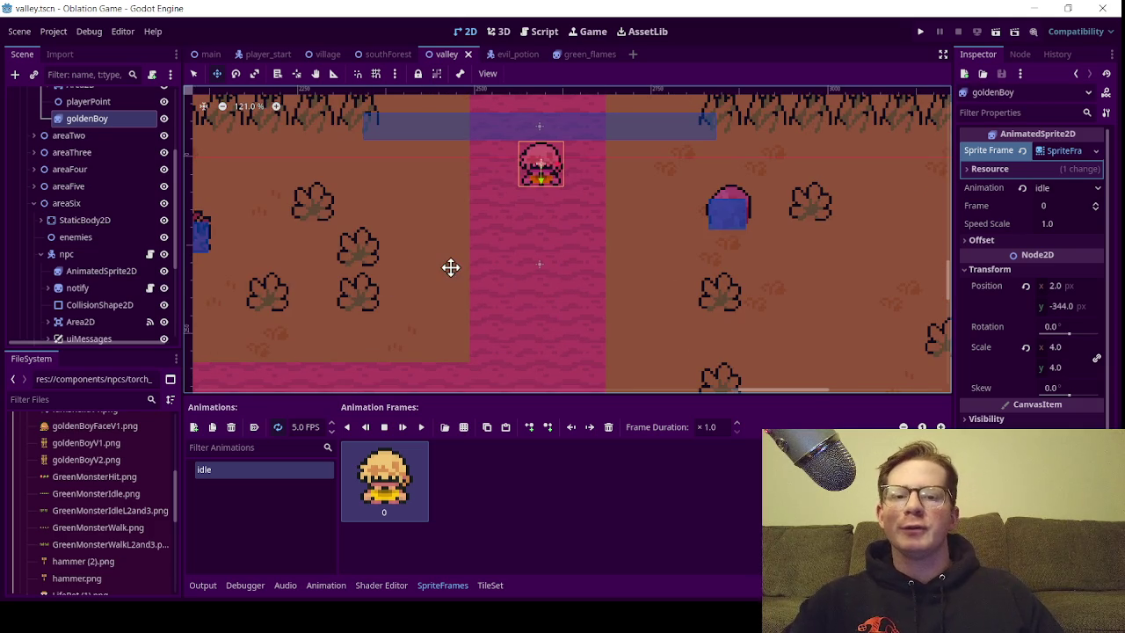
pyautogui.scroll(-2, 505, 278)
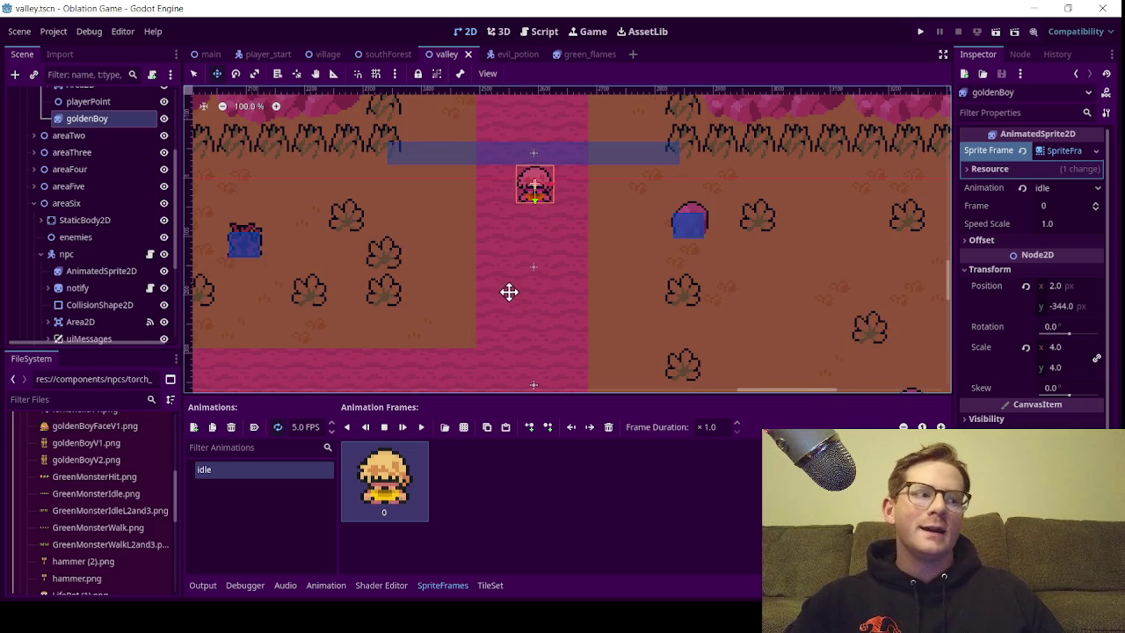
pyautogui.scroll(3, 531, 274)
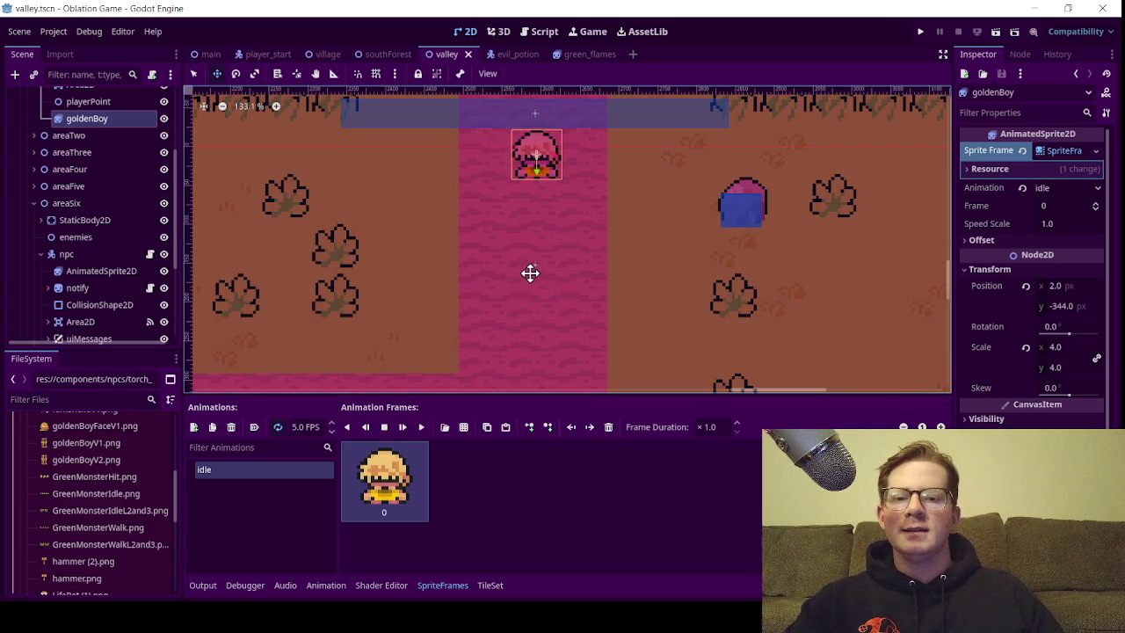
pyautogui.scroll(-2, 543, 256)
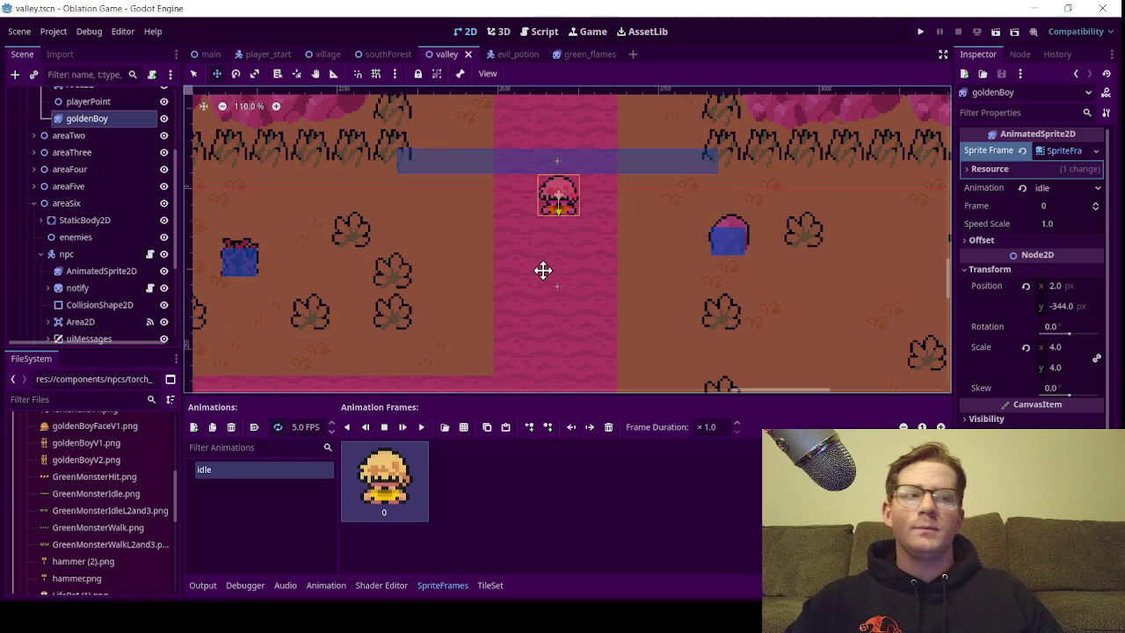
pyautogui.scroll(2, 560, 264)
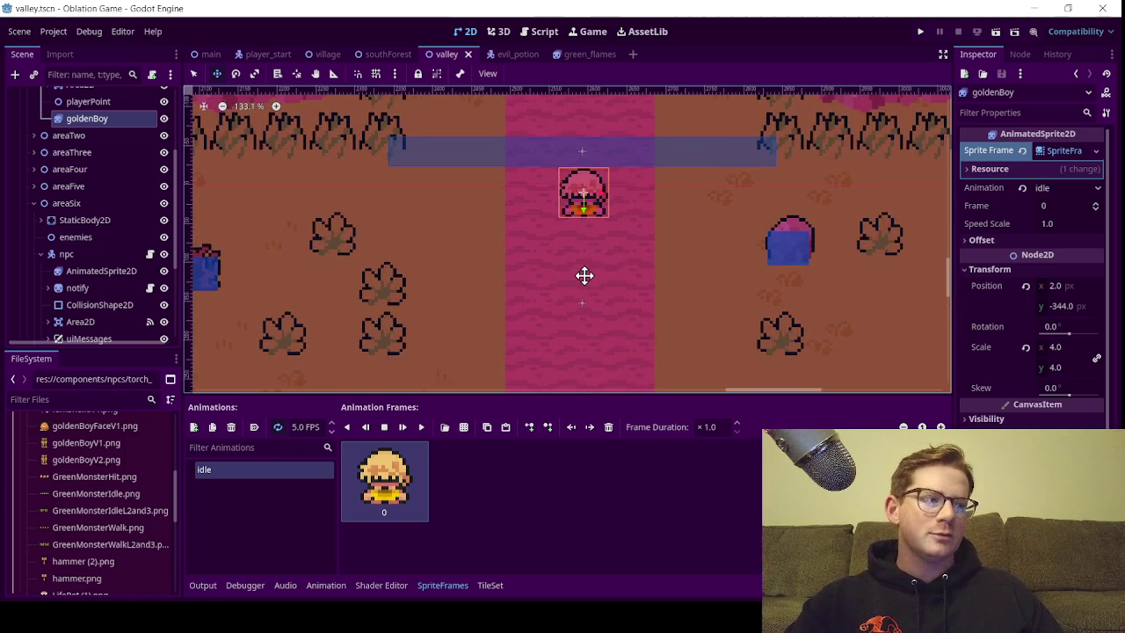
pyautogui.scroll(1, 585, 275)
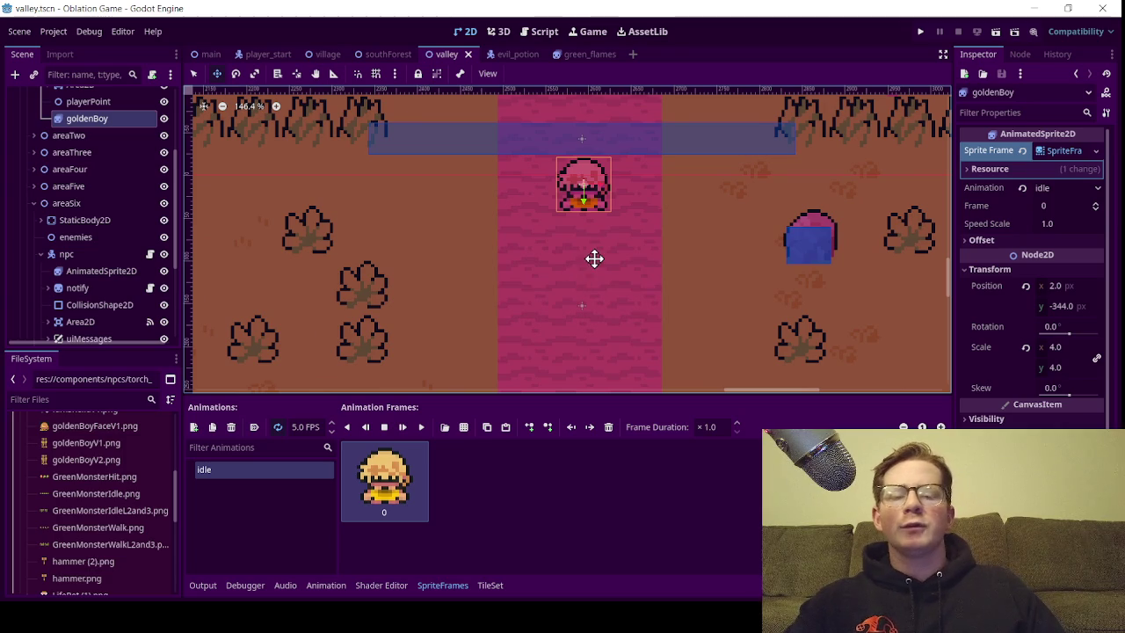
pyautogui.scroll(-2, 594, 260)
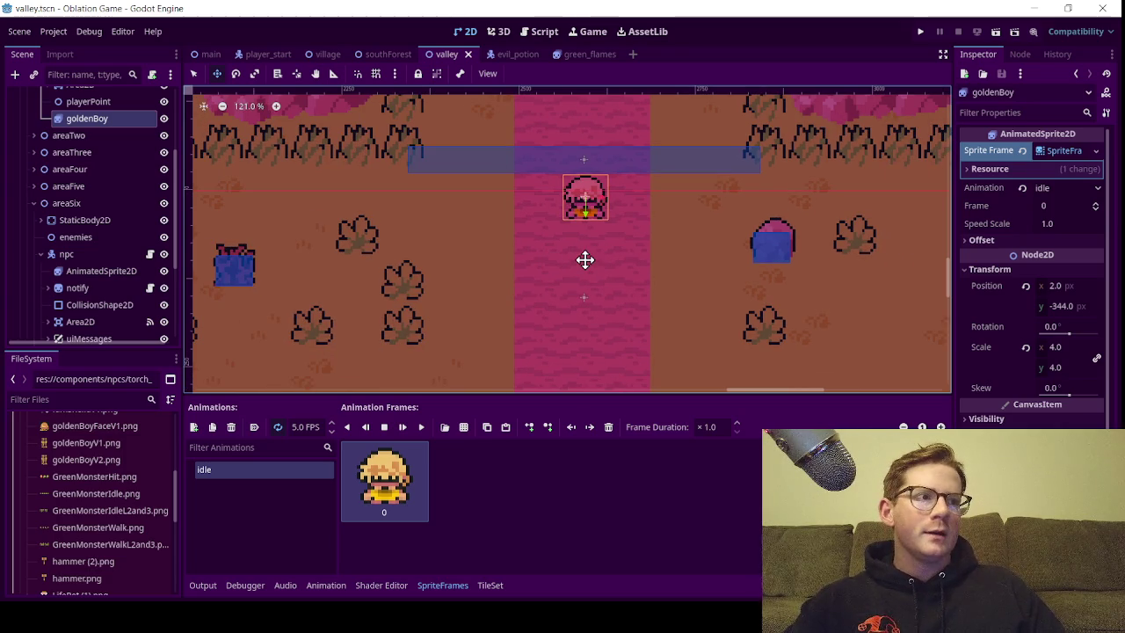
pyautogui.scroll(2, 597, 263)
pyautogui.scroll(-3, 597, 263)
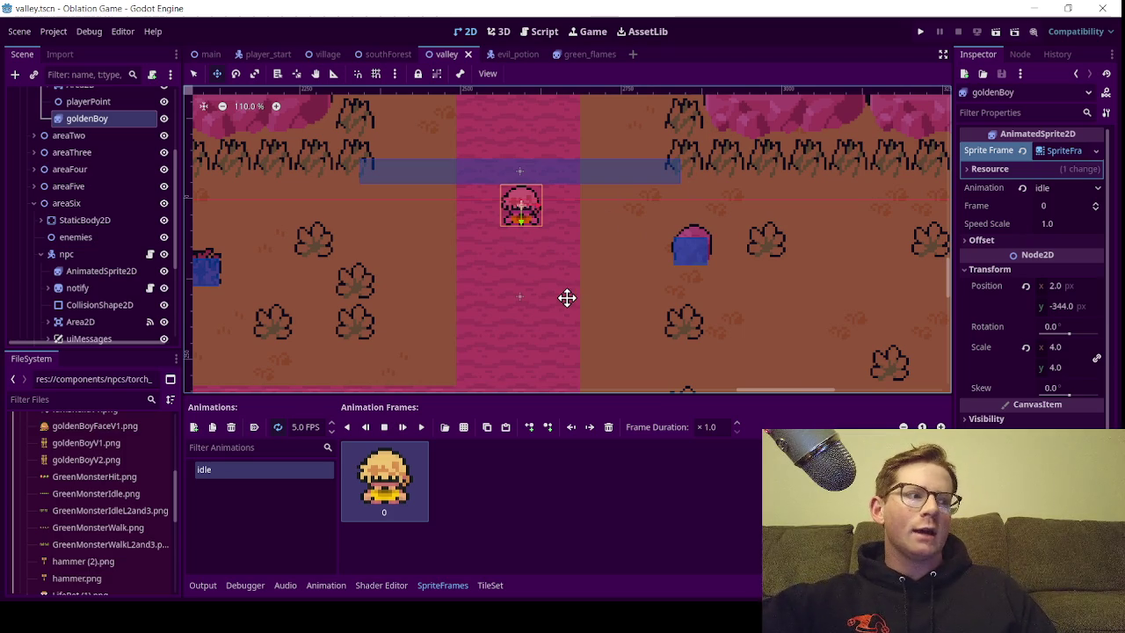
pyautogui.hscroll(-3, 522, 276)
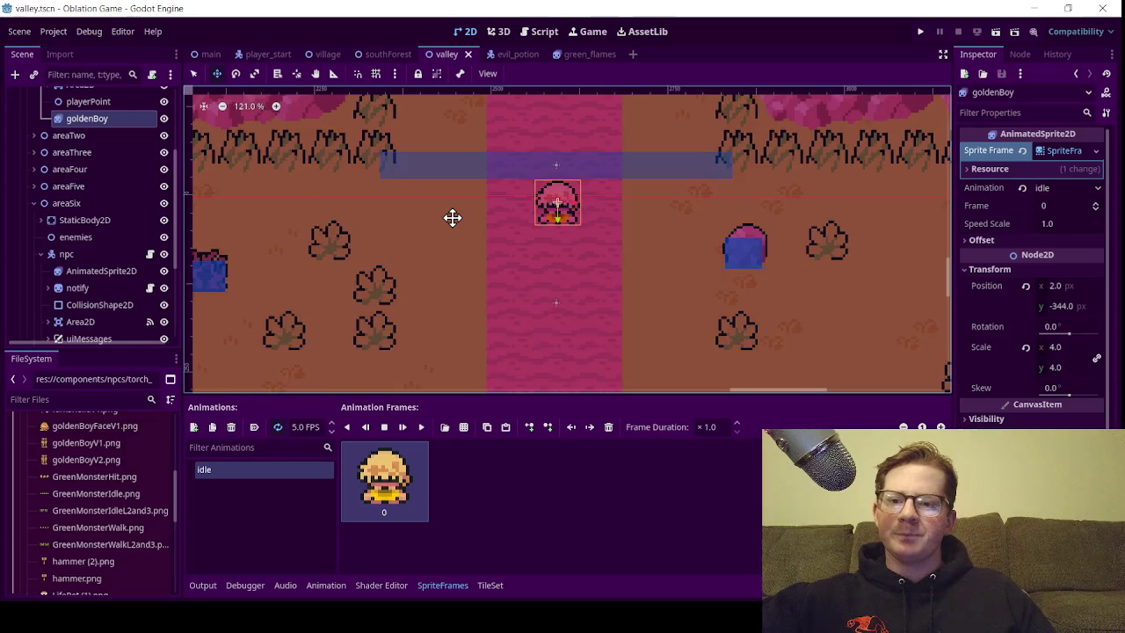
pyautogui.scroll(-1, 452, 218)
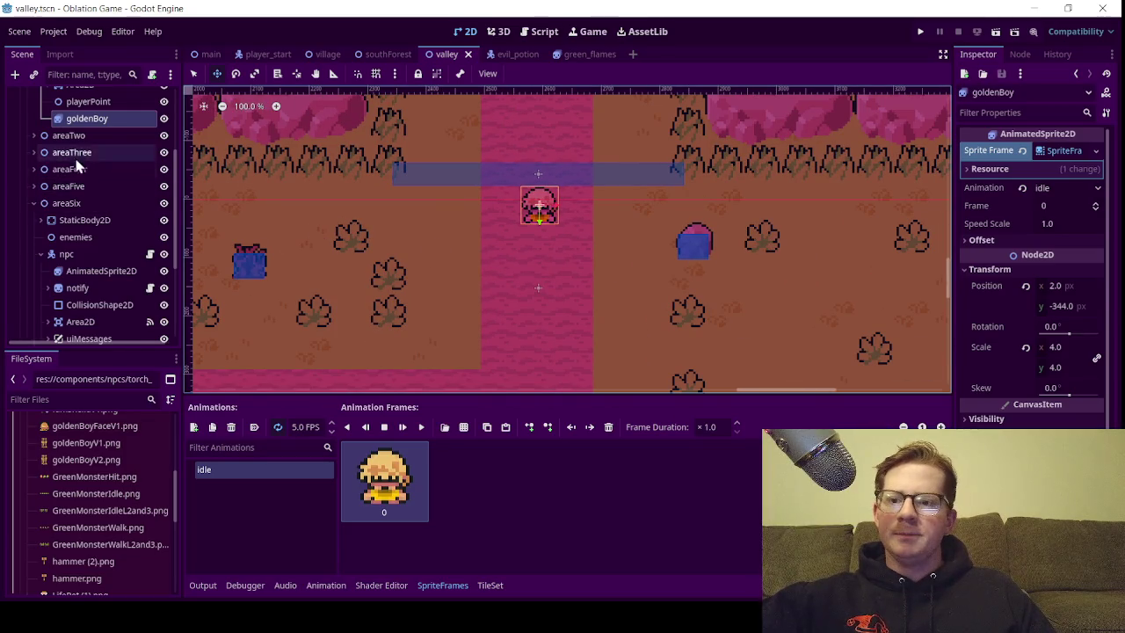
pyautogui.scroll(3, 76, 163)
pyautogui.scroll(-5, 81, 246)
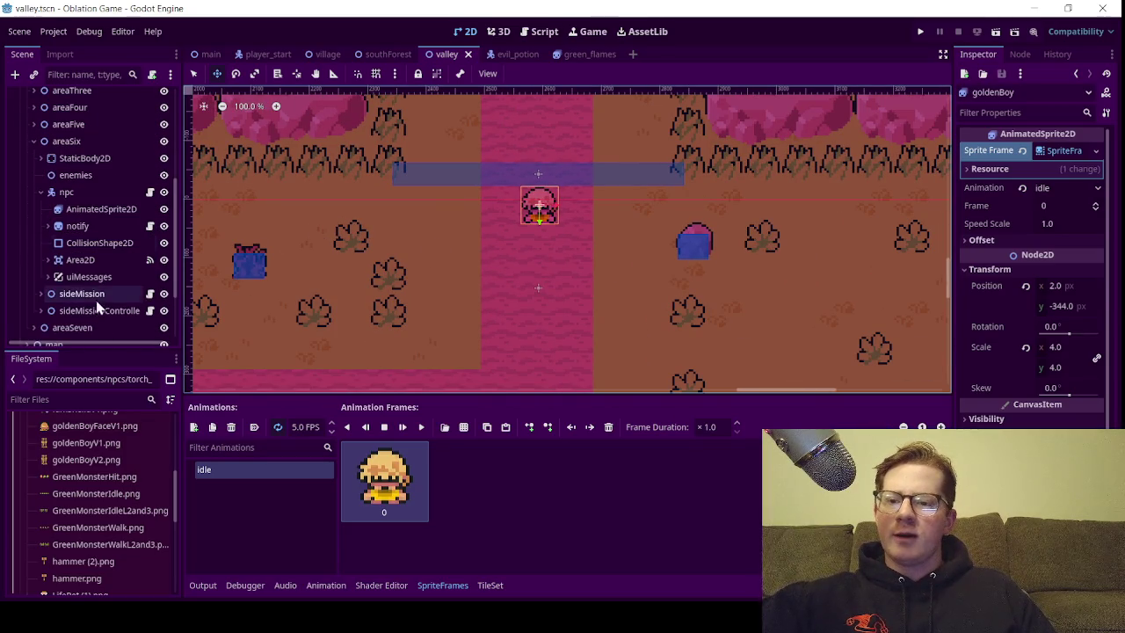
pyautogui.click(88, 277)
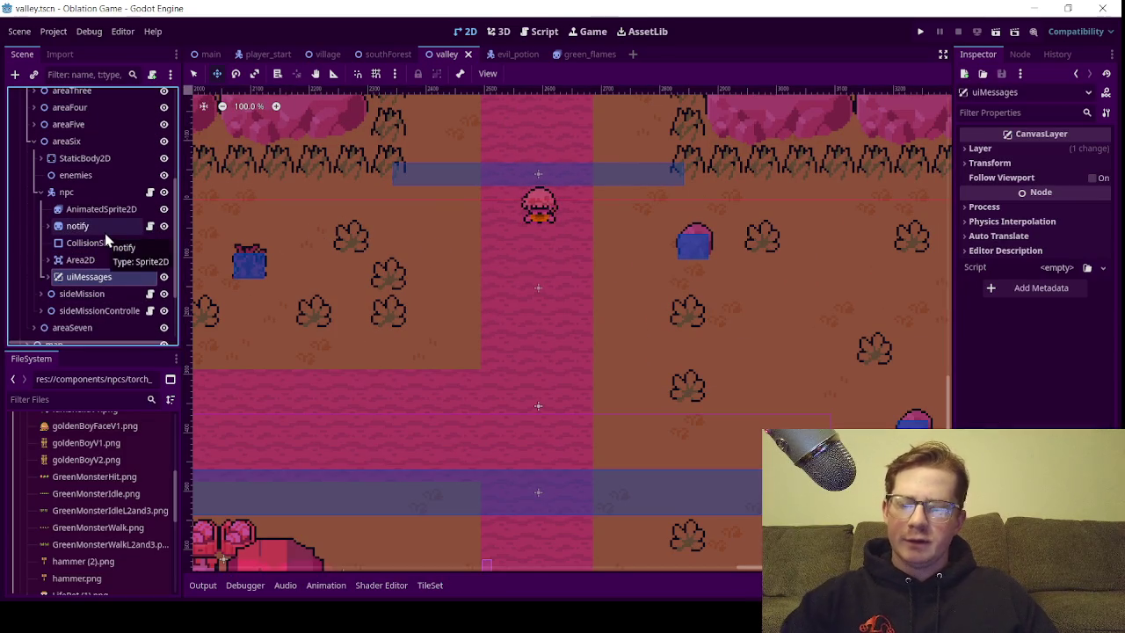
# Save, then duplicate uiMessages and move uiMessages2 into slimeCutScene beside goldenBoy
pyautogui.hotkey('ctrl', 's')
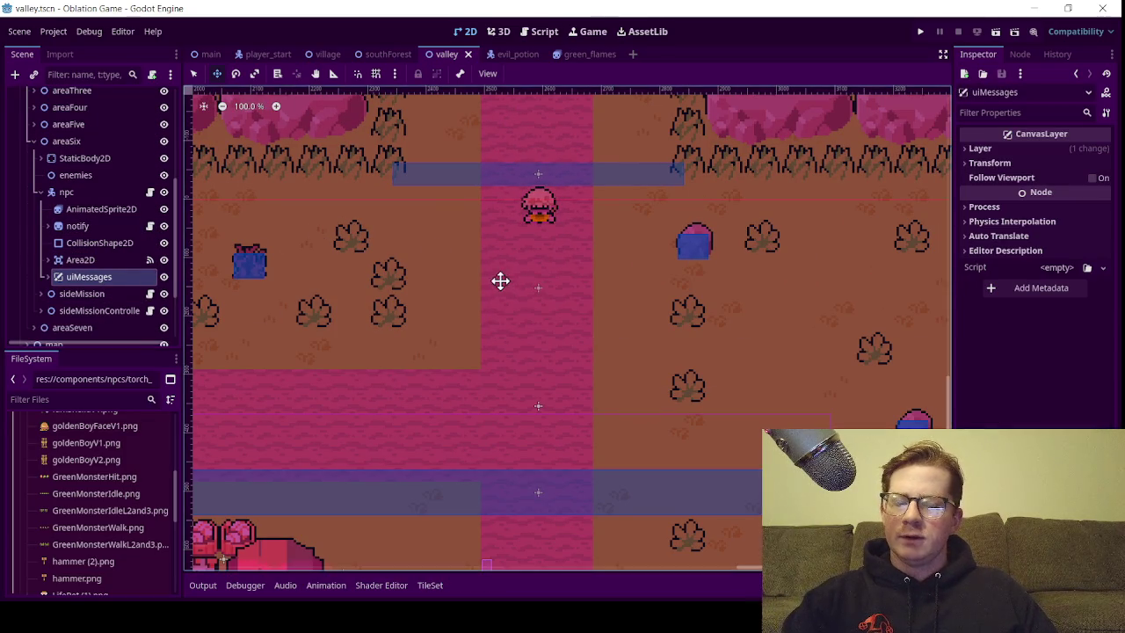
pyautogui.click(80, 260)
pyautogui.click(88, 277)
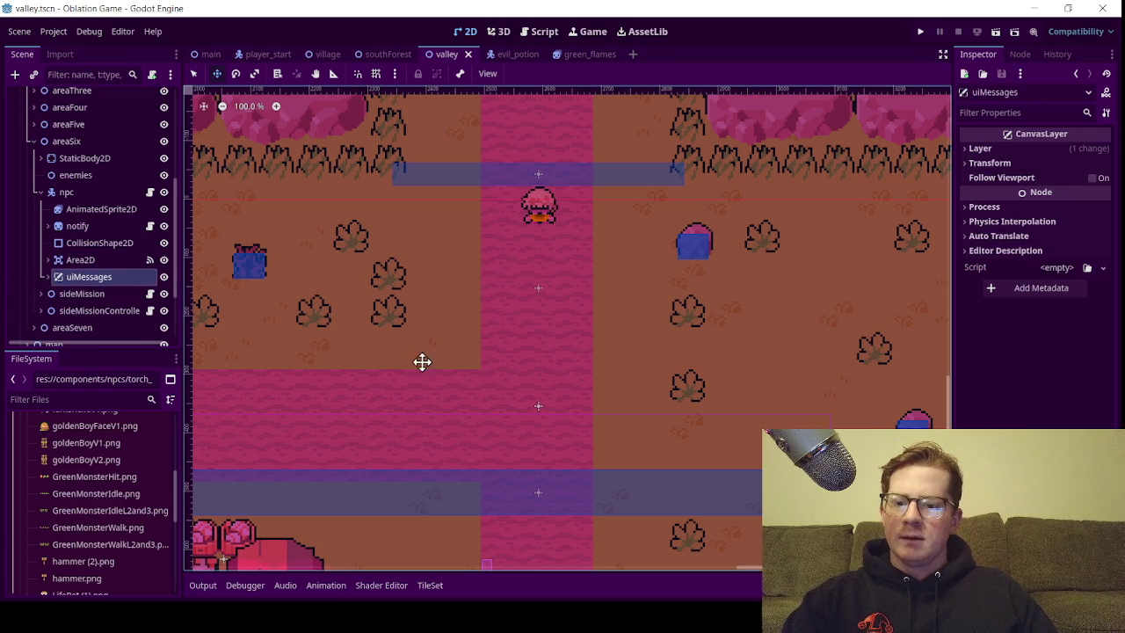
pyautogui.hotkey('ctrl', 'd')
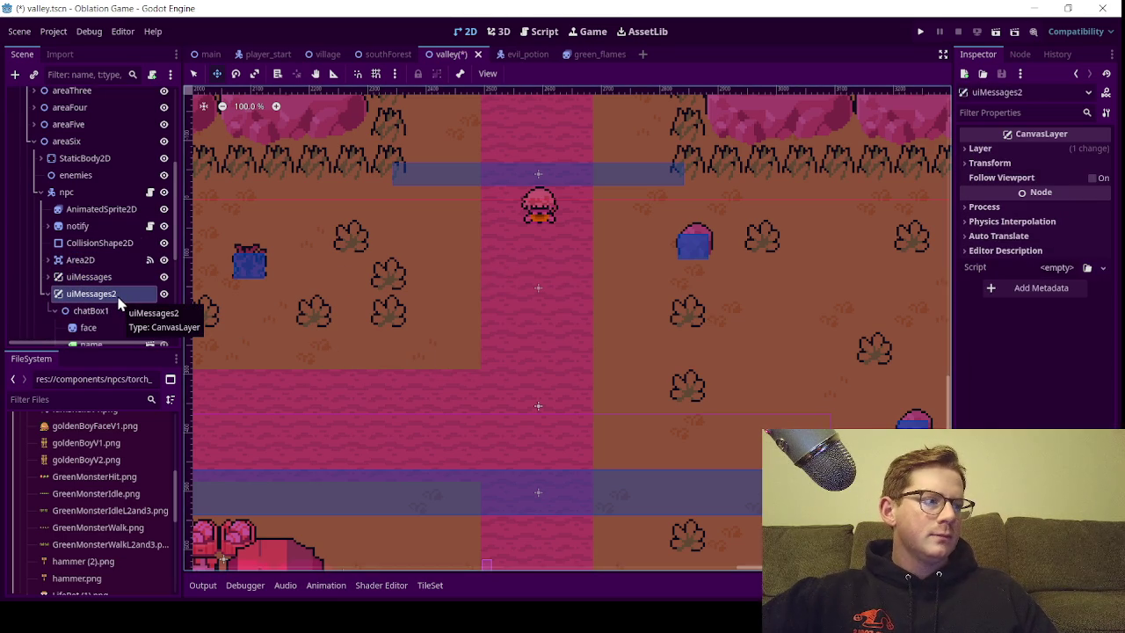
pyautogui.moveTo(101, 298)
pyautogui.mouseDown()
pyautogui.moveTo(80, 92)
pyautogui.moveTo(94, 246)
pyautogui.moveTo(95, 198)
pyautogui.moveTo(101, 208)
pyautogui.mouseUp()
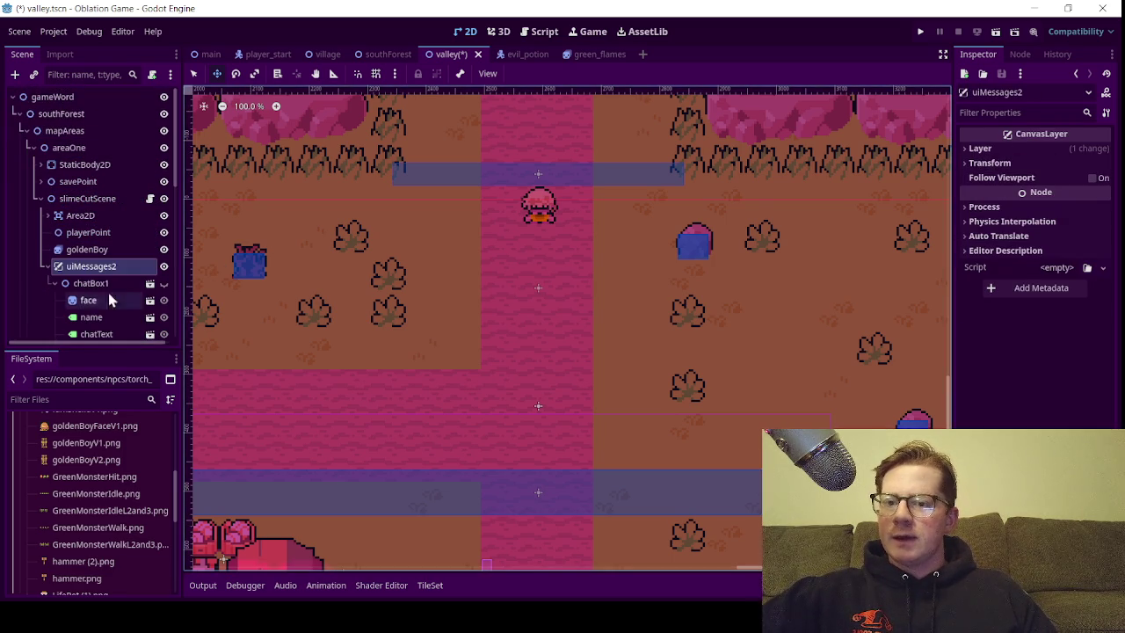
# Make uiMessages2's chatBox1 visible and give its face sprite goldenBoyFaceV1.png
pyautogui.click(46, 267)
pyautogui.scroll(-2, 498, 250)
pyautogui.scroll(-5, 497, 251)
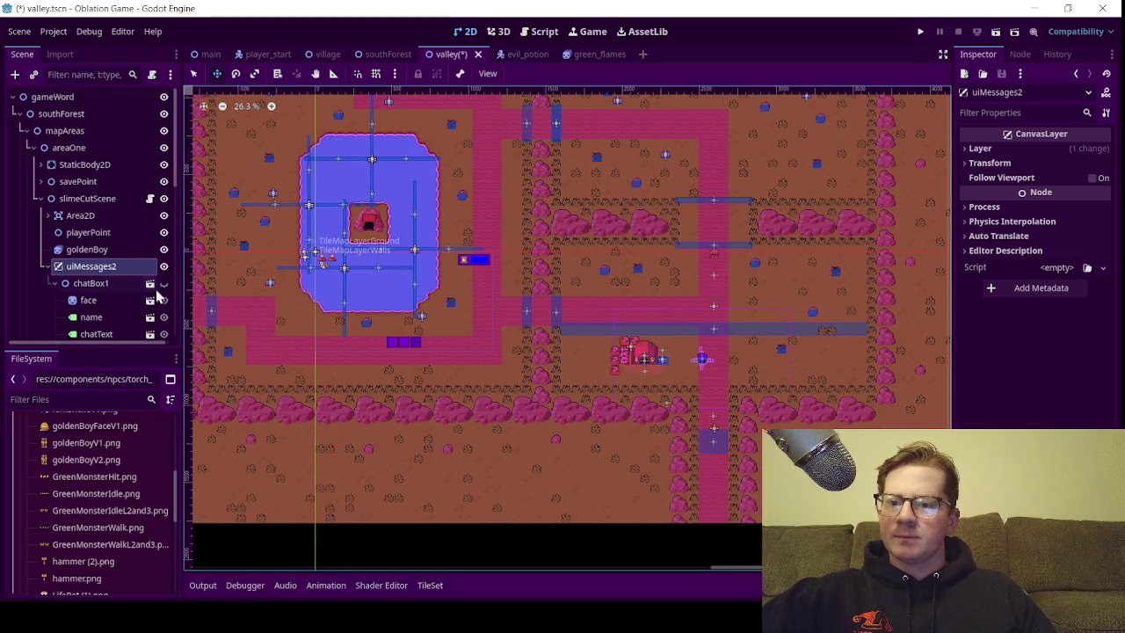
pyautogui.click(163, 283)
pyautogui.scroll(6, 344, 347)
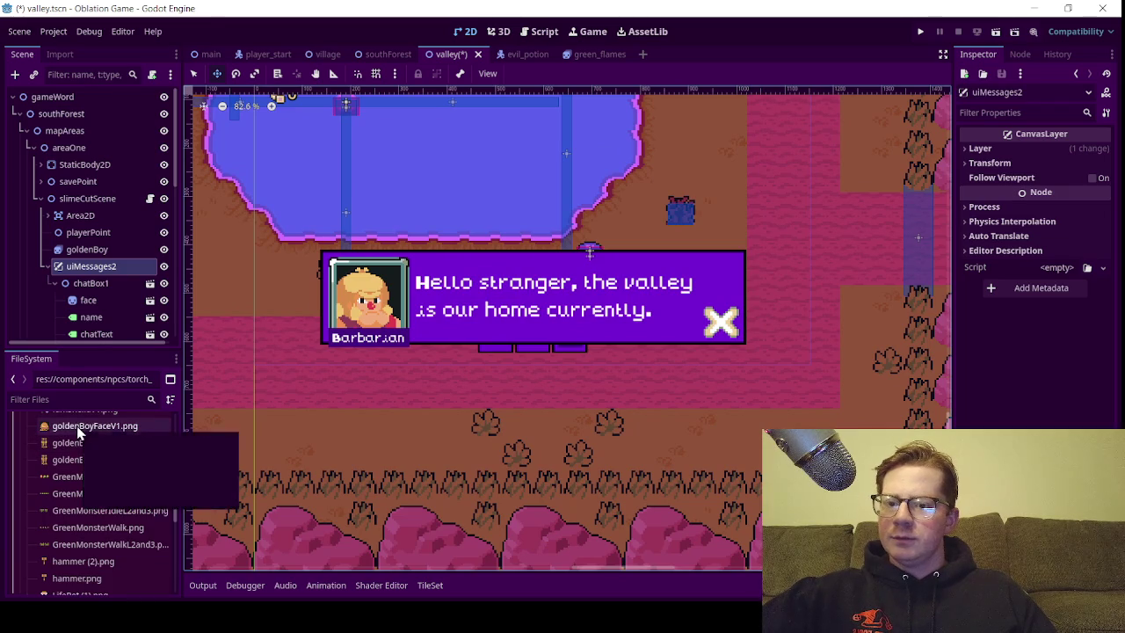
pyautogui.moveTo(75, 429)
pyautogui.mouseDown()
pyautogui.moveTo(82, 314)
pyautogui.moveTo(102, 293)
pyautogui.mouseUp()
pyautogui.scroll(-6, 497, 358)
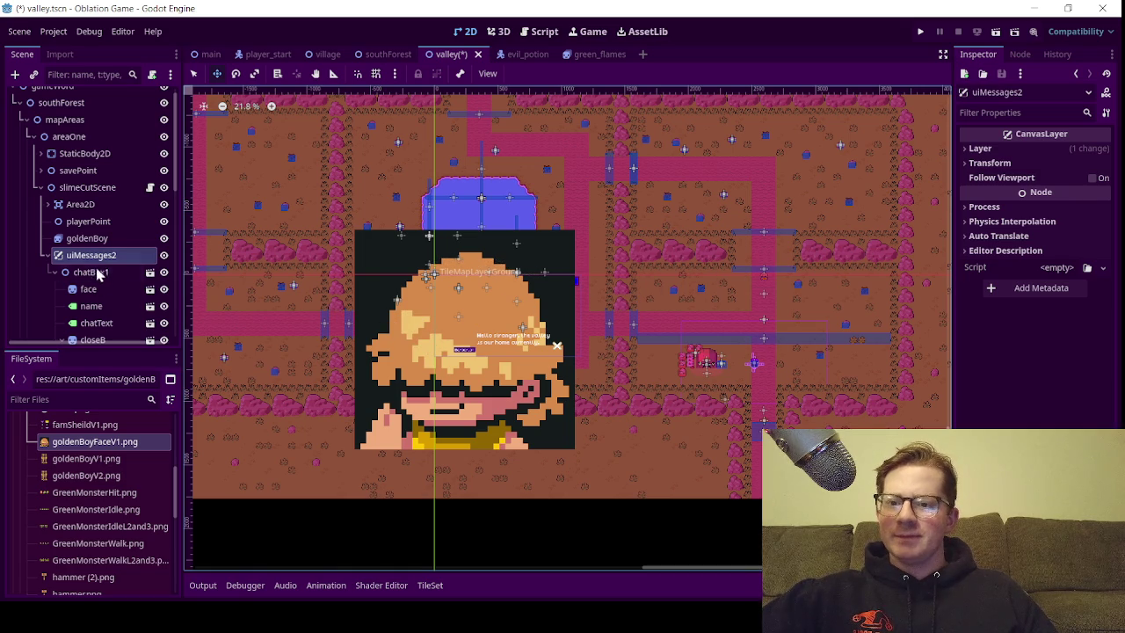
pyautogui.click(88, 289)
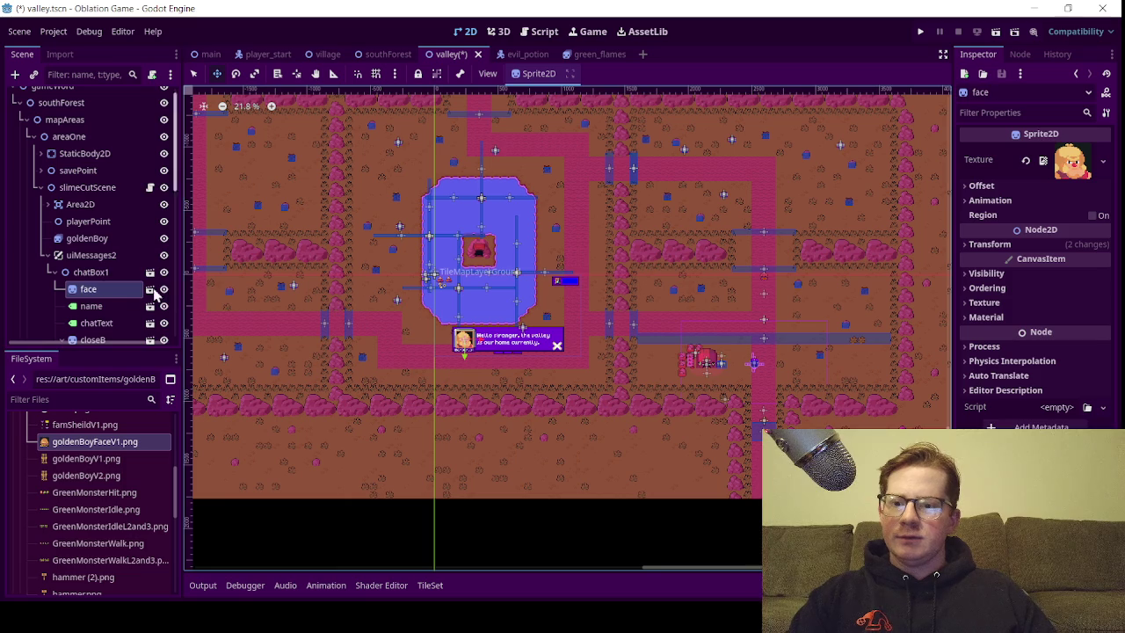
# Duplicate chatBox1 into chatBox2 and reapply goldenBoyFaceV1.png to the face node
pyautogui.click(95, 272)
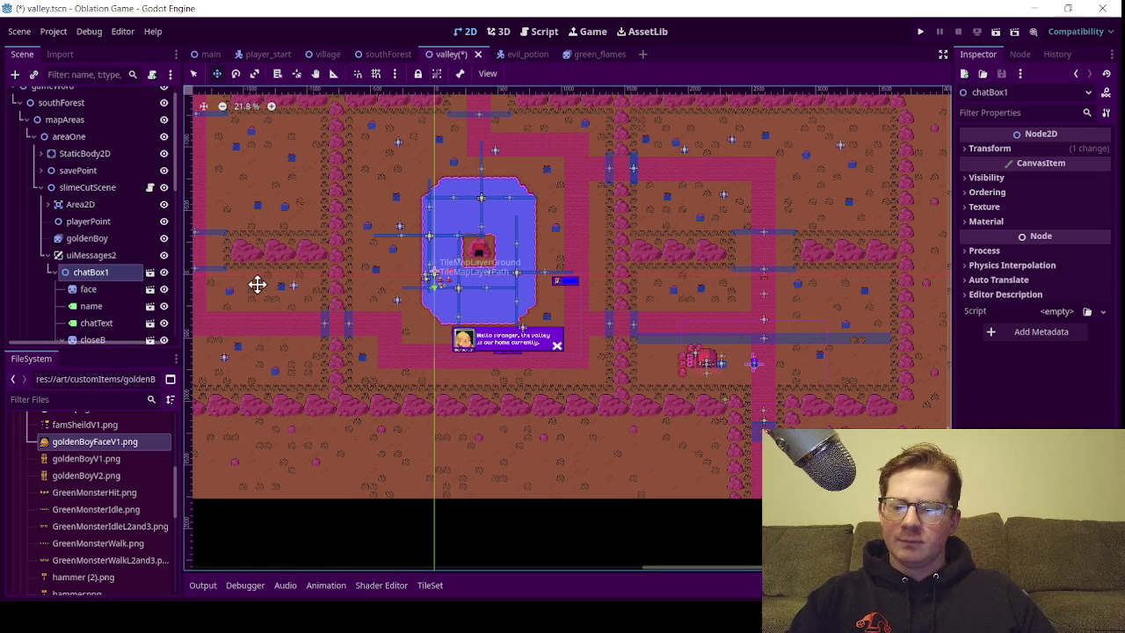
pyautogui.hotkey('ctrl', 'd')
pyautogui.click(61, 295)
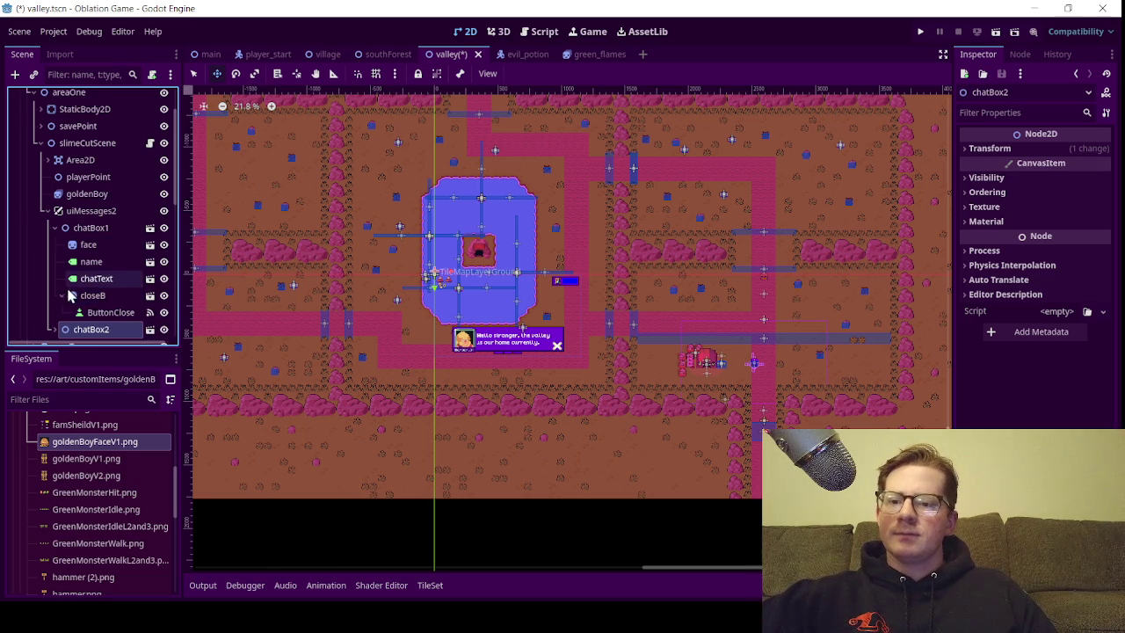
pyautogui.click(62, 296)
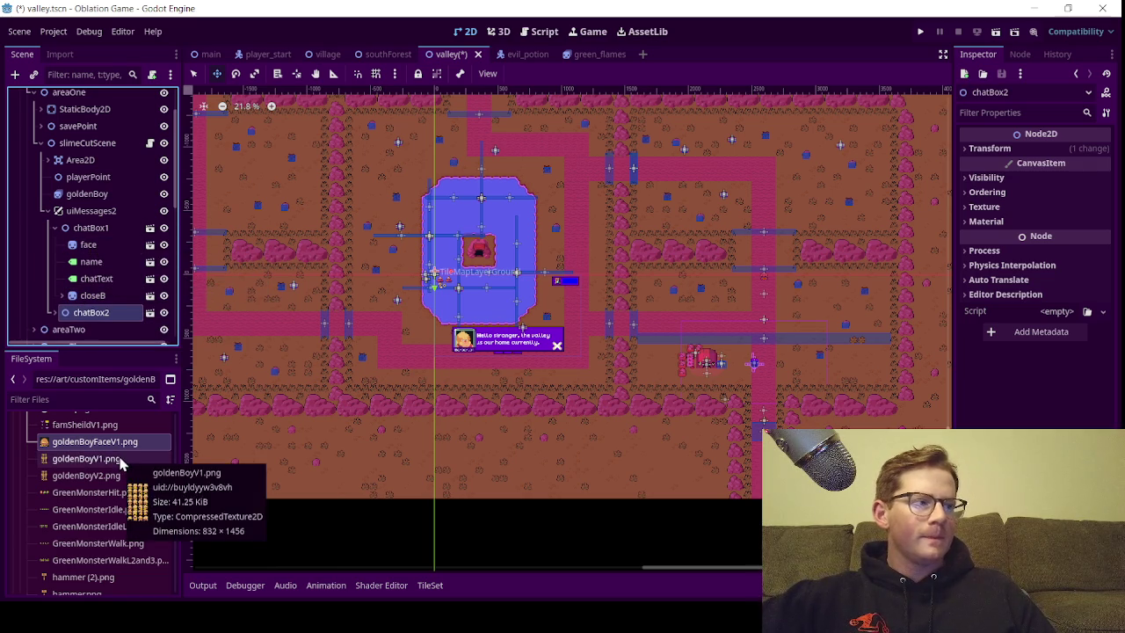
pyautogui.moveTo(107, 449); pyautogui.dragTo(92, 222)
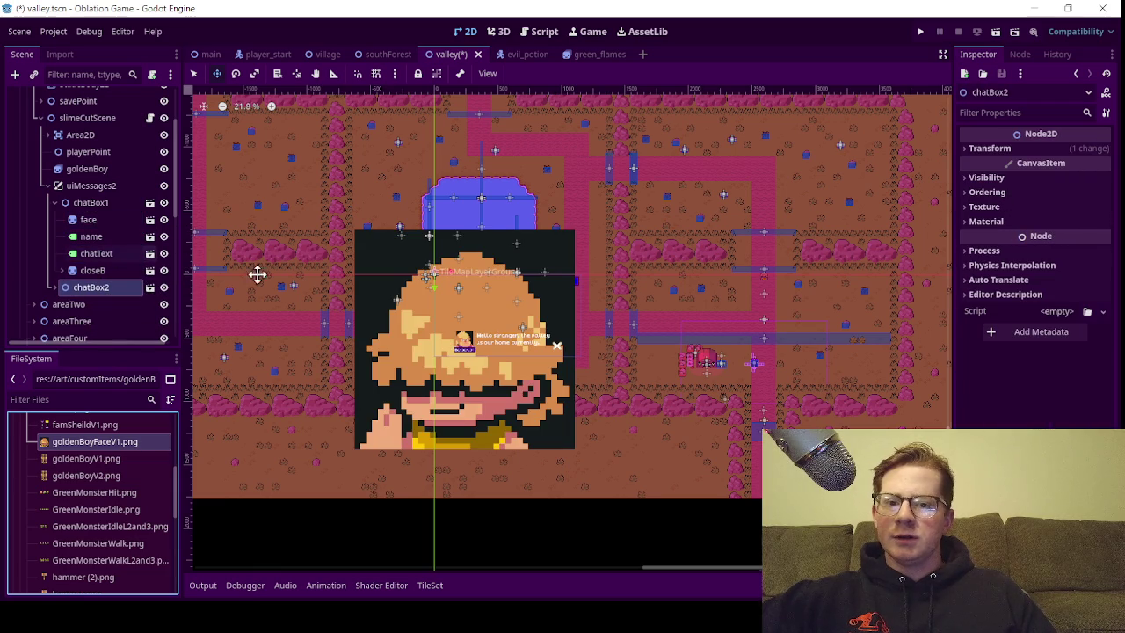
pyautogui.click(992, 150)
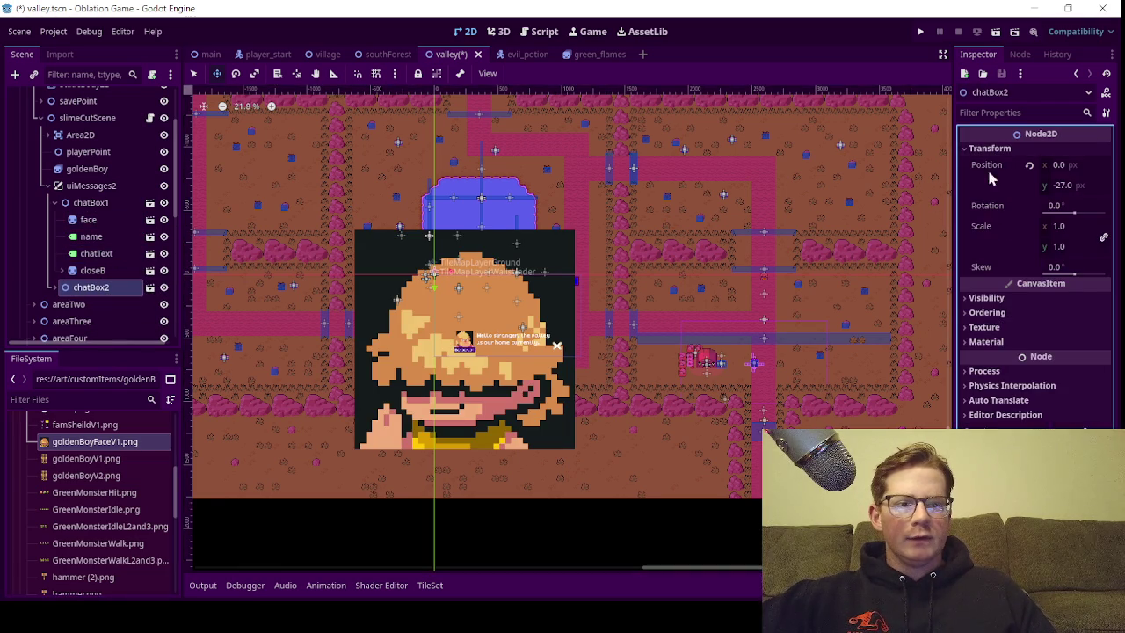
# Try a 0.3 scale on chatBox2, then undo the change
pyautogui.click(1064, 227)
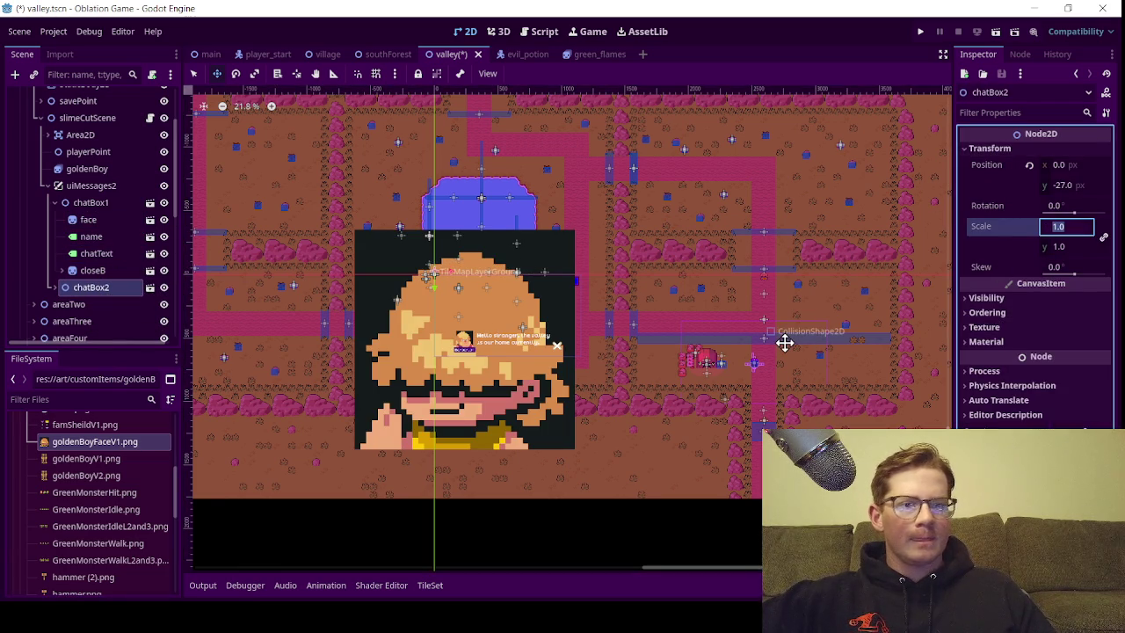
pyautogui.write('0.3')
pyautogui.press('Return')
pyautogui.hotkey('ctrl', 'z')
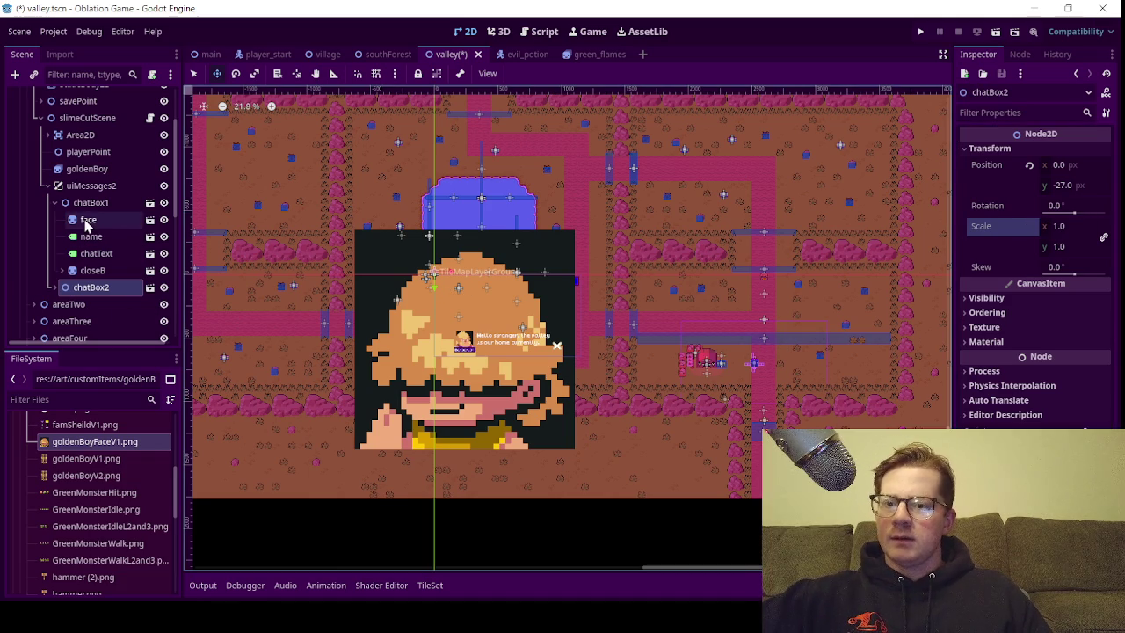
# Shrink chatBox1's face sprite to half scale and hide chatBox2
pyautogui.click(86, 220)
pyautogui.click(1002, 244)
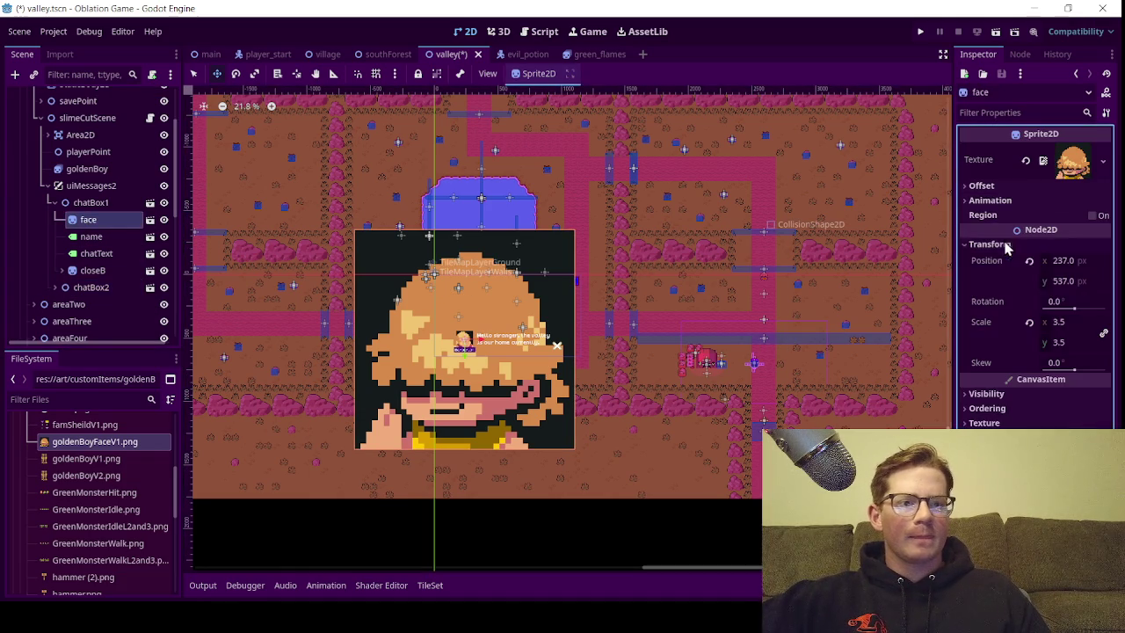
pyautogui.click(1067, 321)
pyautogui.write('0')
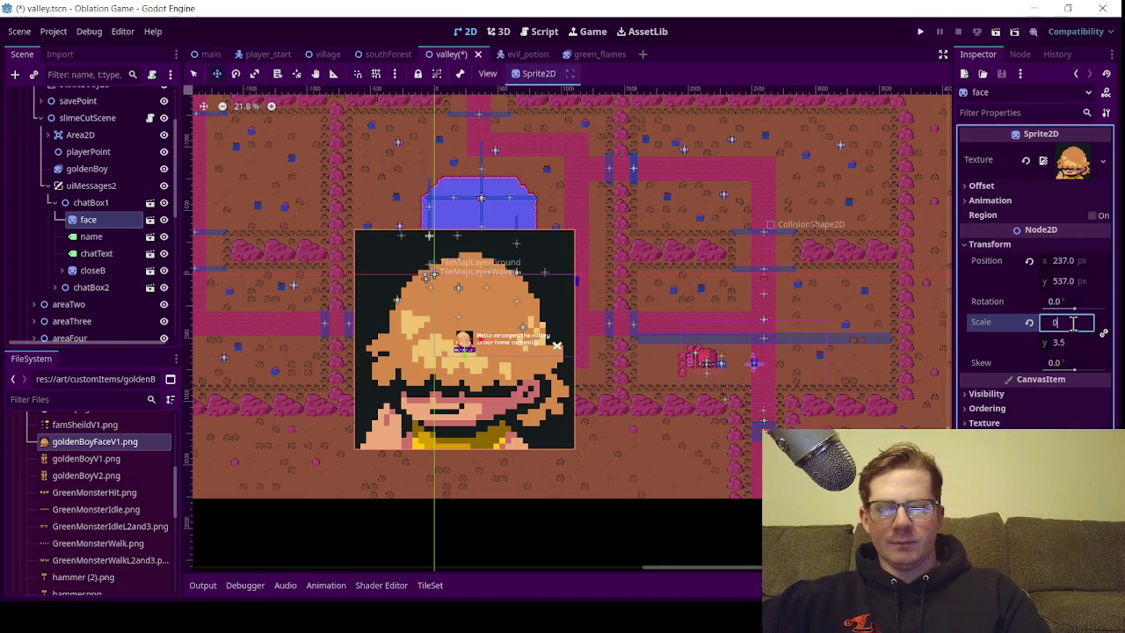
pyautogui.write('.5')
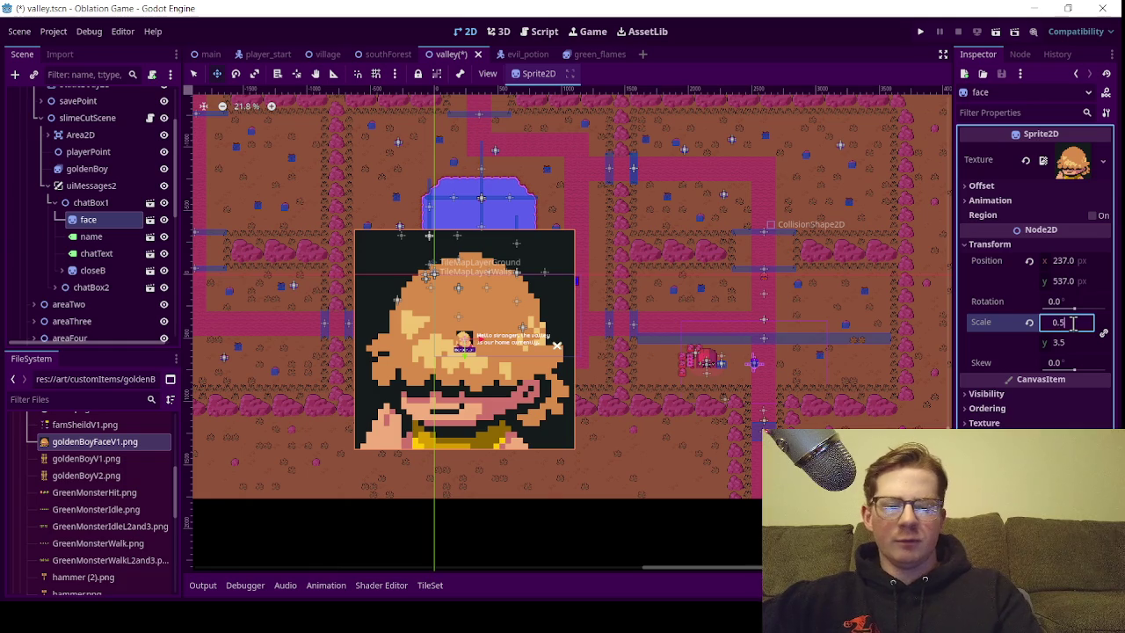
pyautogui.press('Return')
pyautogui.scroll(7, 492, 361)
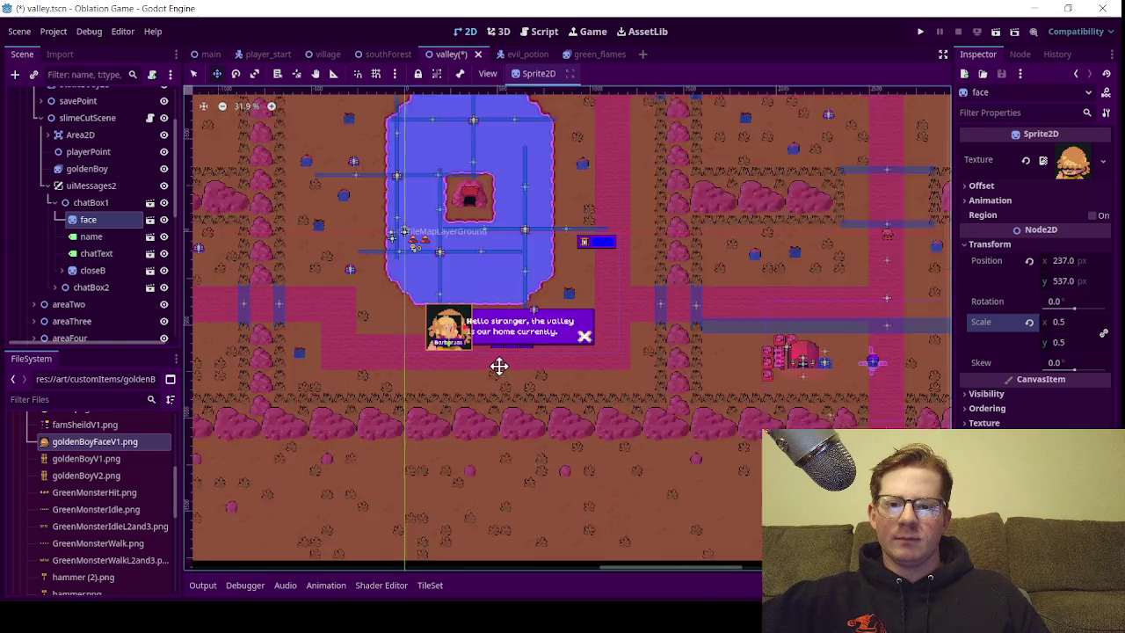
pyautogui.scroll(2, 446, 312)
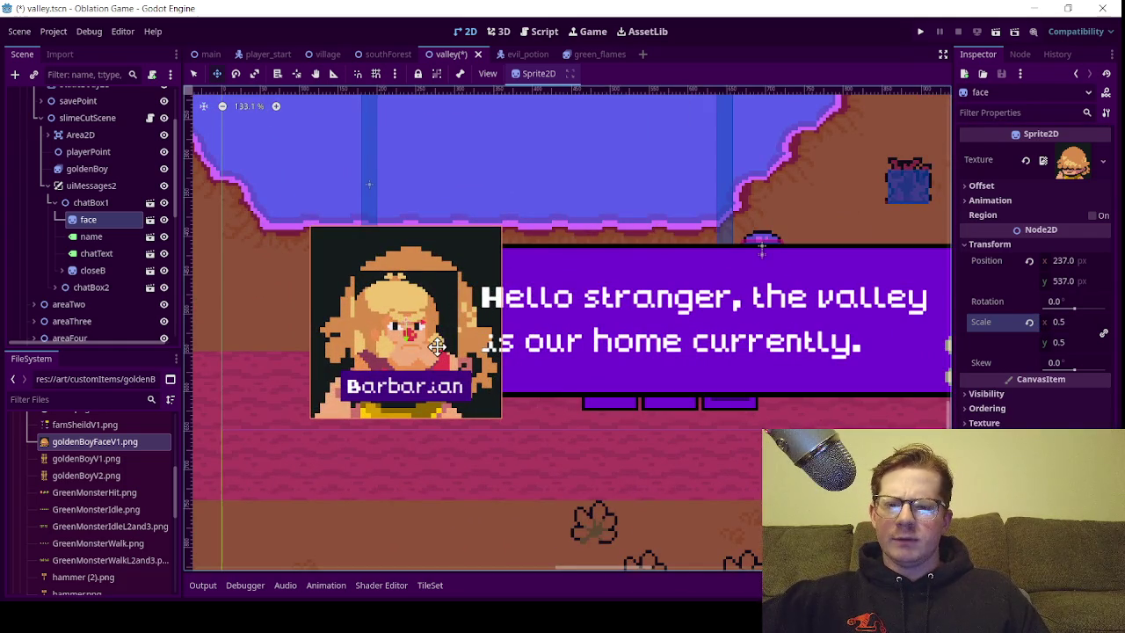
pyautogui.scroll(2, 437, 344)
pyautogui.click(163, 288)
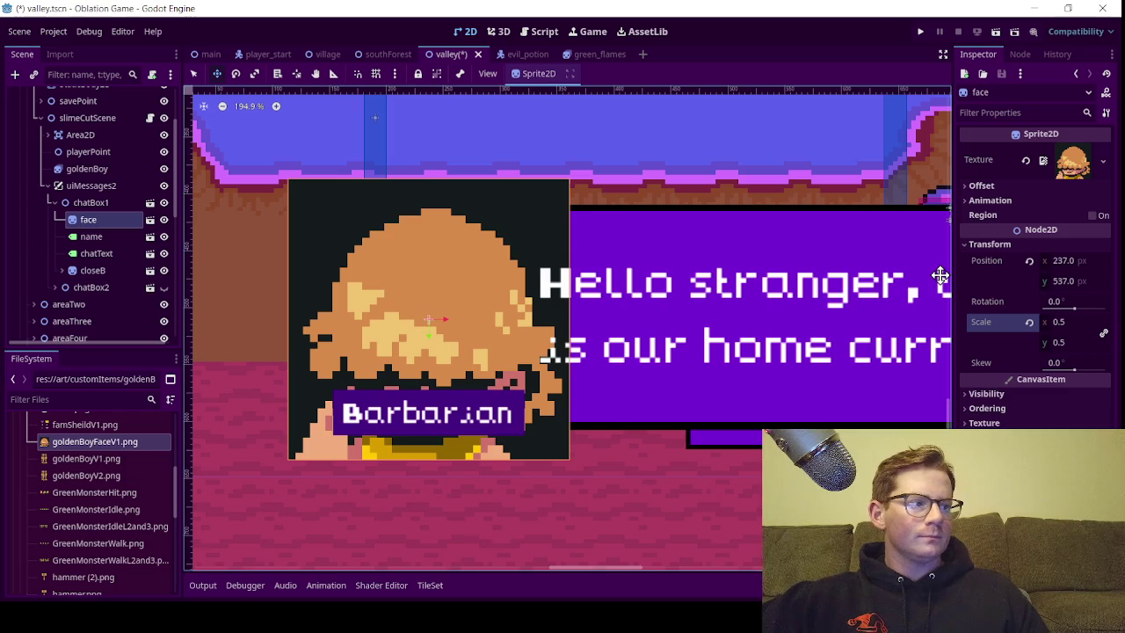
# Fine-tune the face sprite's scale through 0.3, 0.2 and 0.25, settling on 0.26
pyautogui.click(1074, 323)
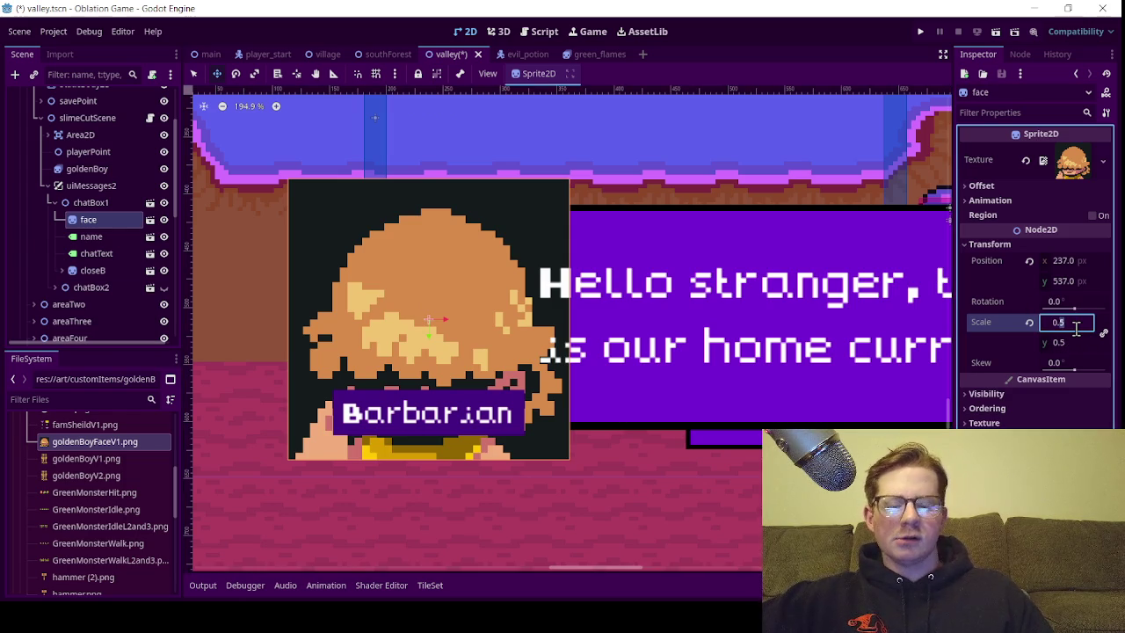
pyautogui.write('0.3')
pyautogui.press('Return')
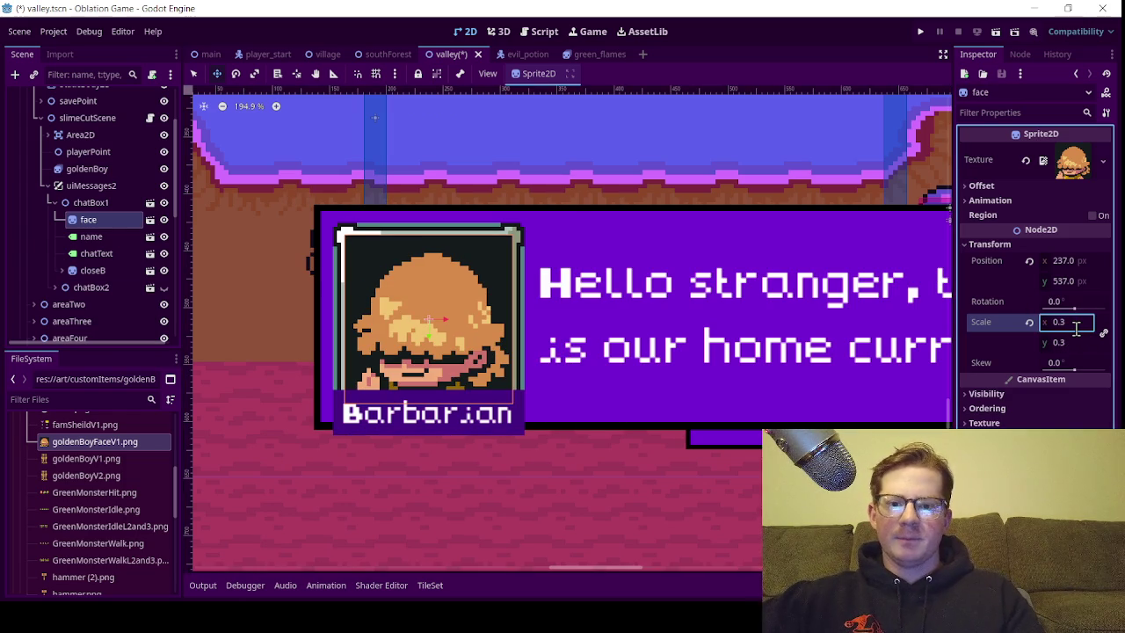
pyautogui.click(1077, 325)
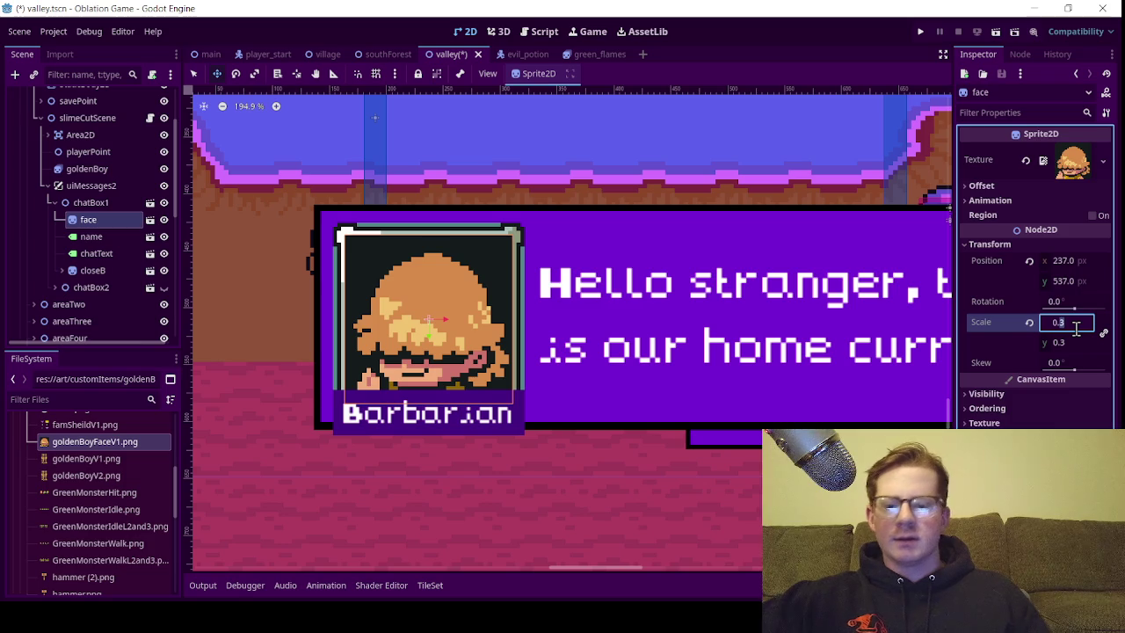
pyautogui.write('0.2')
pyautogui.press('Return')
pyautogui.click(1076, 325)
pyautogui.write('0.3')
pyautogui.press('Return')
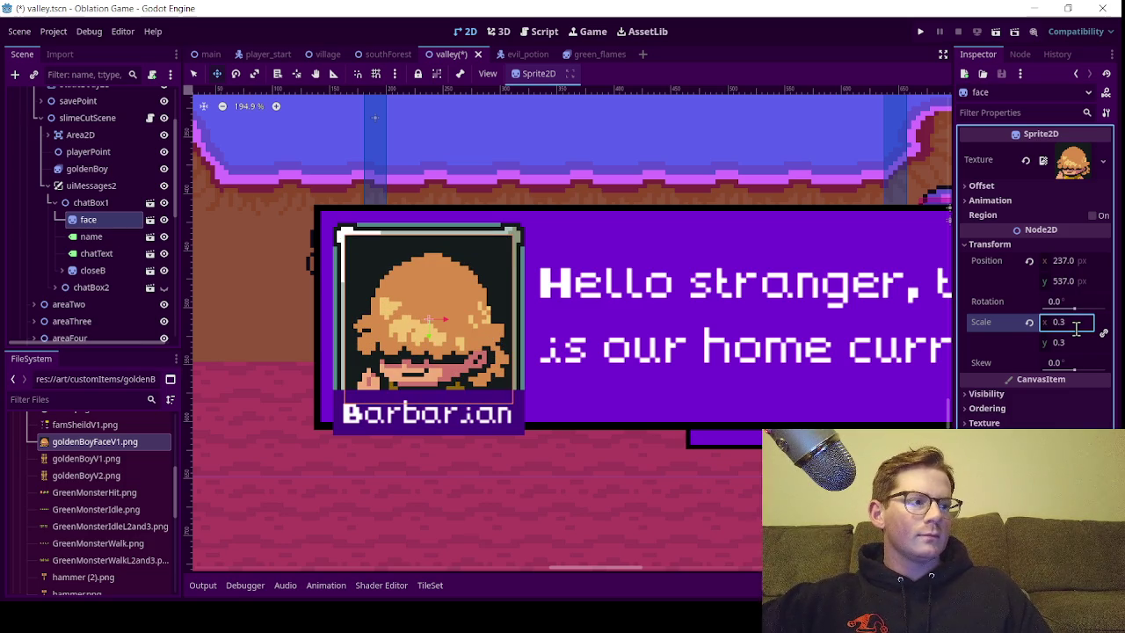
pyautogui.click(1076, 325)
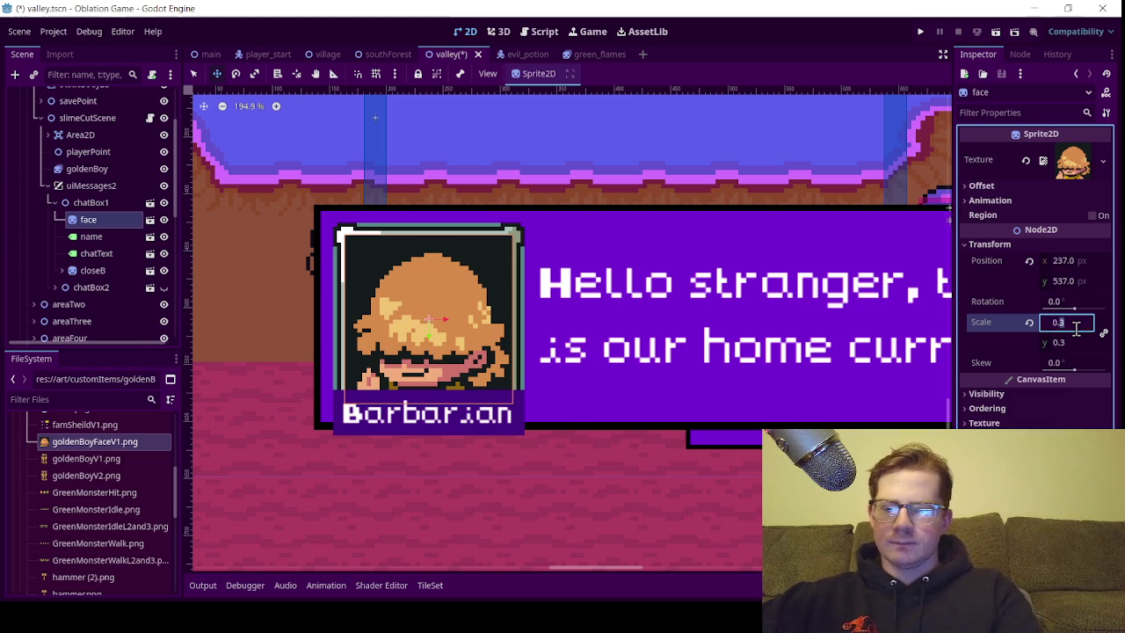
pyautogui.write('0.25')
pyautogui.press('Return')
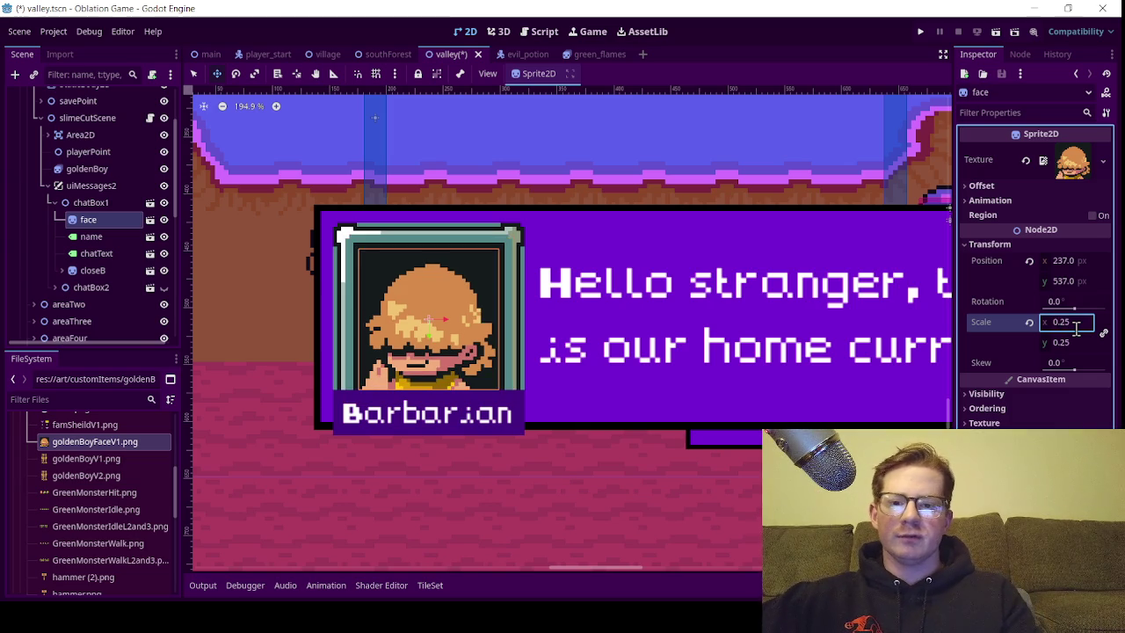
pyautogui.click(1078, 321)
pyautogui.click(1085, 325)
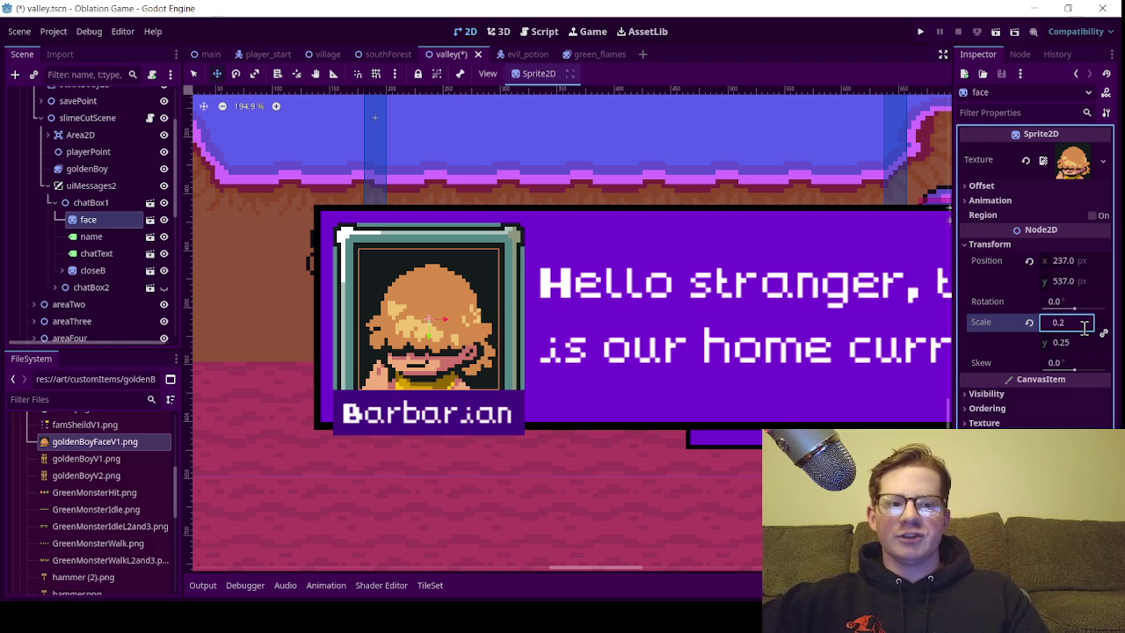
pyautogui.write('6')
pyautogui.press('Return')
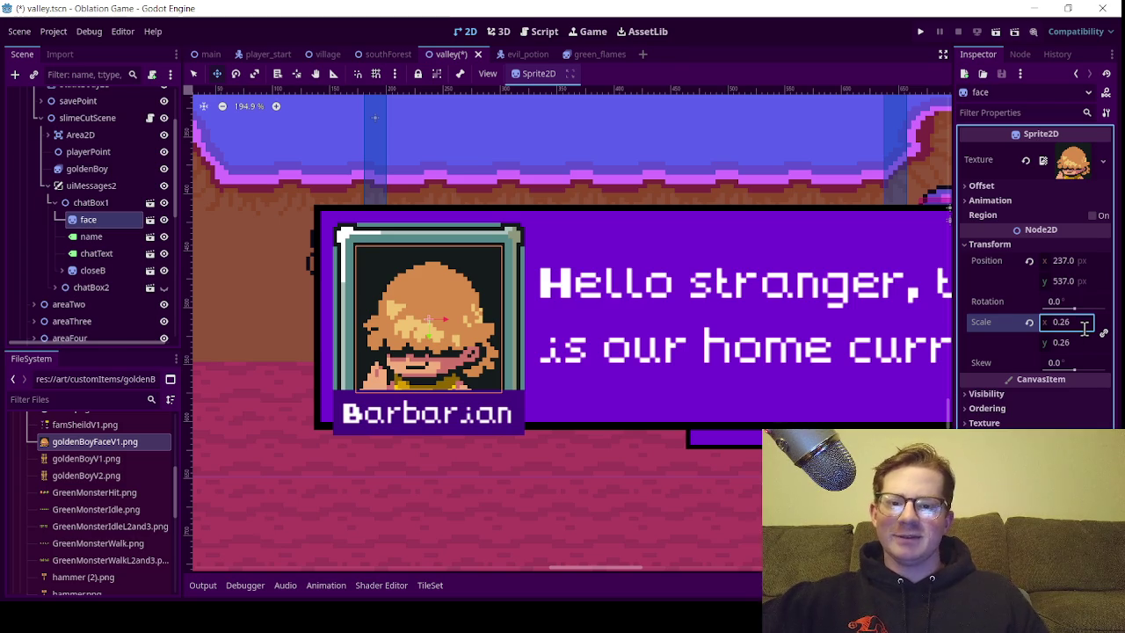
# Select chatBox1, then its chatText label
pyautogui.scroll(2, 330, 358)
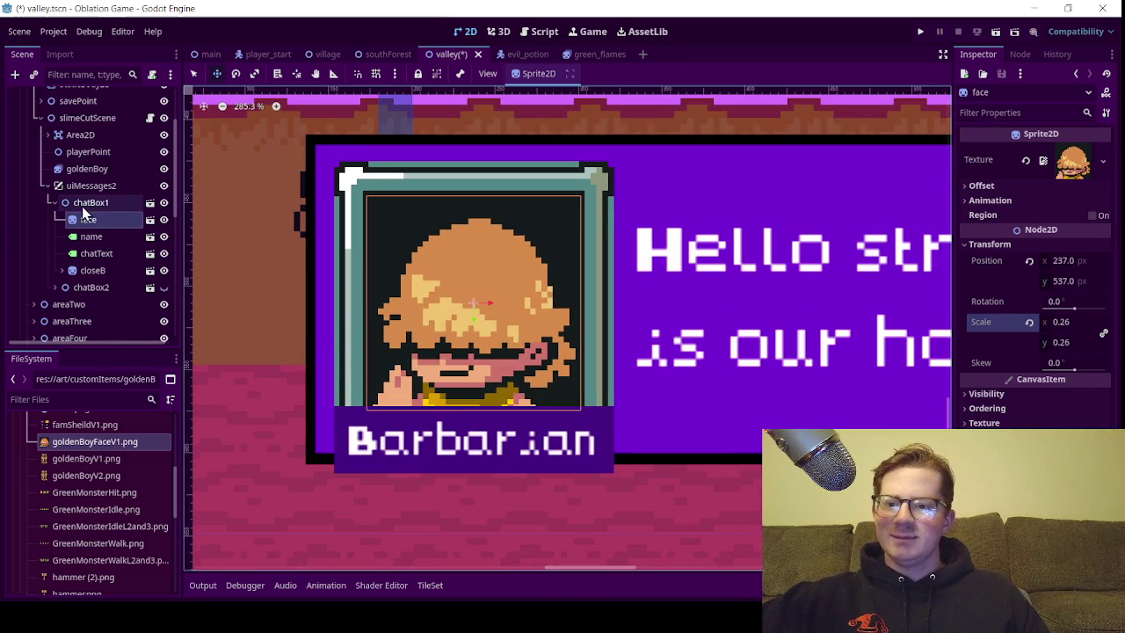
pyautogui.click(82, 203)
pyautogui.scroll(-7, 534, 305)
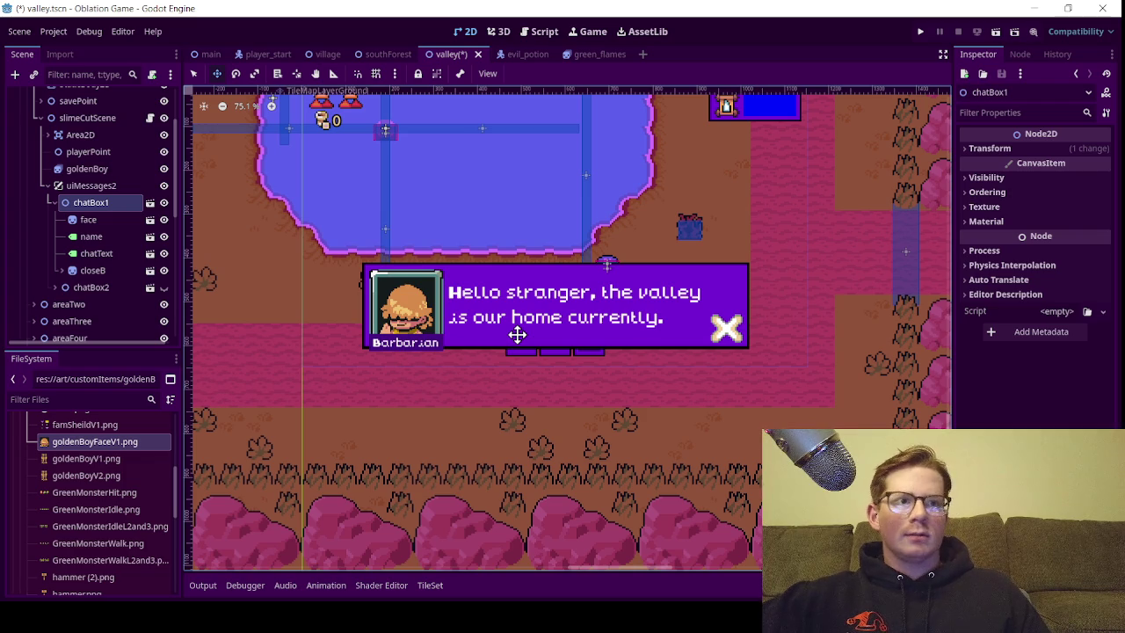
pyautogui.scroll(4, 474, 308)
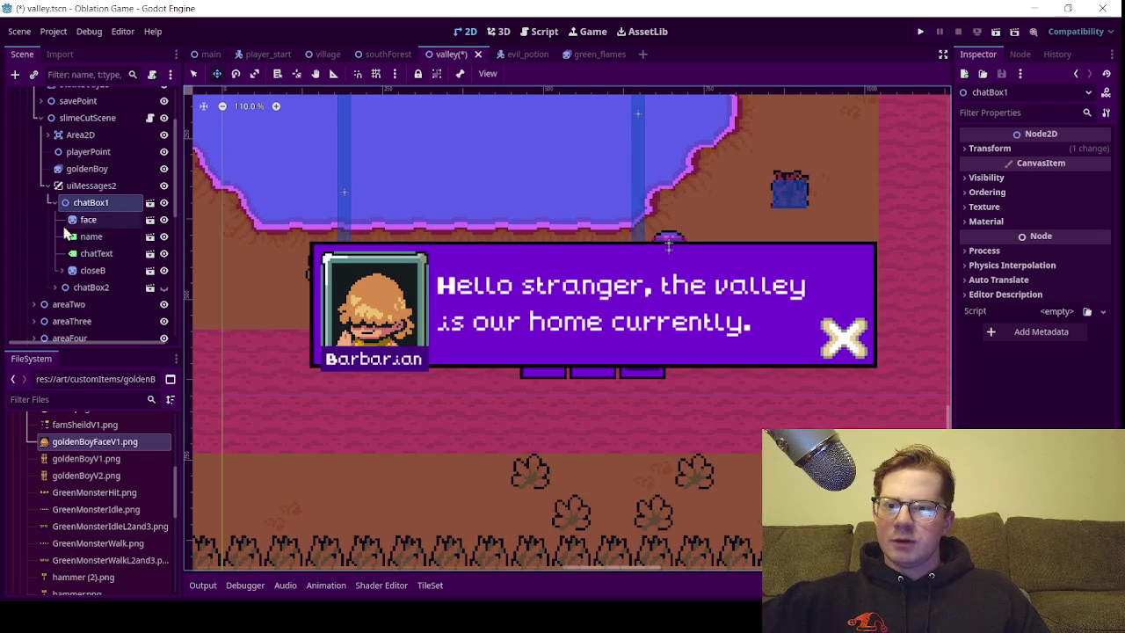
pyautogui.click(116, 254)
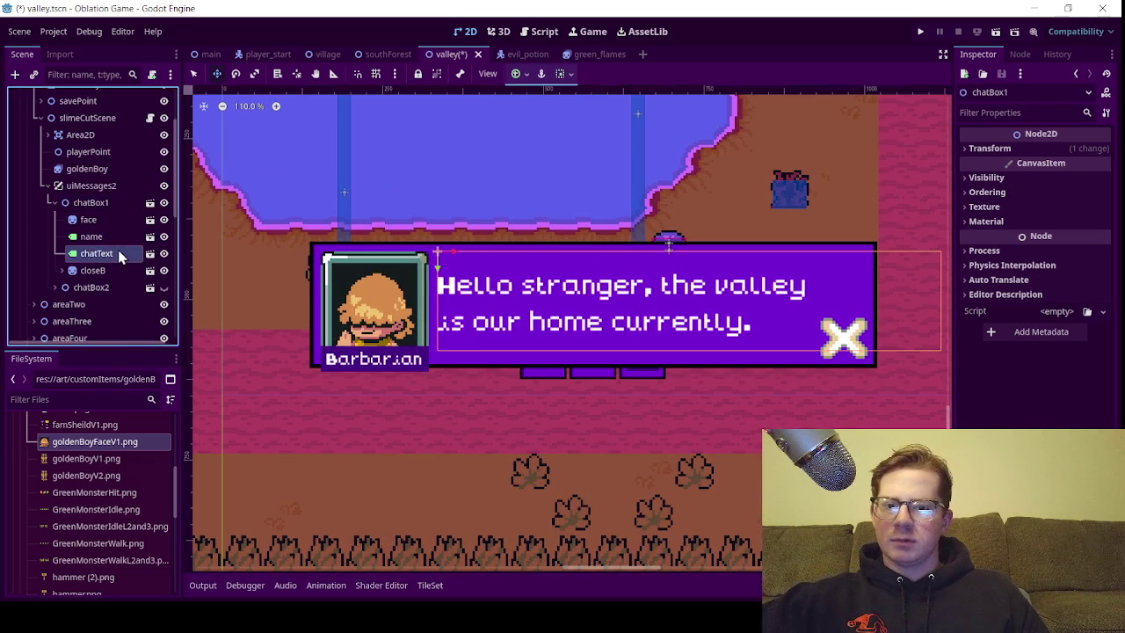
# Select all of chatText's existing dialogue in the Inspector and start replacing it with 'Lets'
pyautogui.moveTo(1063, 186); pyautogui.dragTo(960, 167)
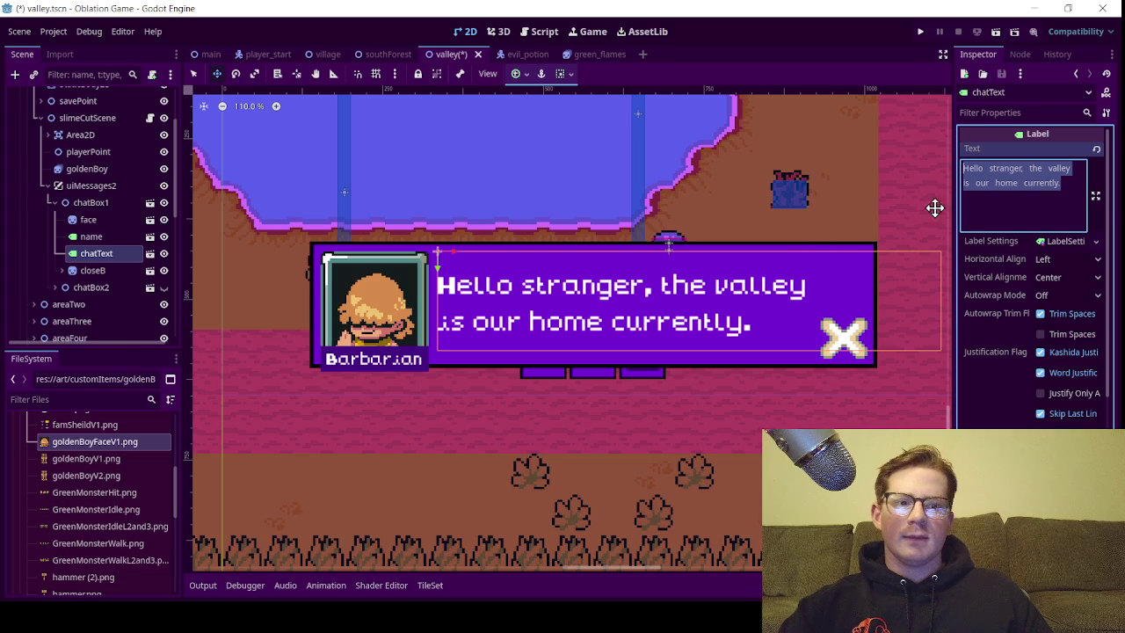
pyautogui.click(1077, 198)
pyautogui.hotkey('ctrl', 'a')
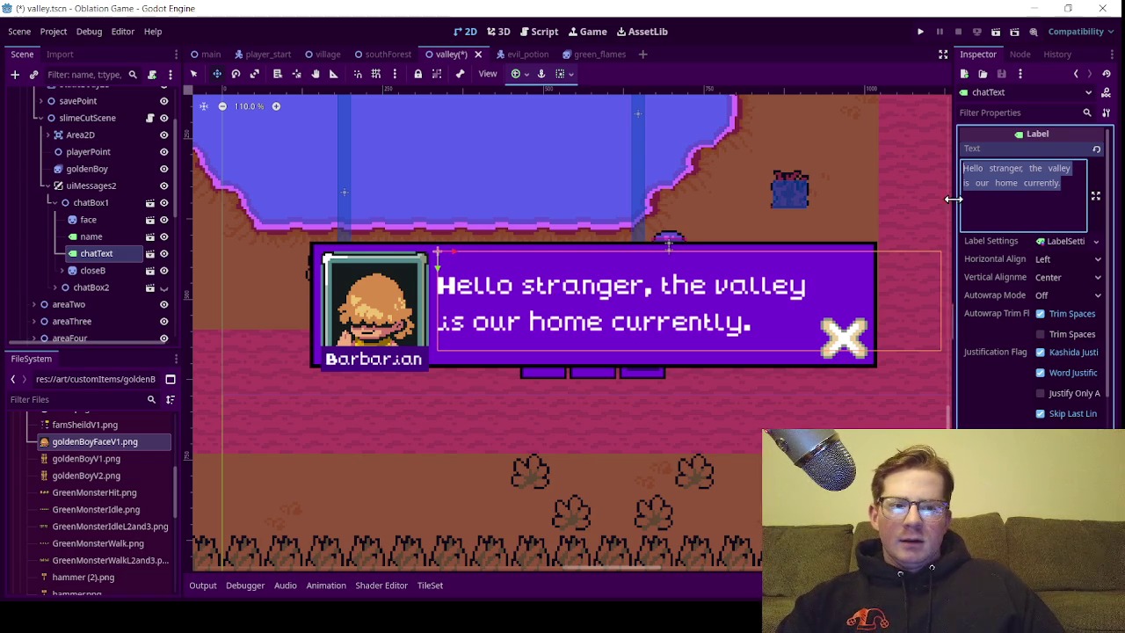
pyautogui.moveTo(1066, 182)
pyautogui.mouseDown()
pyautogui.moveTo(967, 182)
pyautogui.moveTo(962, 167)
pyautogui.mouseUp()
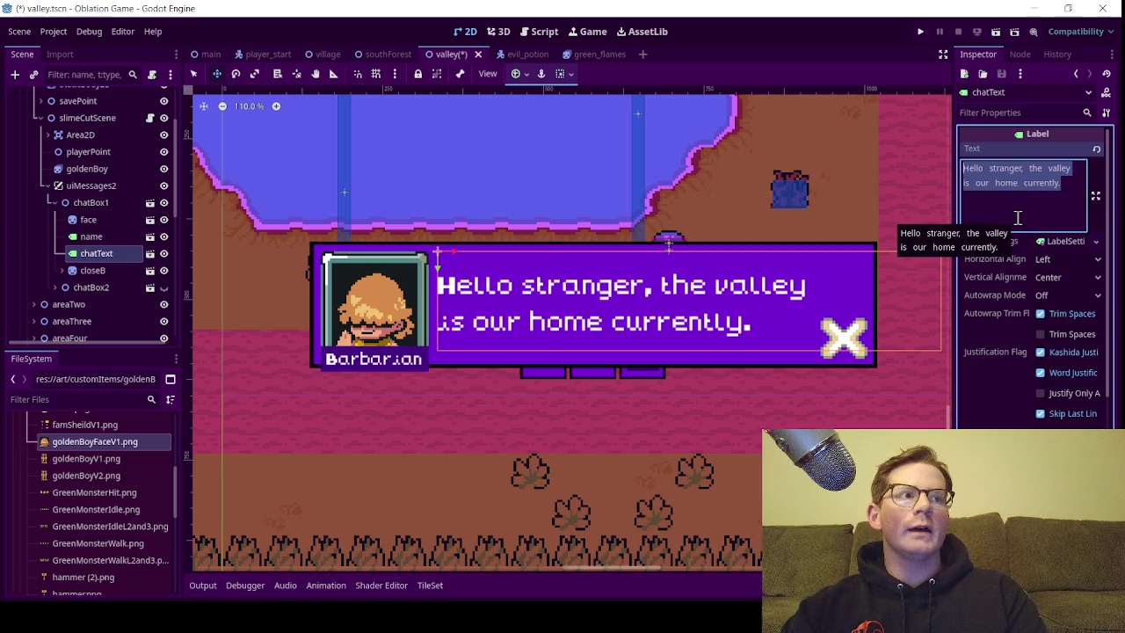
pyautogui.write('Lets')
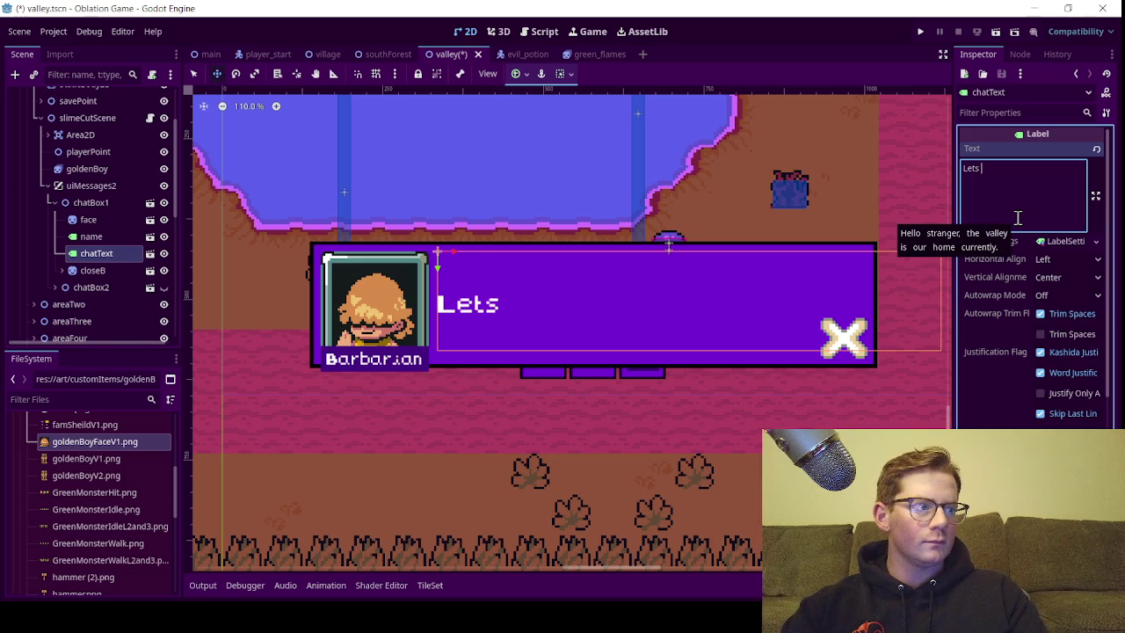
# Replace the typed word with the line "moving hands nervously"..., fixing the typos
pyautogui.press('BackSpace')
pyautogui.press('BackSpace')
pyautogui.press('BackSpace')
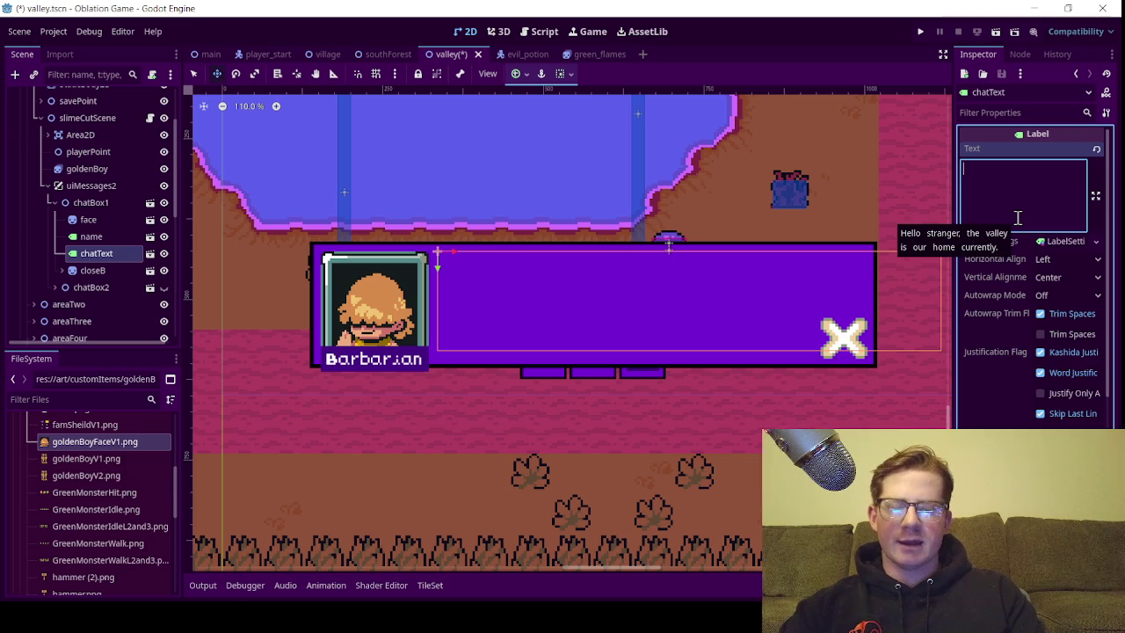
pyautogui.write('"')
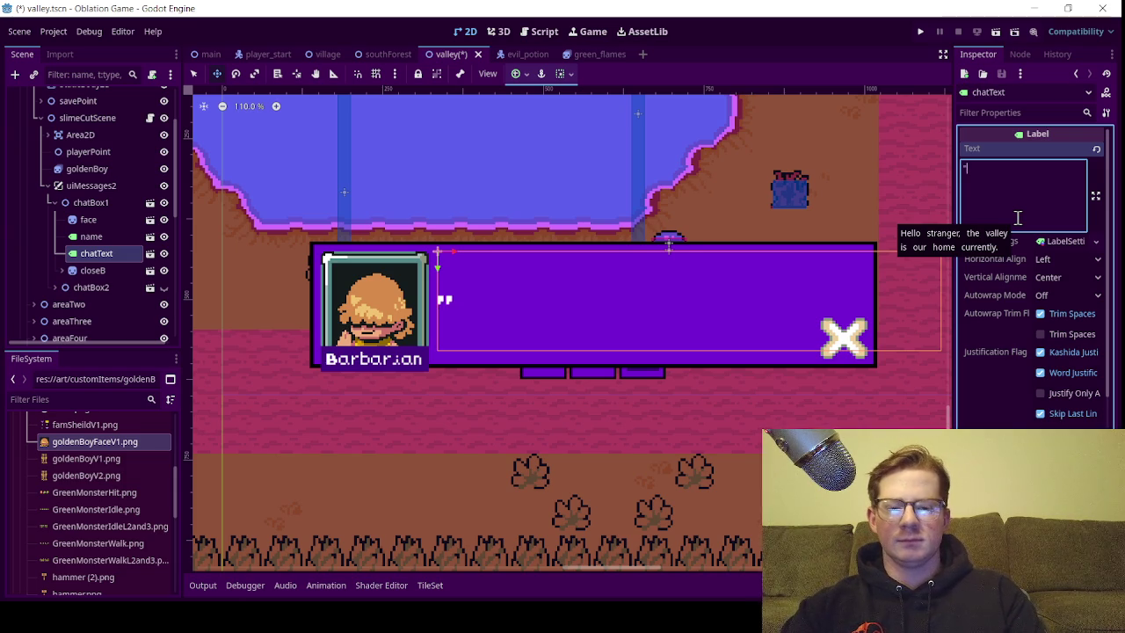
pyautogui.write('moving ')
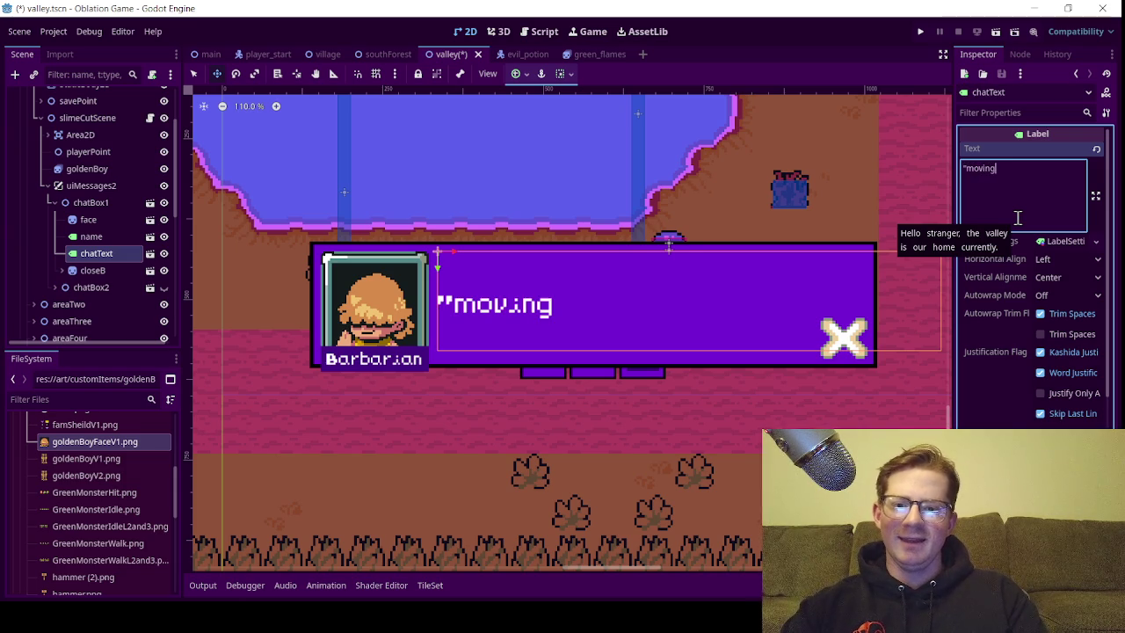
pyautogui.write('ghan')
pyautogui.press('BackSpace')
pyautogui.press('BackSpace')
pyautogui.press('BackSpace')
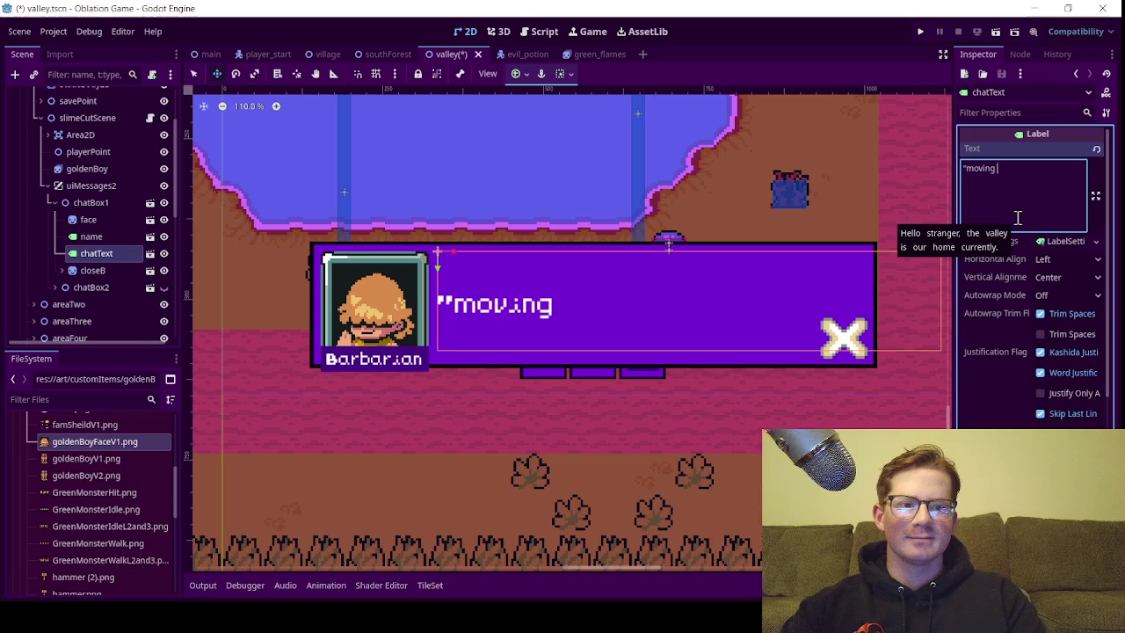
pyautogui.write('hands')
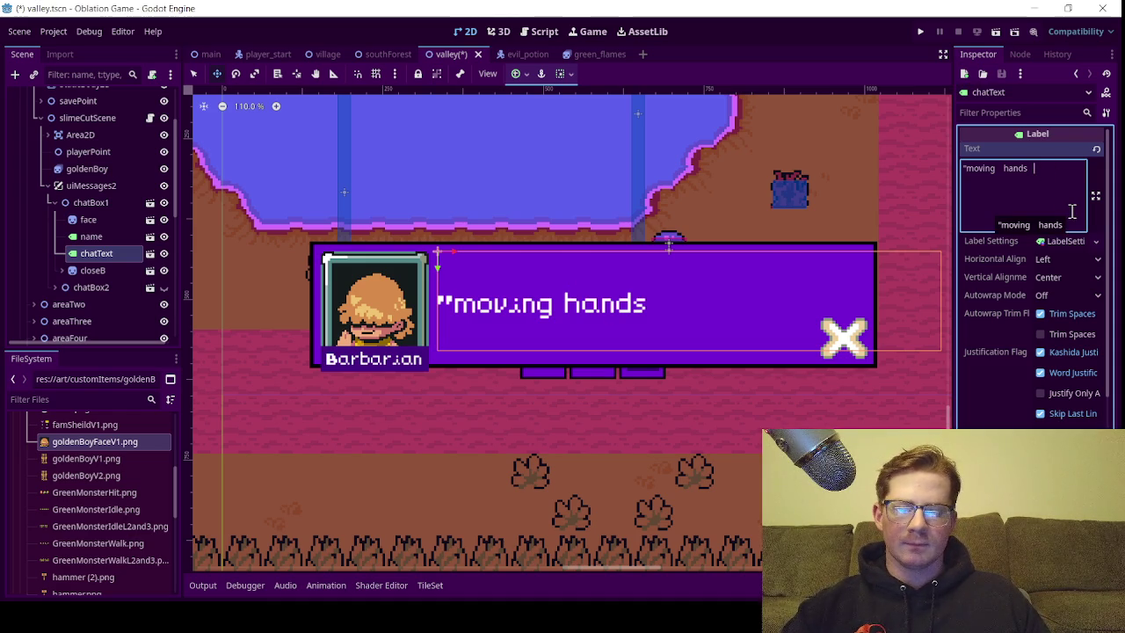
pyautogui.write('nervously"')
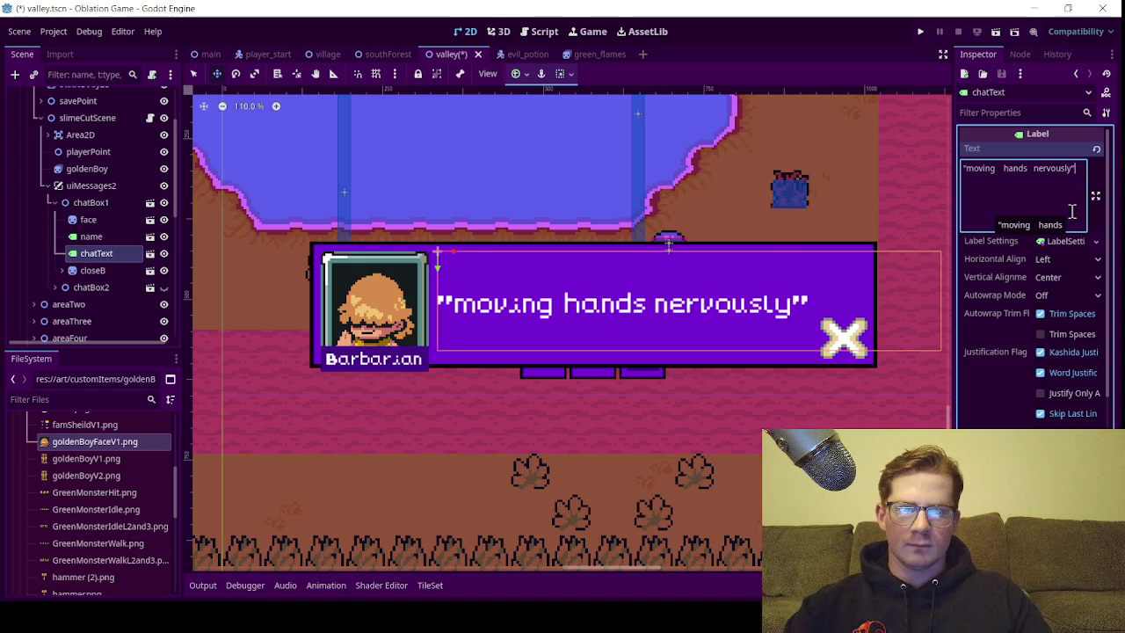
pyautogui.write('.')
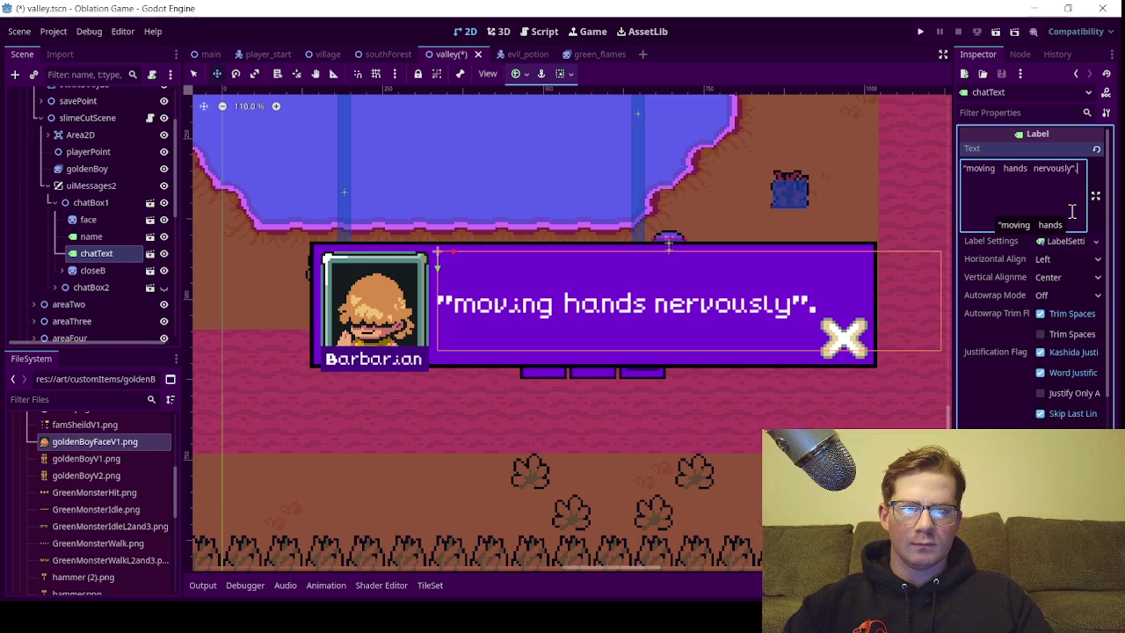
pyautogui.press('BackSpace')
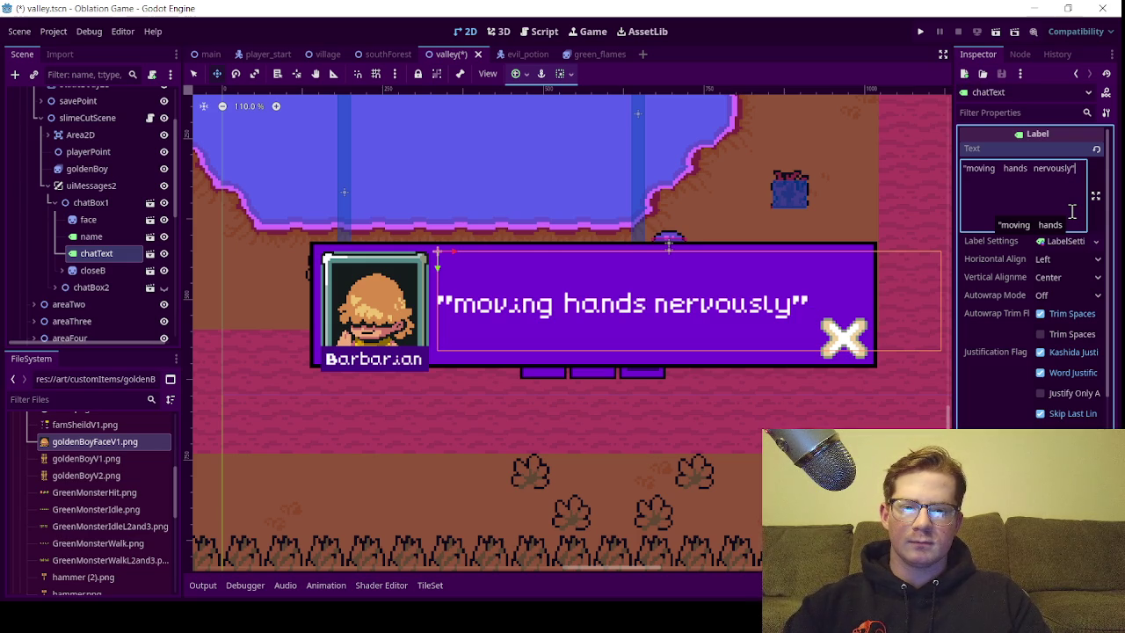
pyautogui.write('...')
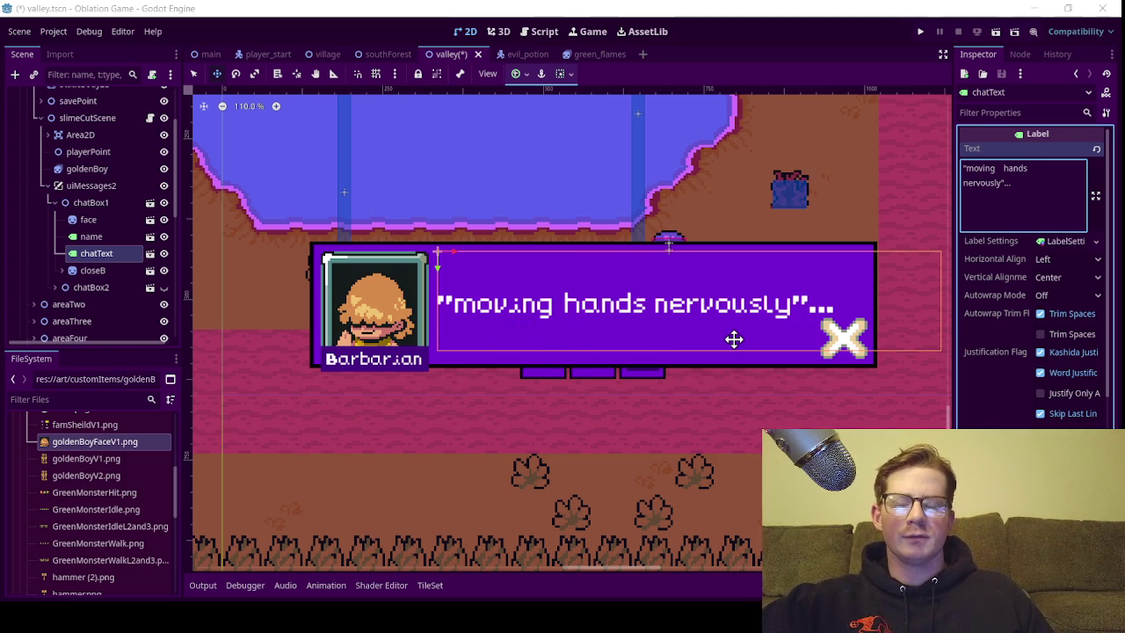
# Break the dialogue after 'hands' and add ' moving' after 'nervously'
pyautogui.click(1017, 183)
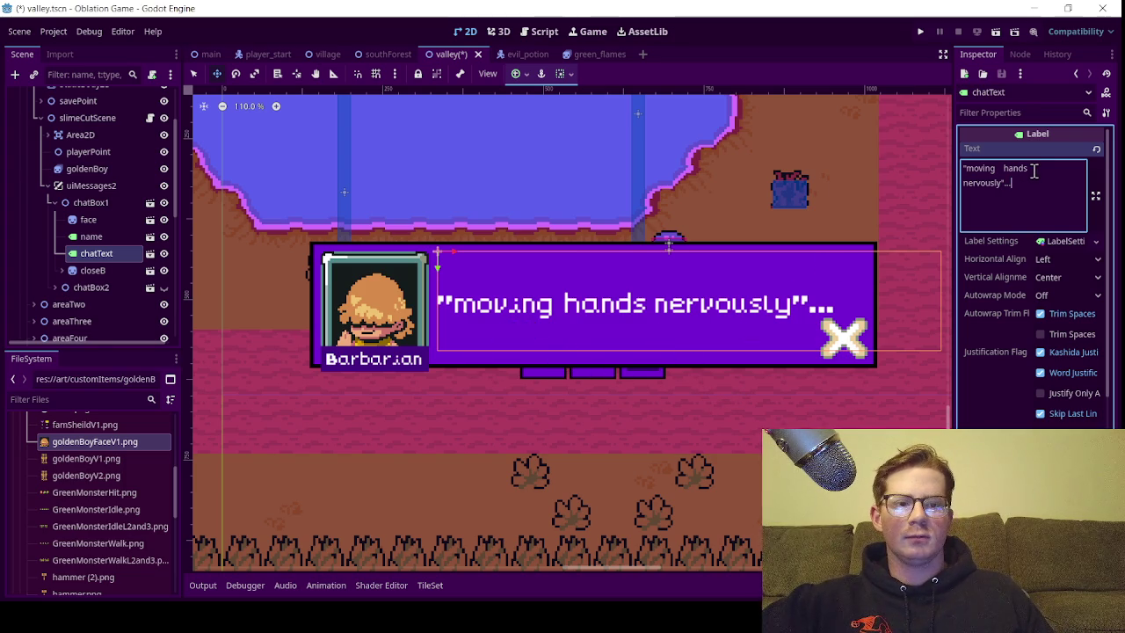
pyautogui.click(1036, 169)
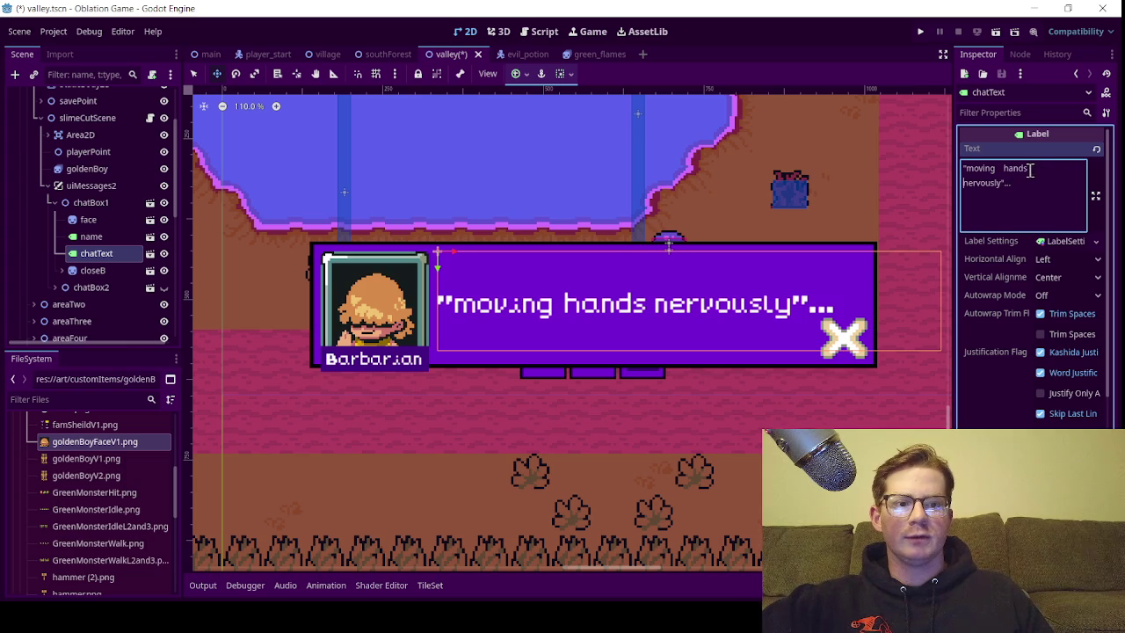
pyautogui.click(1028, 168)
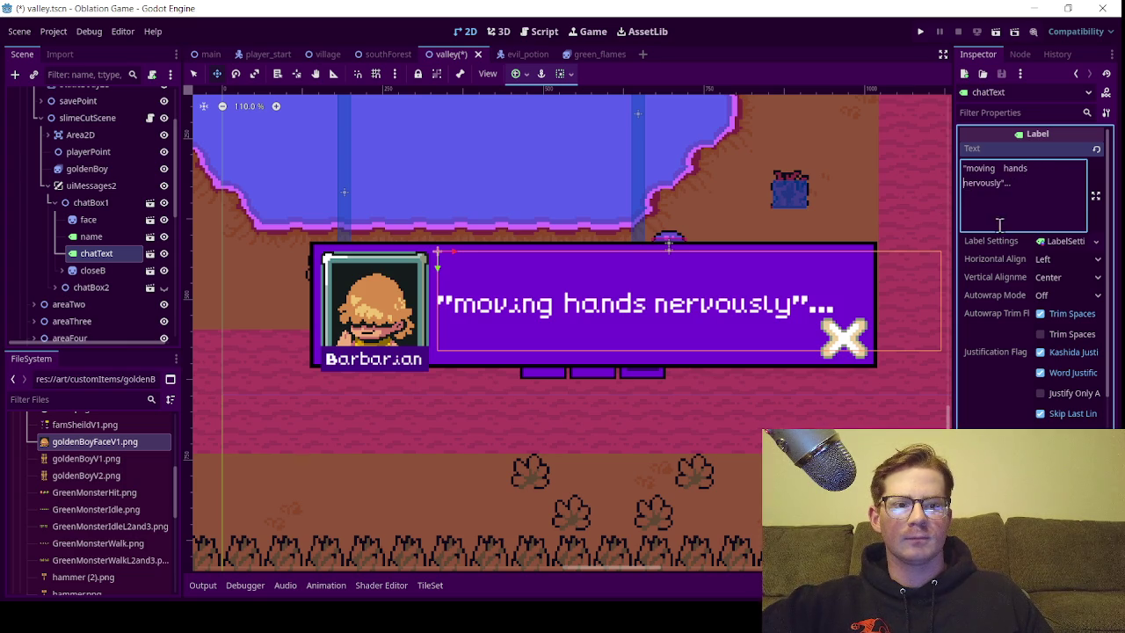
pyautogui.press('Return')
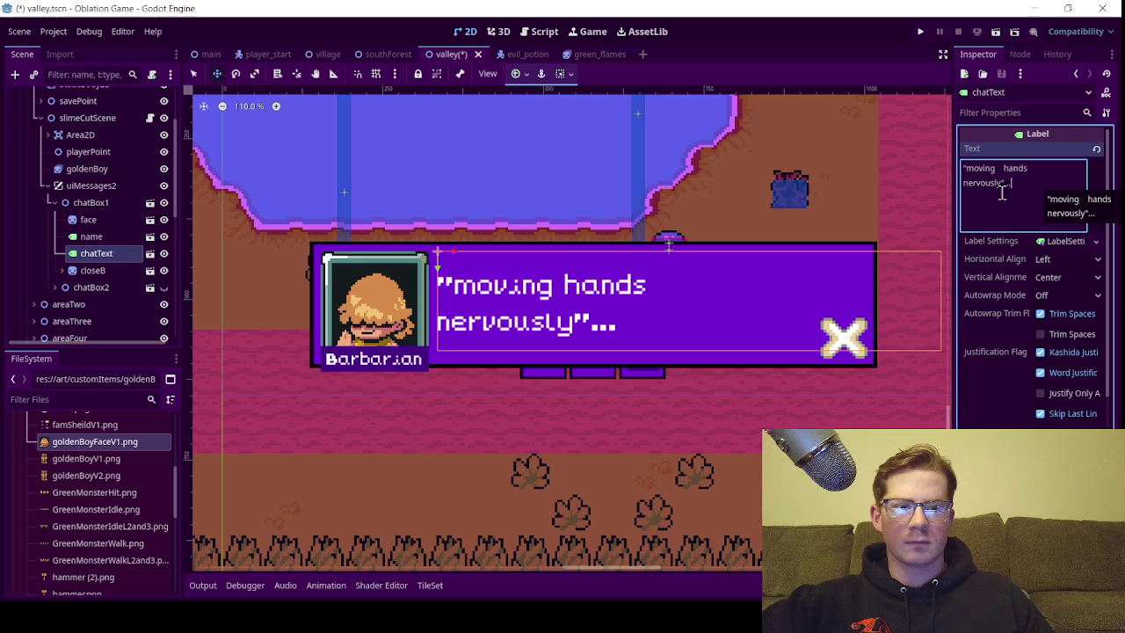
pyautogui.moveTo(1031, 168); pyautogui.dragTo(970, 170)
pyautogui.click(1020, 169)
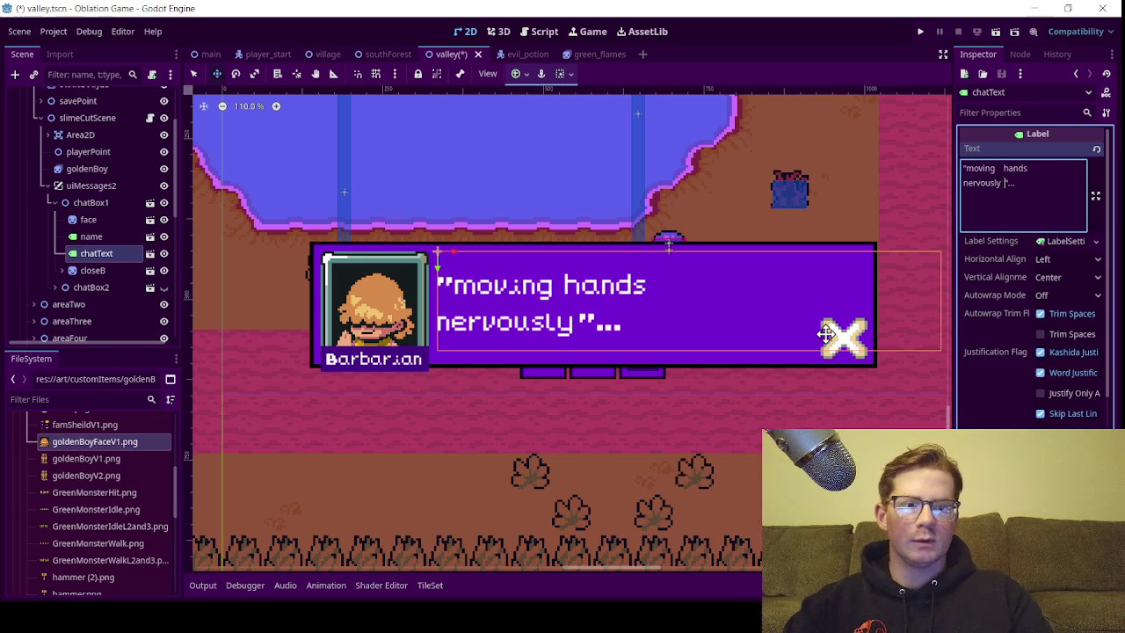
pyautogui.write('movingf')
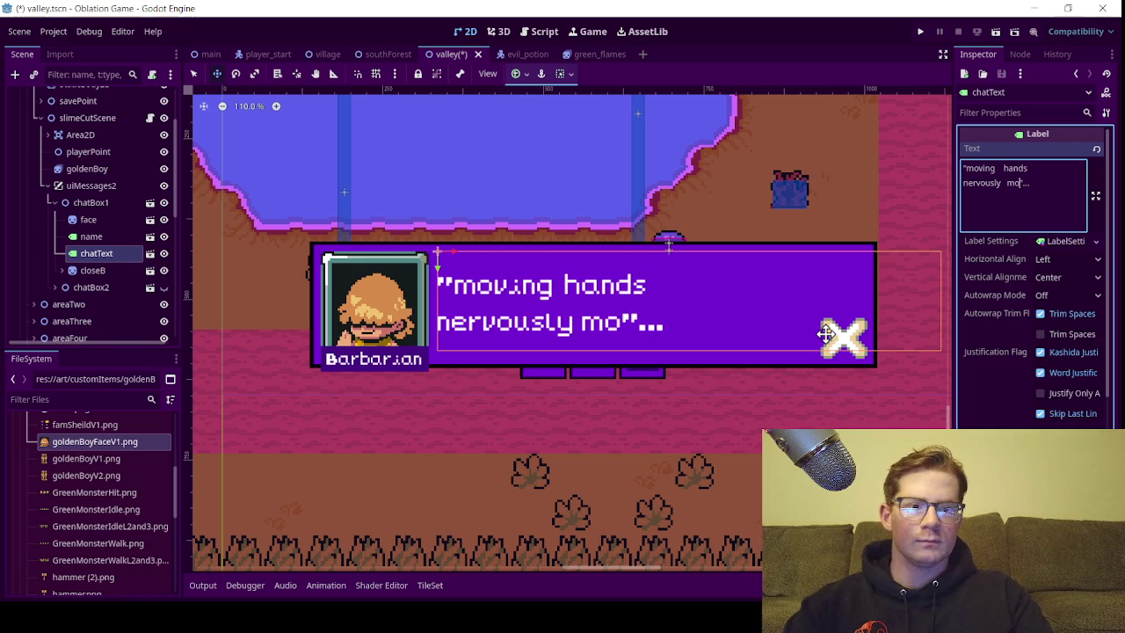
pyautogui.press('BackSpace')
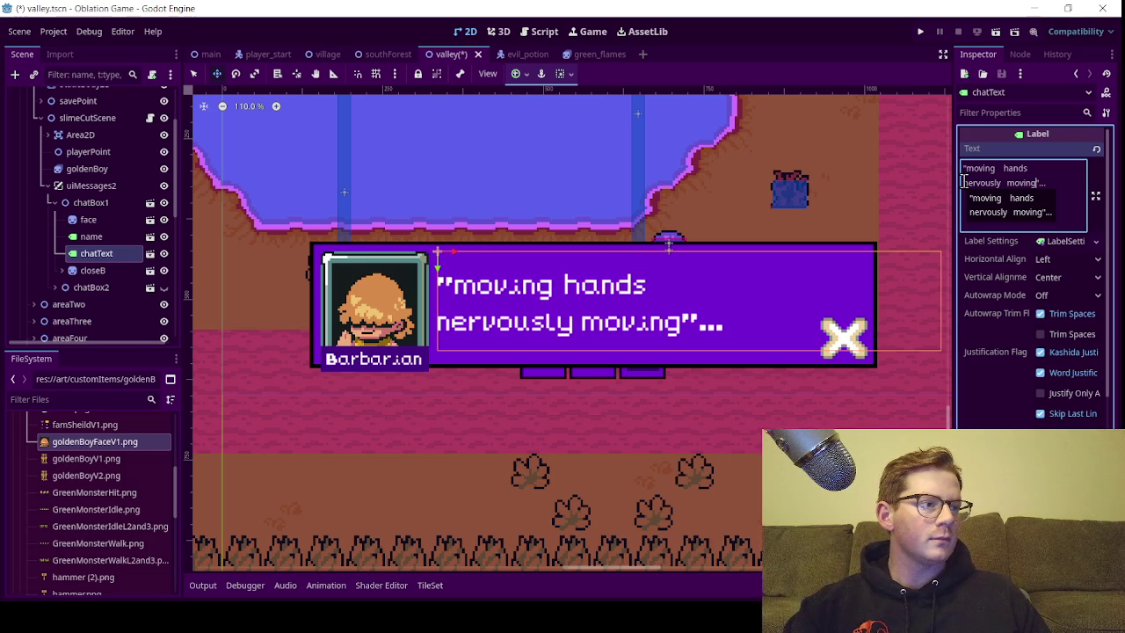
# Delete the 'moving hands' line, leaving "nervously moving"..., and save the scene
pyautogui.moveTo(964, 181); pyautogui.dragTo(949, 167)
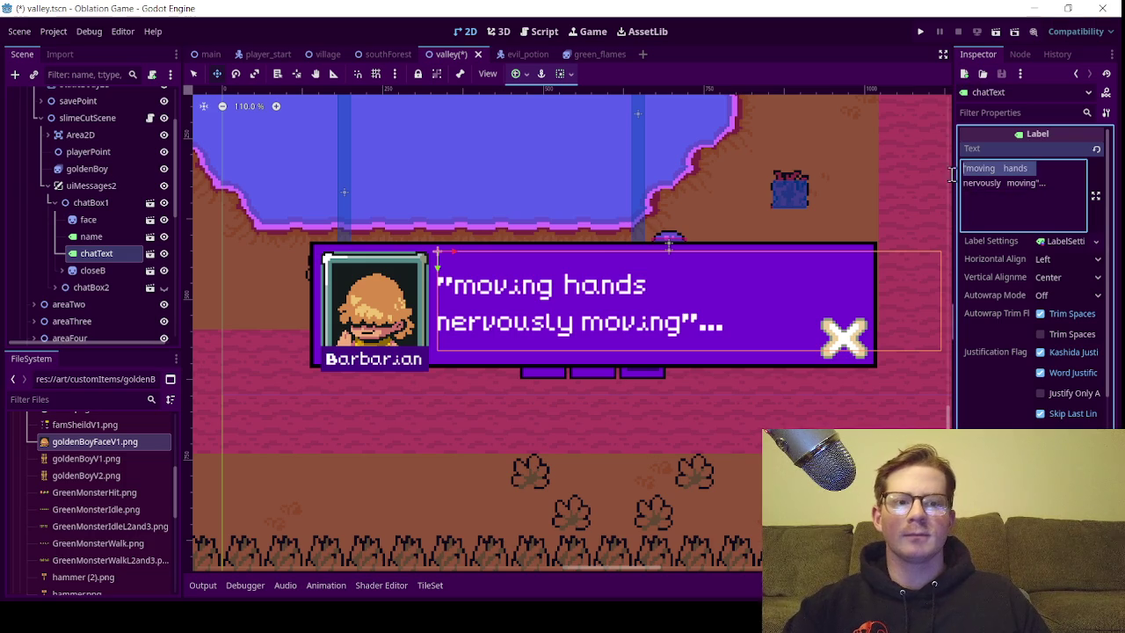
pyautogui.press('BackSpace')
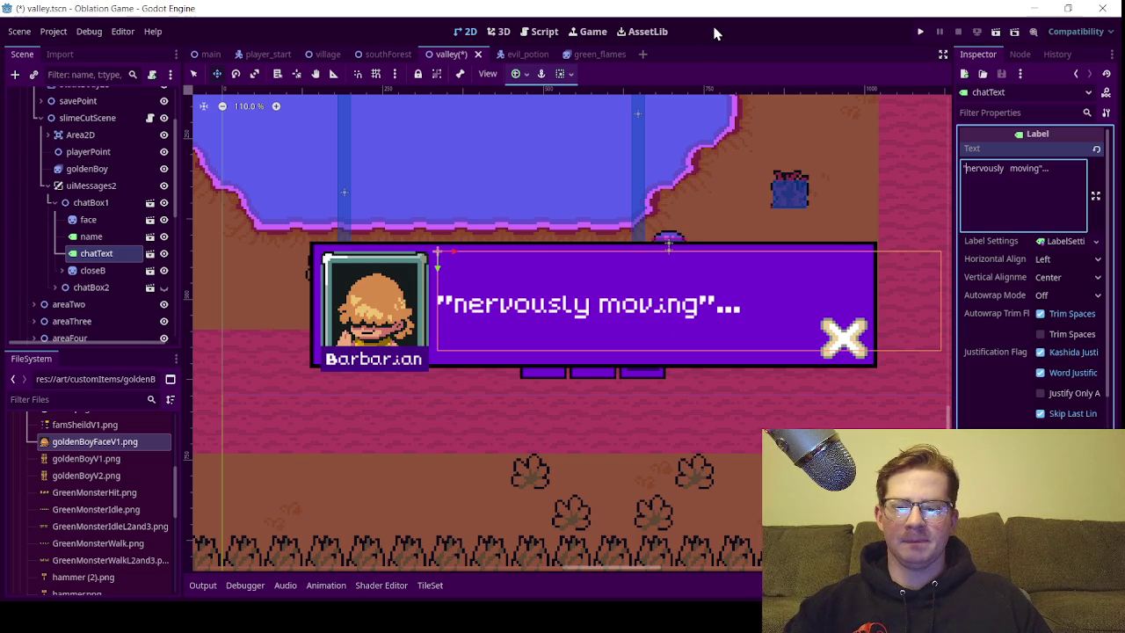
pyautogui.hotkey('ctrl', 's')
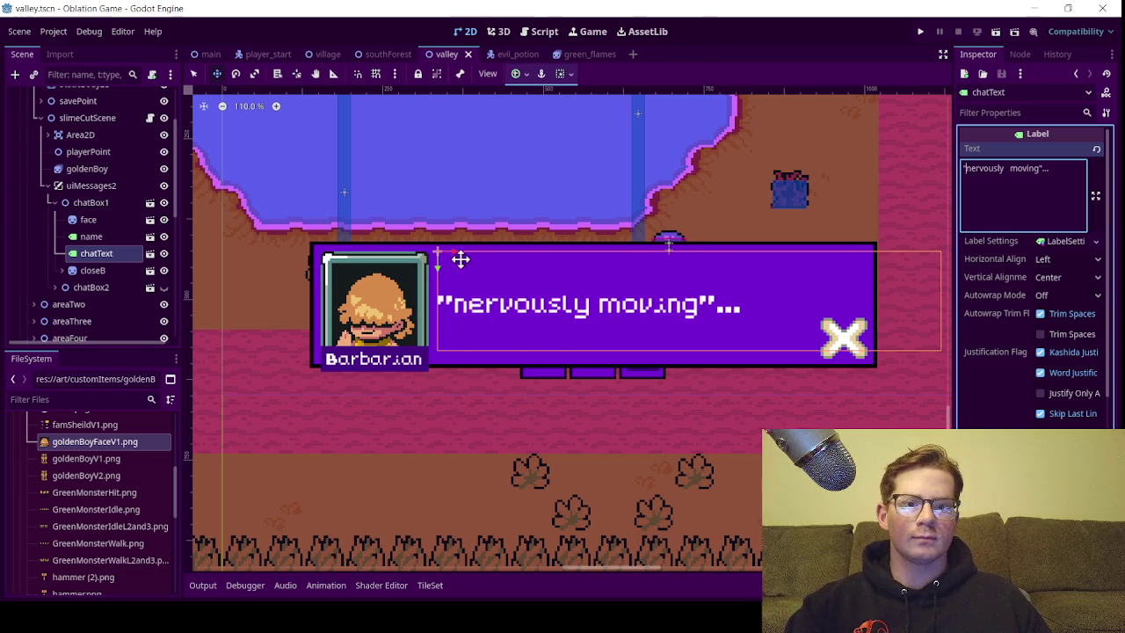
# Hide chatBox1 and show chatBox2 with its 'Hello stranger, the valley is our home currently.' line
pyautogui.scroll(-4, 638, 306)
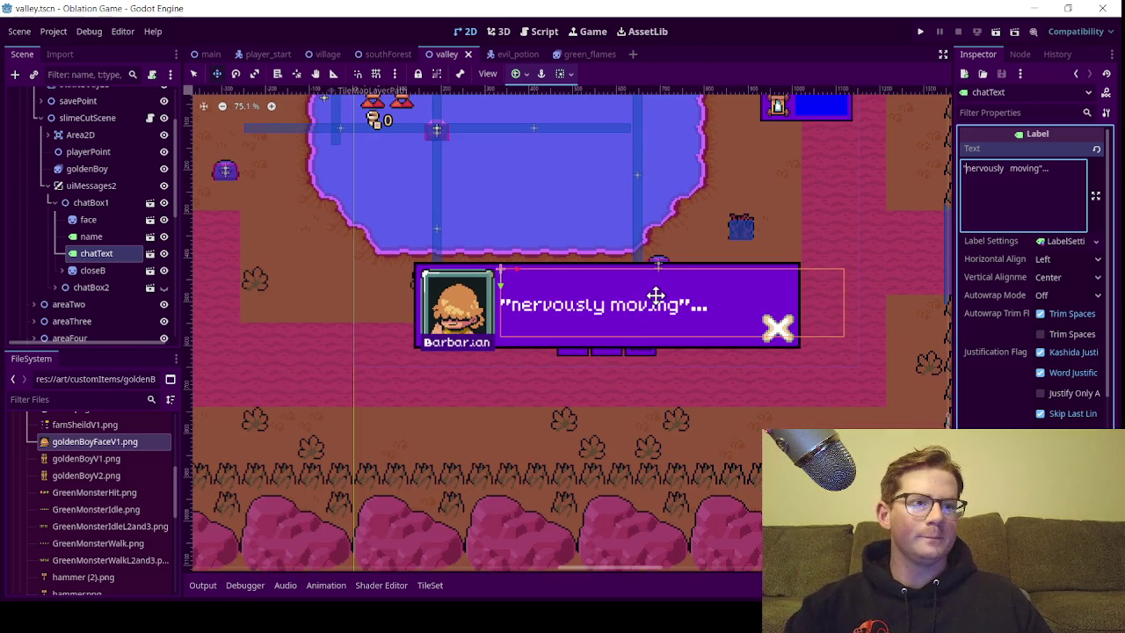
pyautogui.scroll(1, 653, 294)
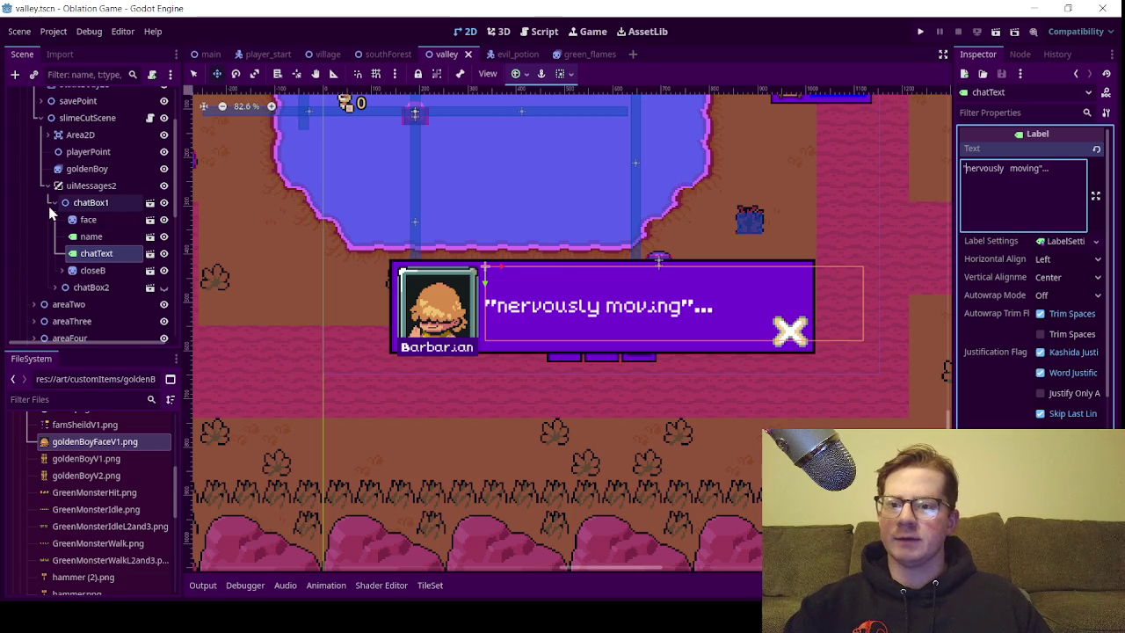
pyautogui.click(55, 202)
pyautogui.click(163, 203)
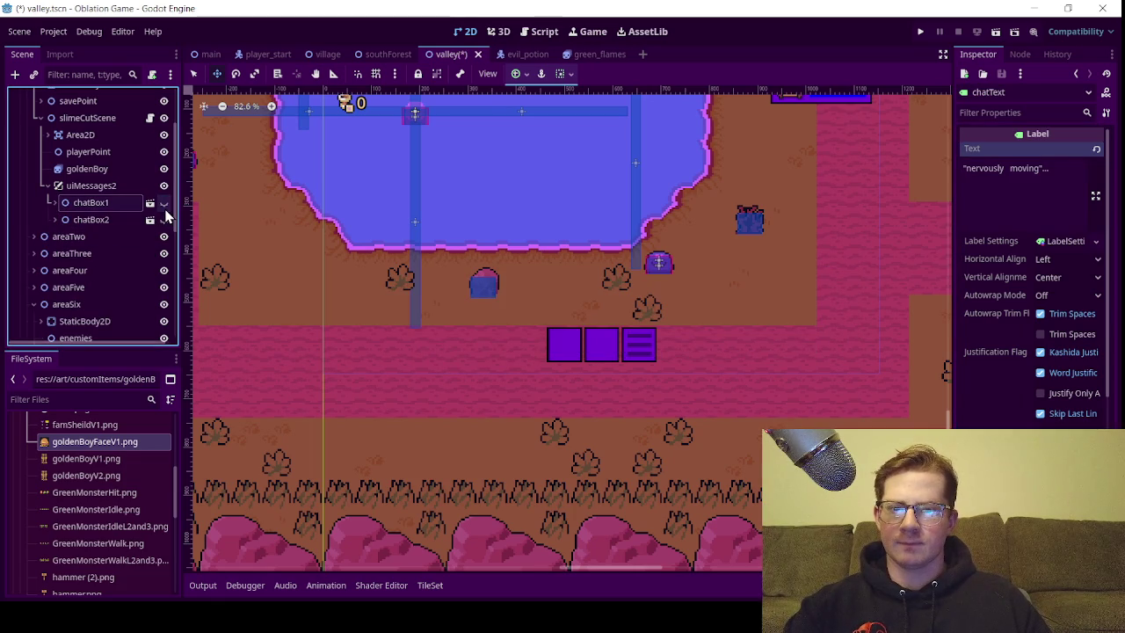
pyautogui.click(164, 221)
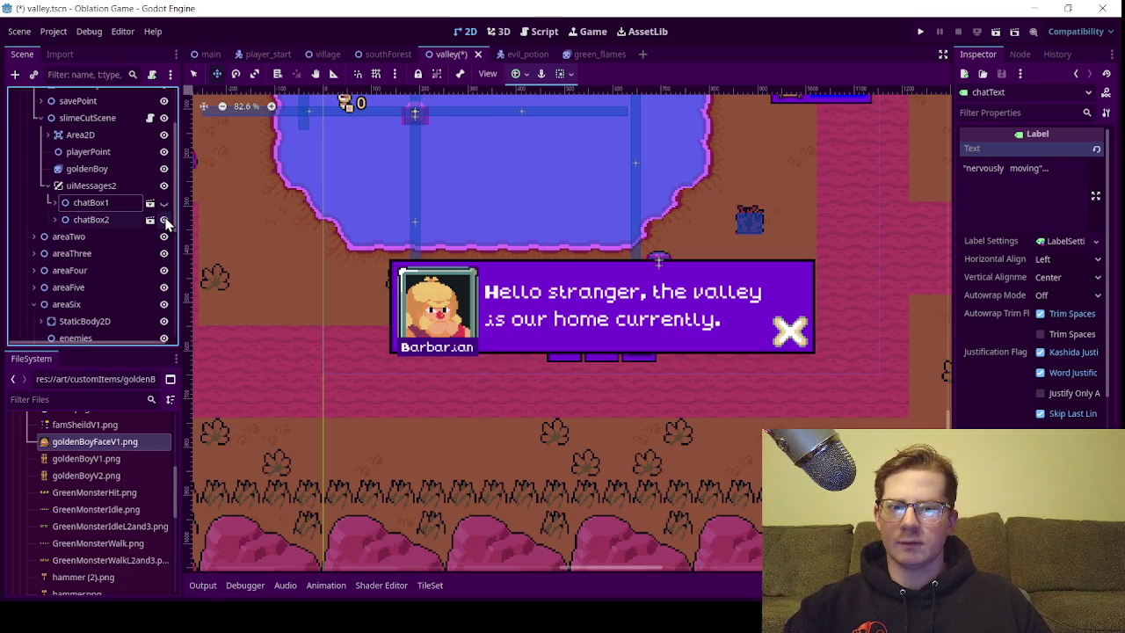
# Expand chatBox1 and select its name label's 'Barbarian' text
pyautogui.click(54, 203)
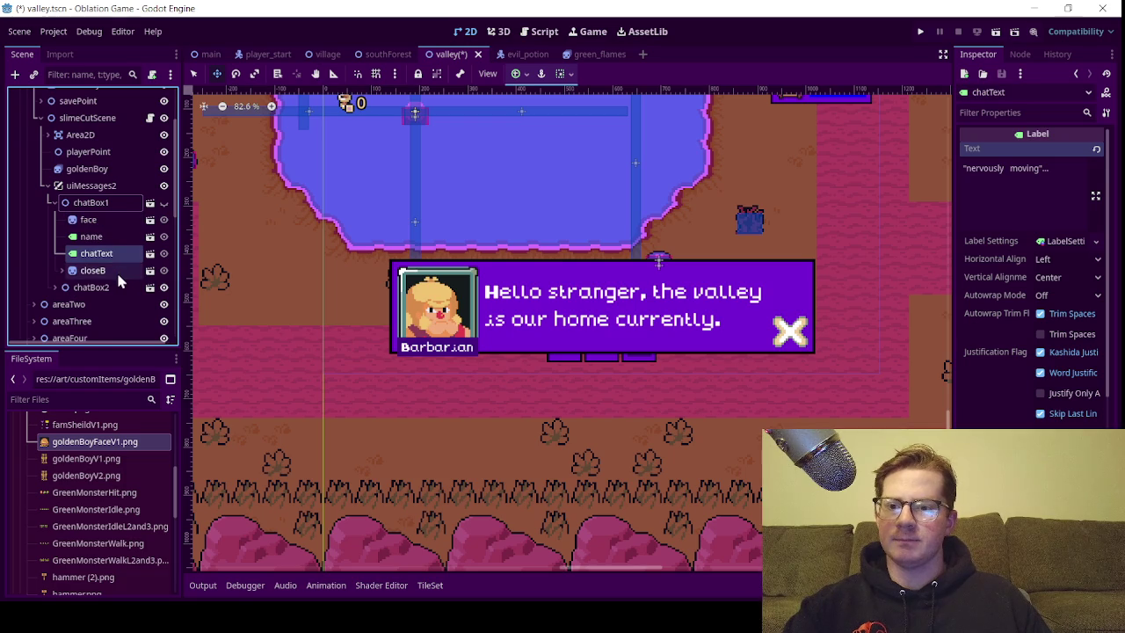
pyautogui.click(101, 237)
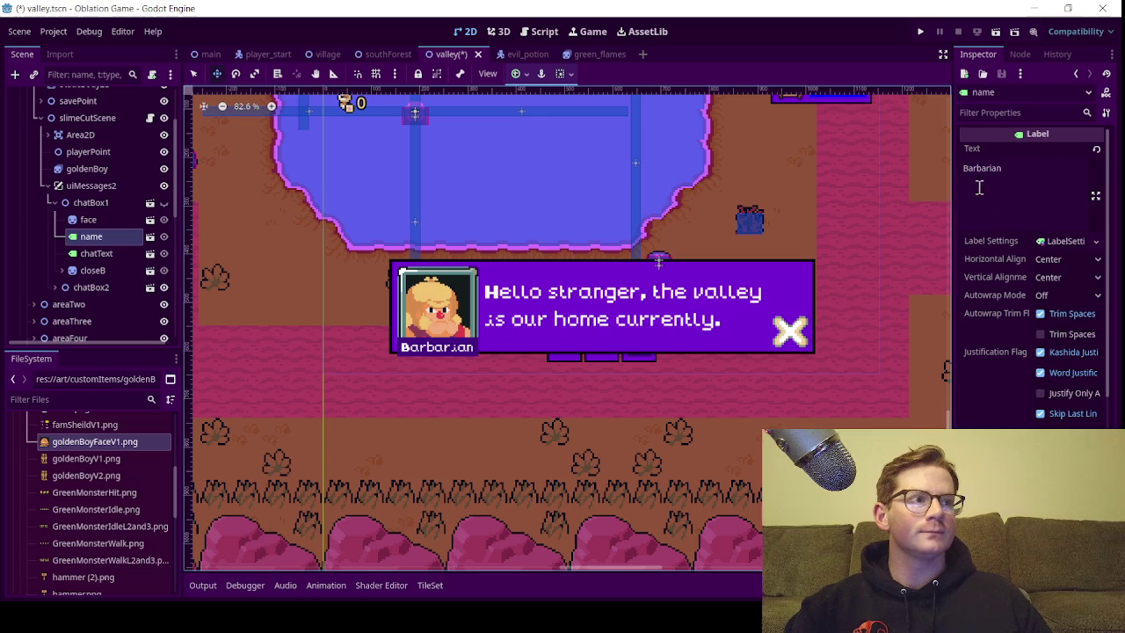
pyautogui.doubleClick(1017, 175)
# Rename the speaker to 'Golden Boy', hide chatBox2, show chatBox1, and save valley.tscn
pyautogui.write('Golden Boy')
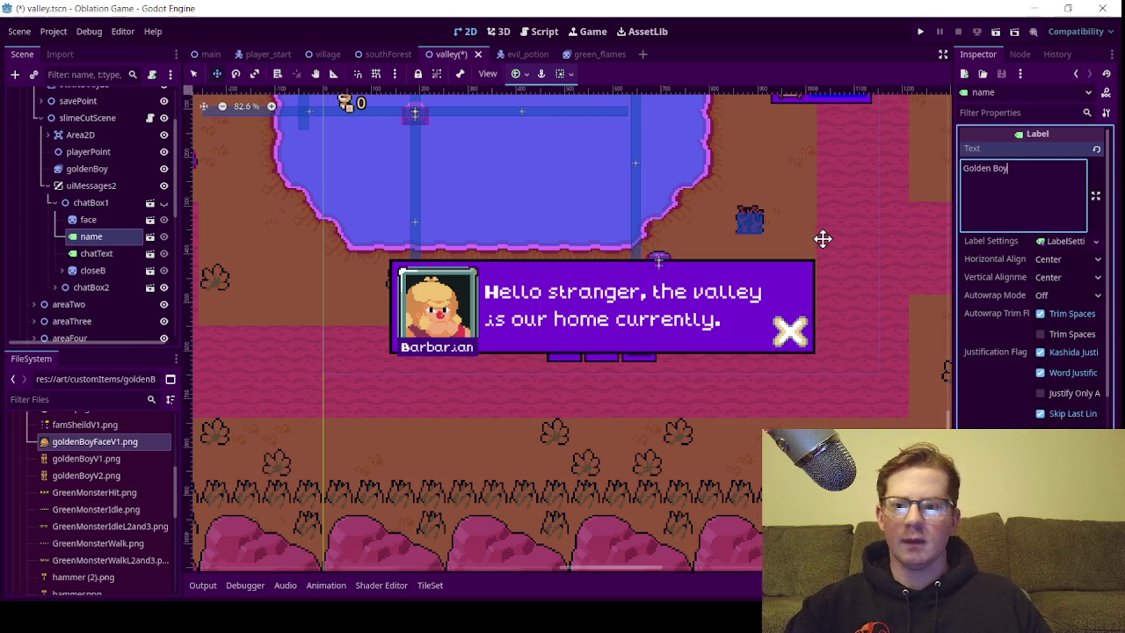
pyautogui.click(164, 287)
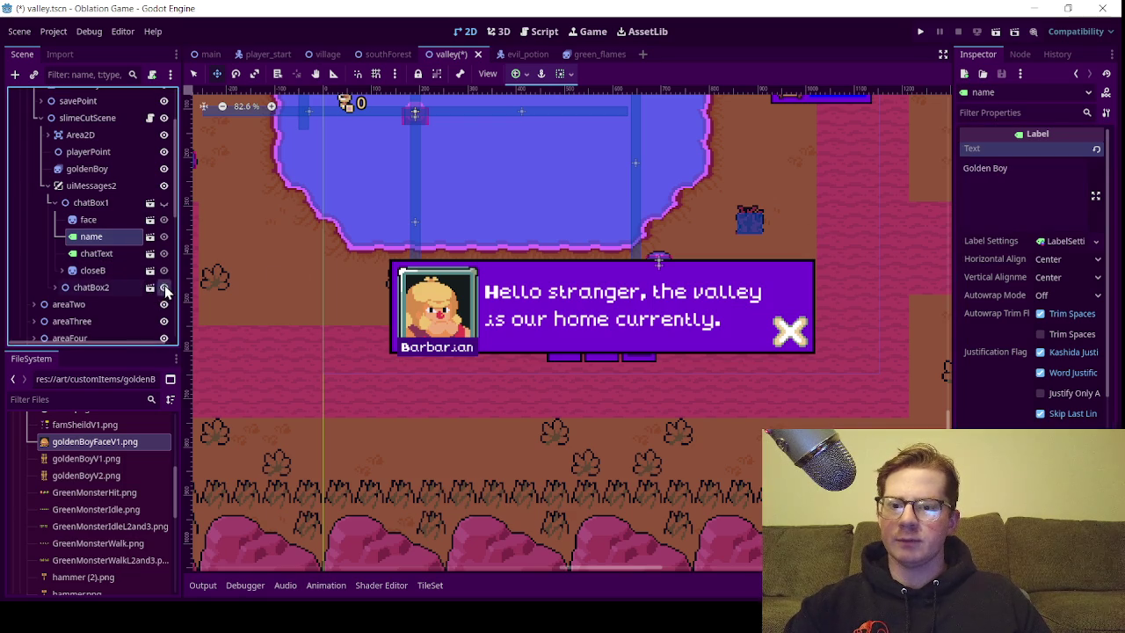
pyautogui.click(164, 288)
pyautogui.click(164, 203)
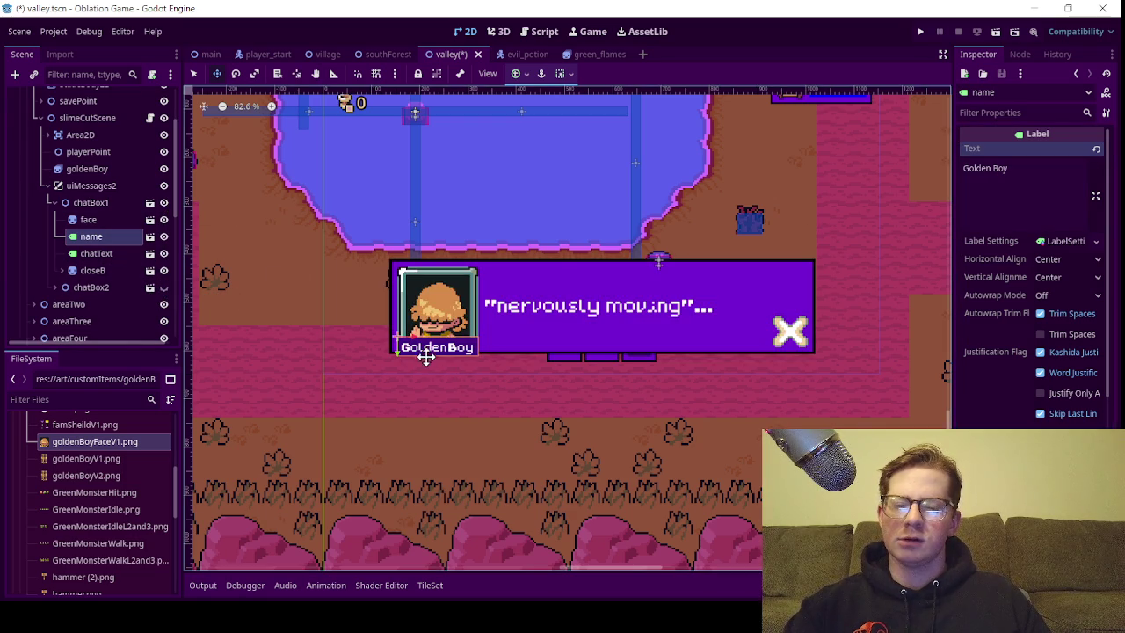
pyautogui.hotkey('ctrl', 's')
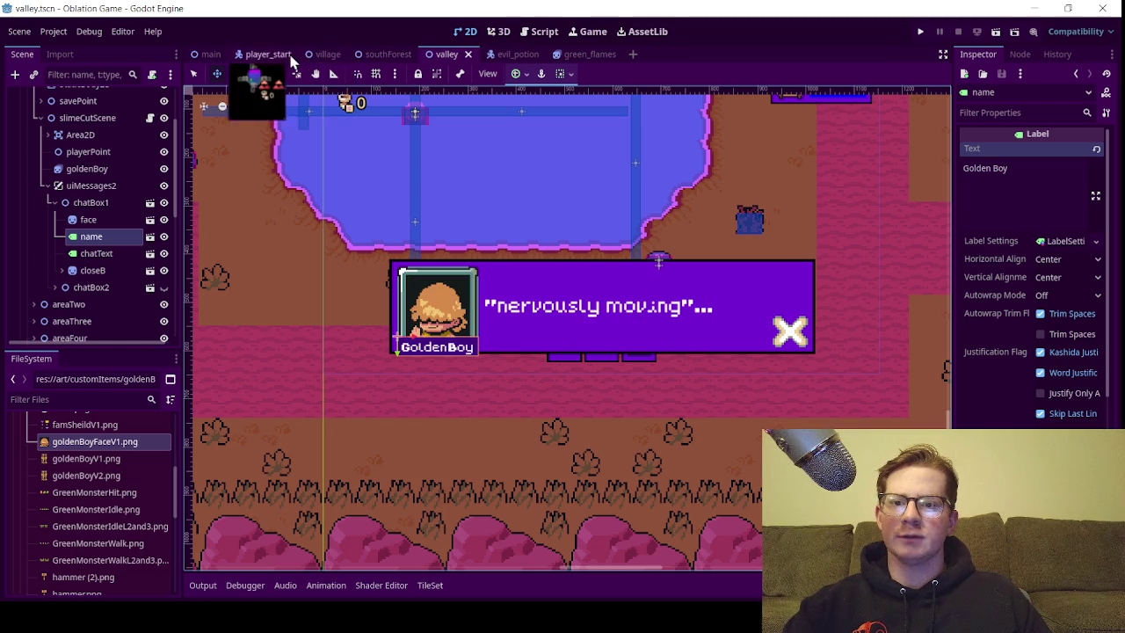
# Switch to the southForest scene and expand uiMessages1 > chatBox1 in the Scene dock
pyautogui.click(406, 58)
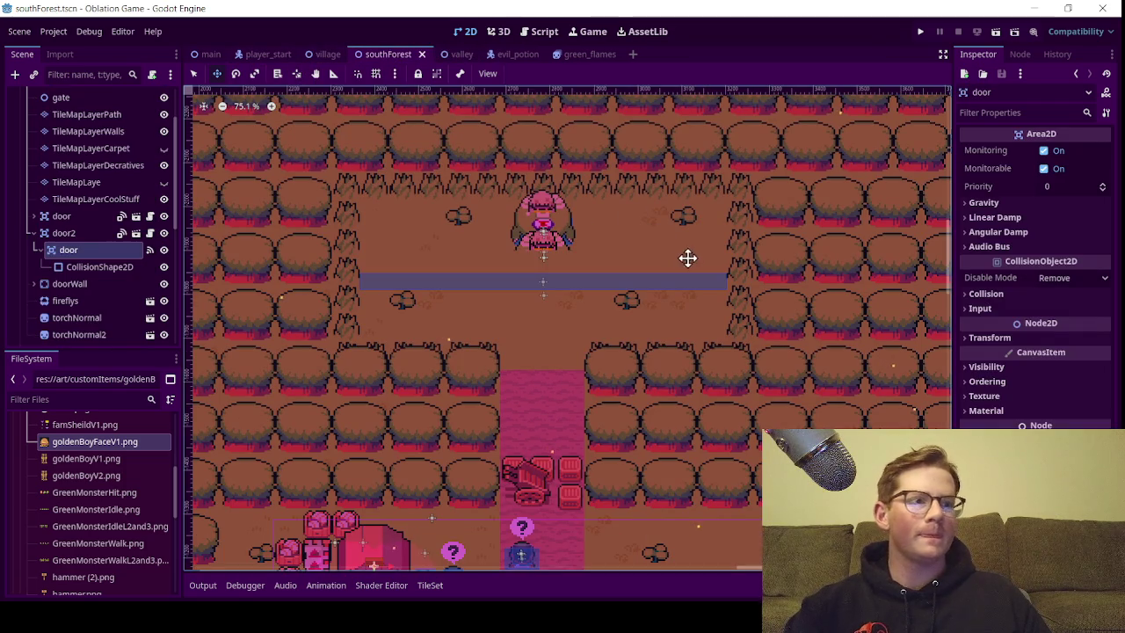
pyautogui.scroll(3, 552, 230)
pyautogui.scroll(3, 551, 230)
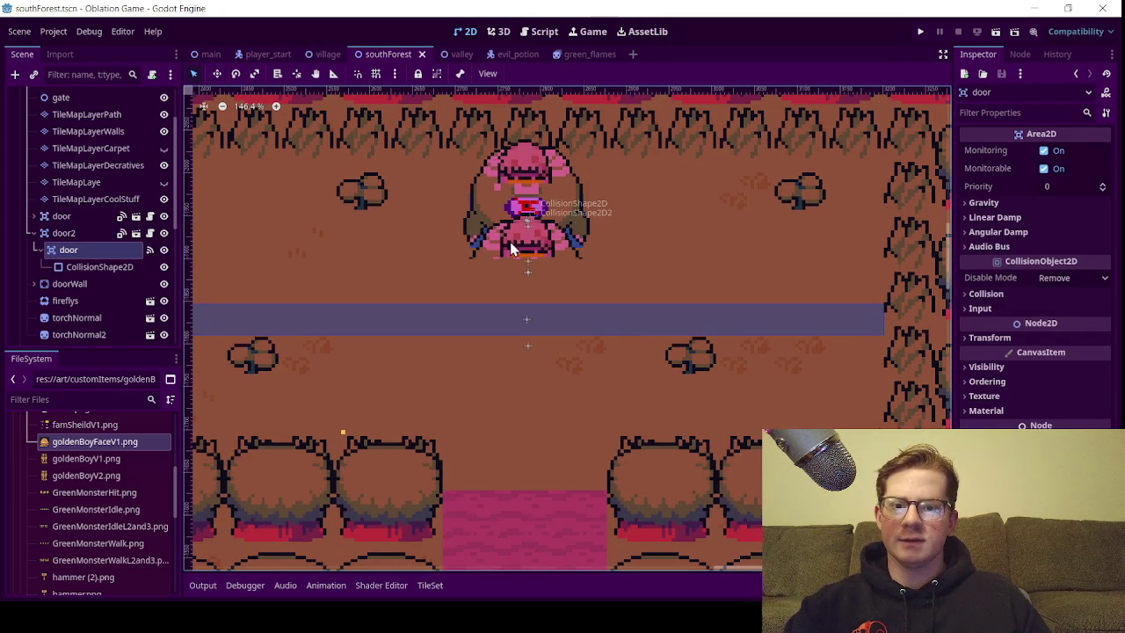
pyautogui.click(510, 242)
pyautogui.scroll(-5, 88, 308)
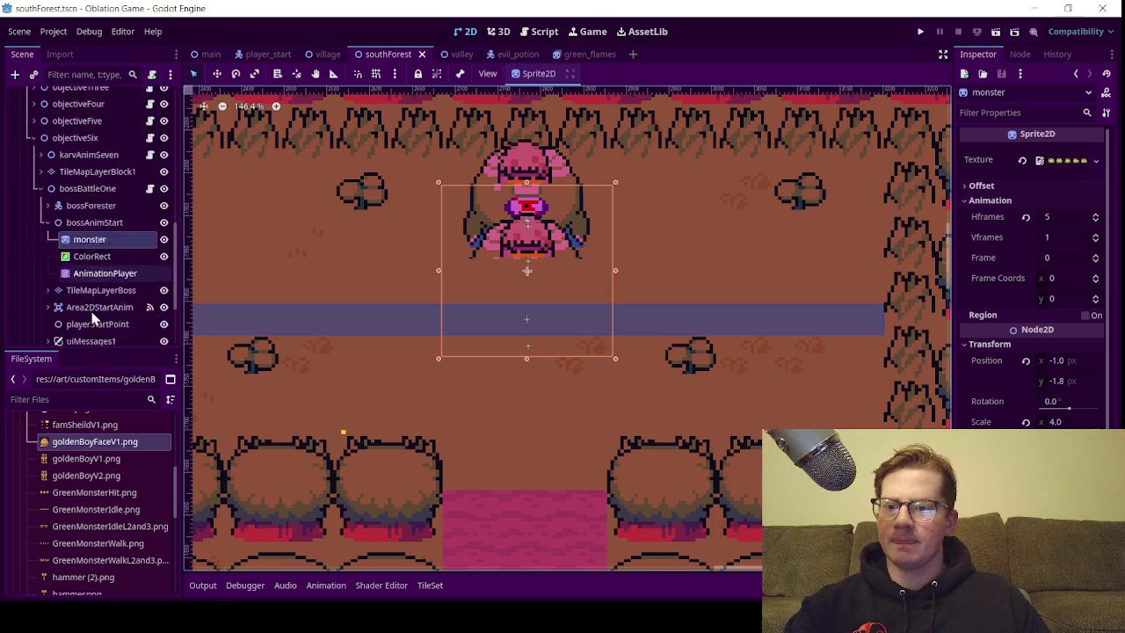
pyautogui.click(48, 245)
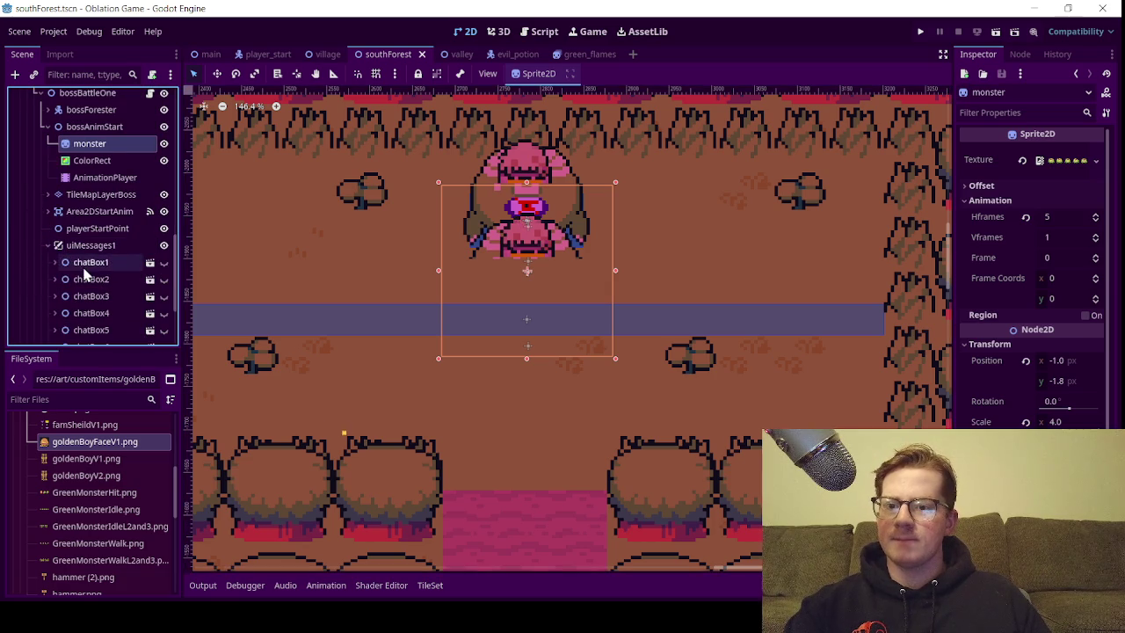
pyautogui.click(54, 262)
# Delete the extra space in chatBox1's 'Golden Boy' name text and save southForest.tscn
pyautogui.scroll(-1, 97, 251)
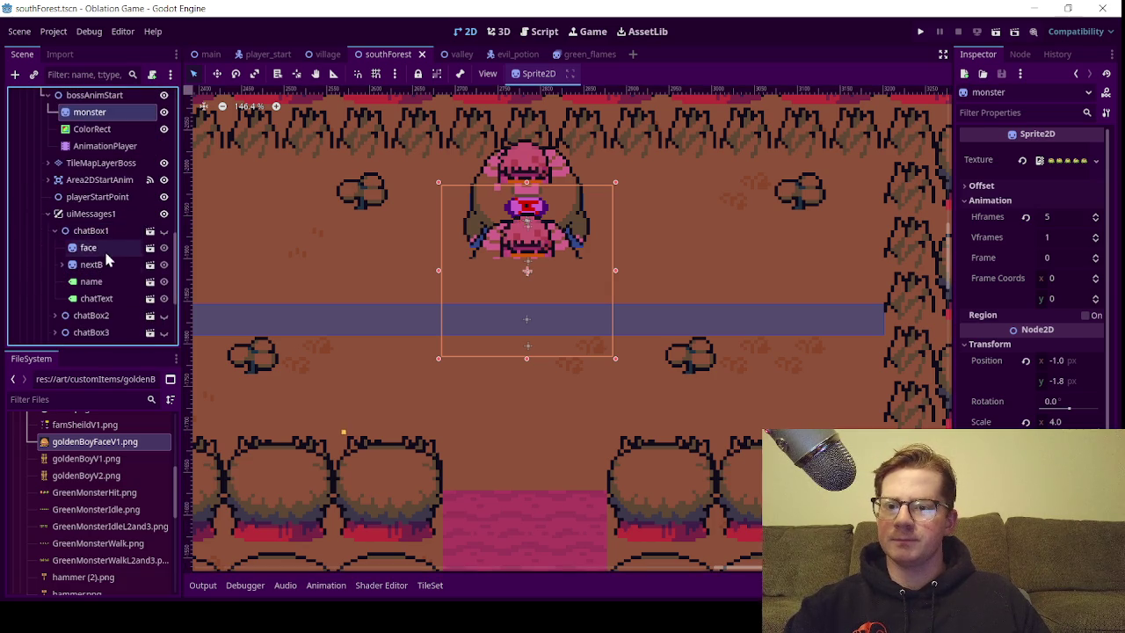
pyautogui.click(104, 249)
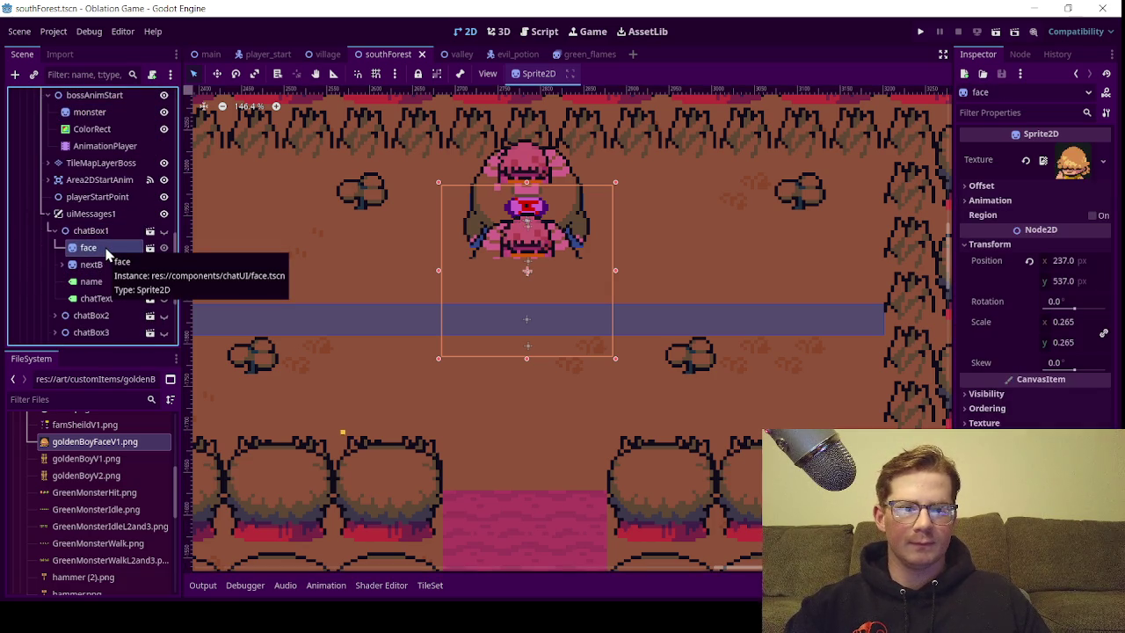
pyautogui.click(109, 287)
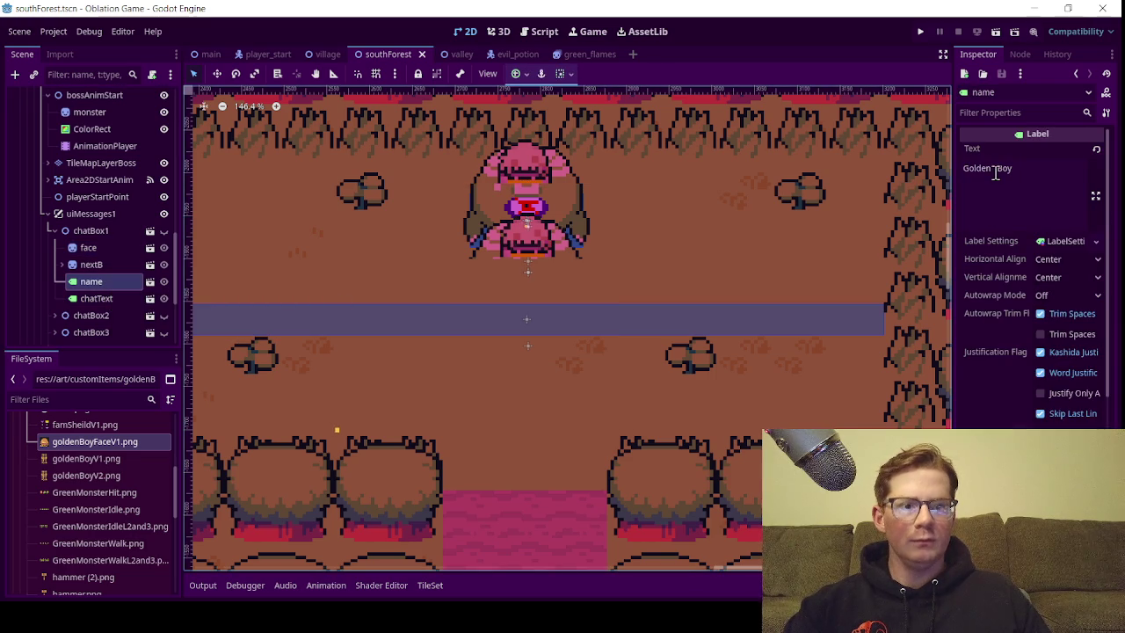
pyautogui.click(999, 172)
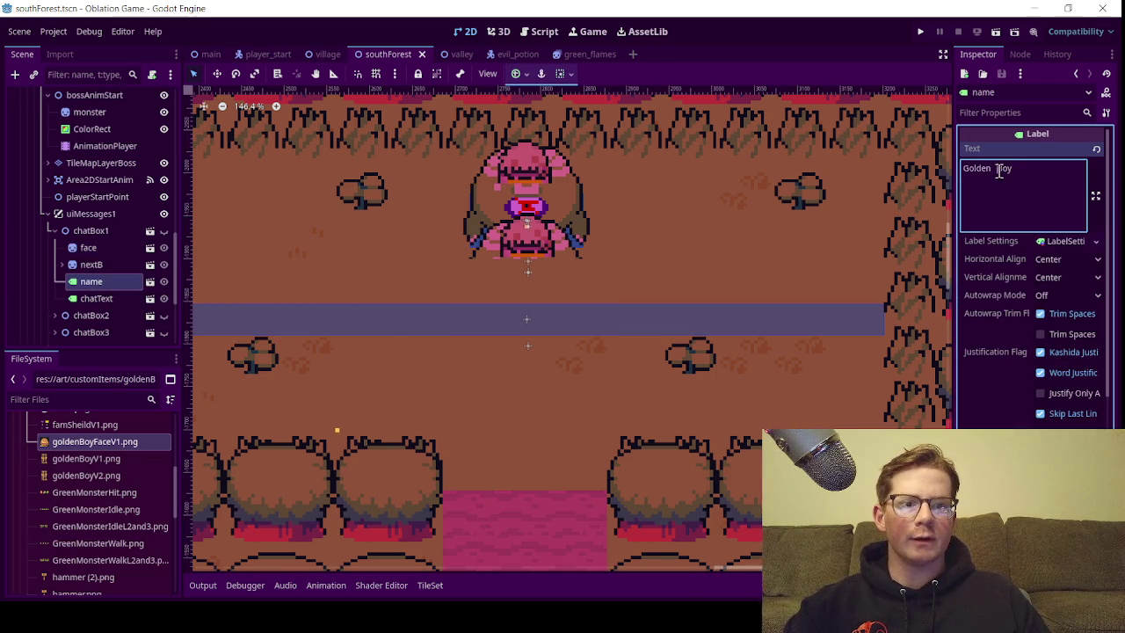
pyautogui.press('BackSpace')
pyautogui.press('BackSpace')
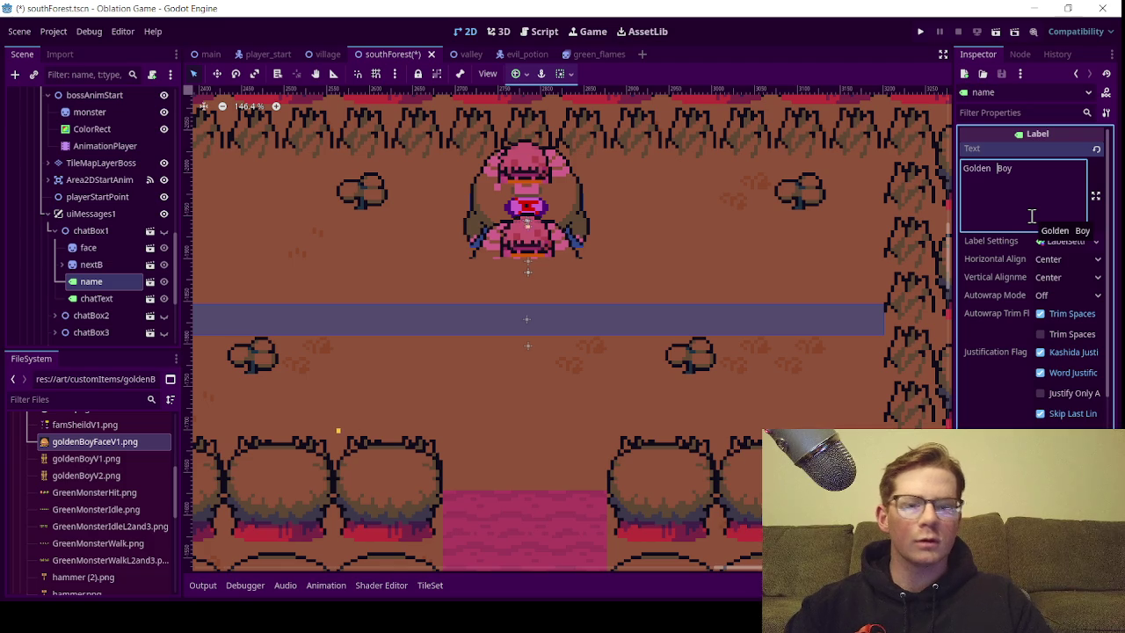
pyautogui.hotkey('ctrl', 's')
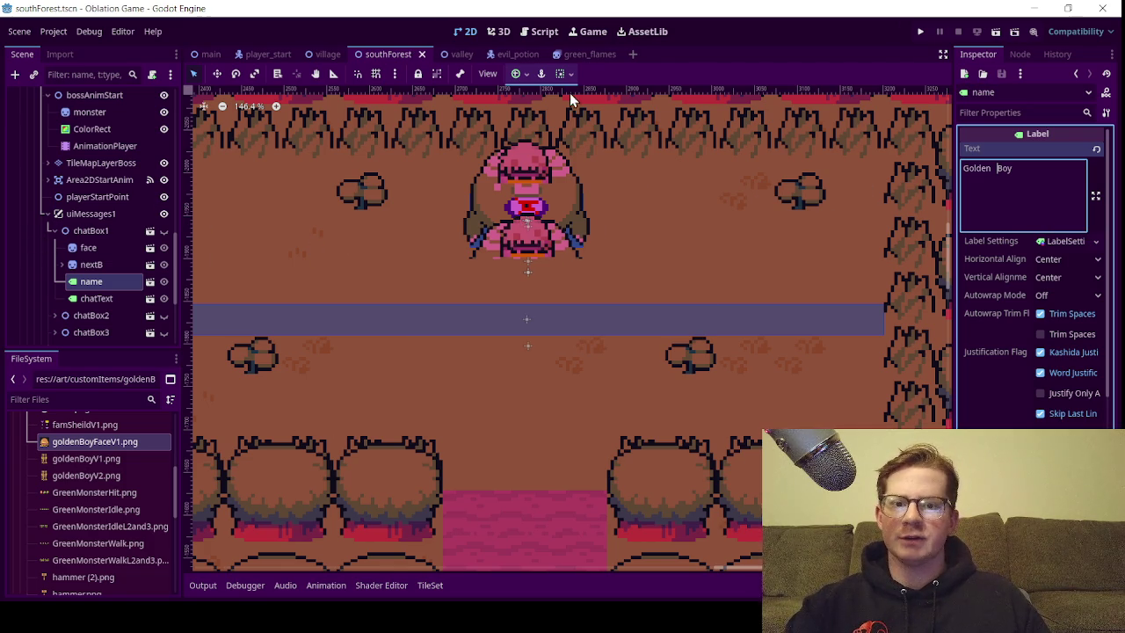
# Return to valley.tscn, check chatBox1's 'Golden Boy' name label, and save the scene
pyautogui.click(460, 54)
pyautogui.scroll(3, 410, 350)
pyautogui.scroll(1, 410, 350)
pyautogui.click(124, 219)
pyautogui.click(125, 241)
pyautogui.click(991, 170)
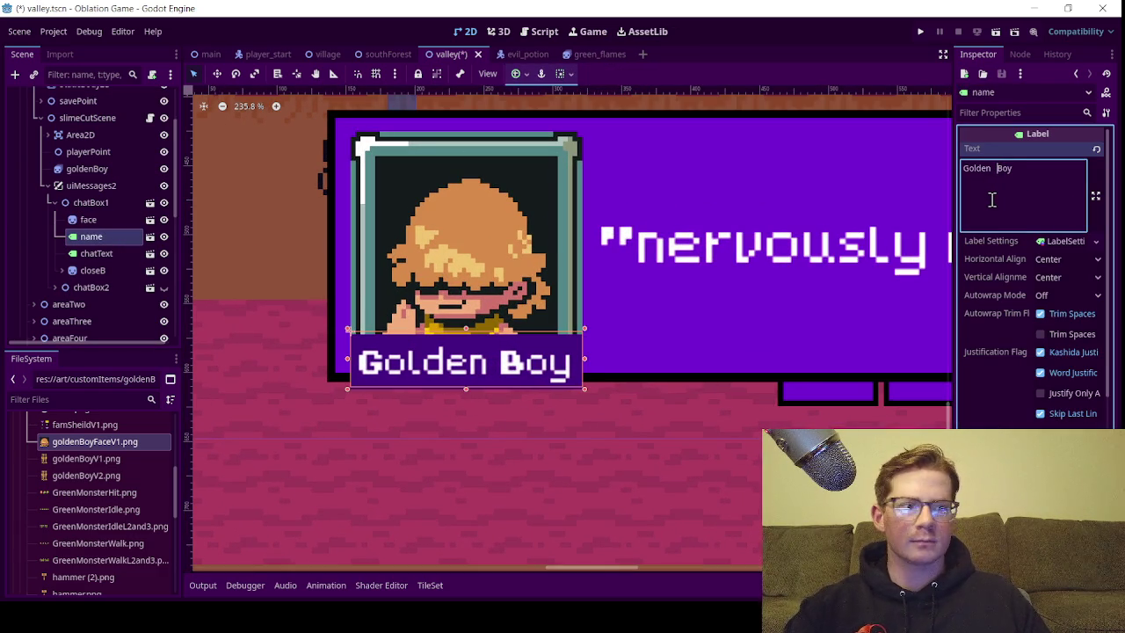
pyautogui.hotkey('ctrl', 's')
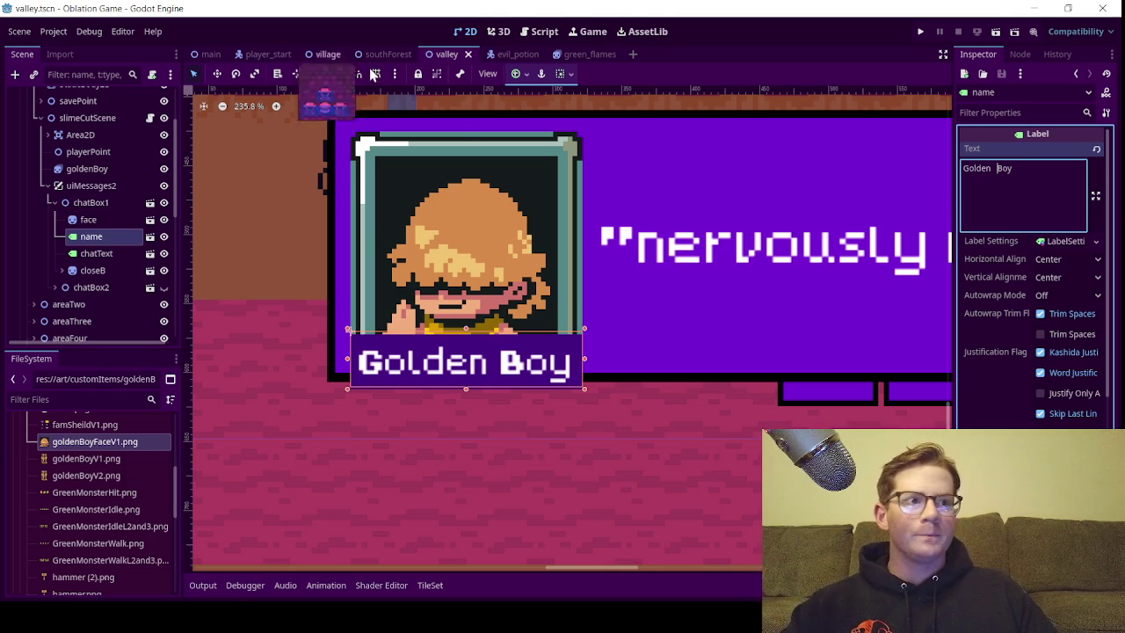
pyautogui.hotkey('ctrl', 's')
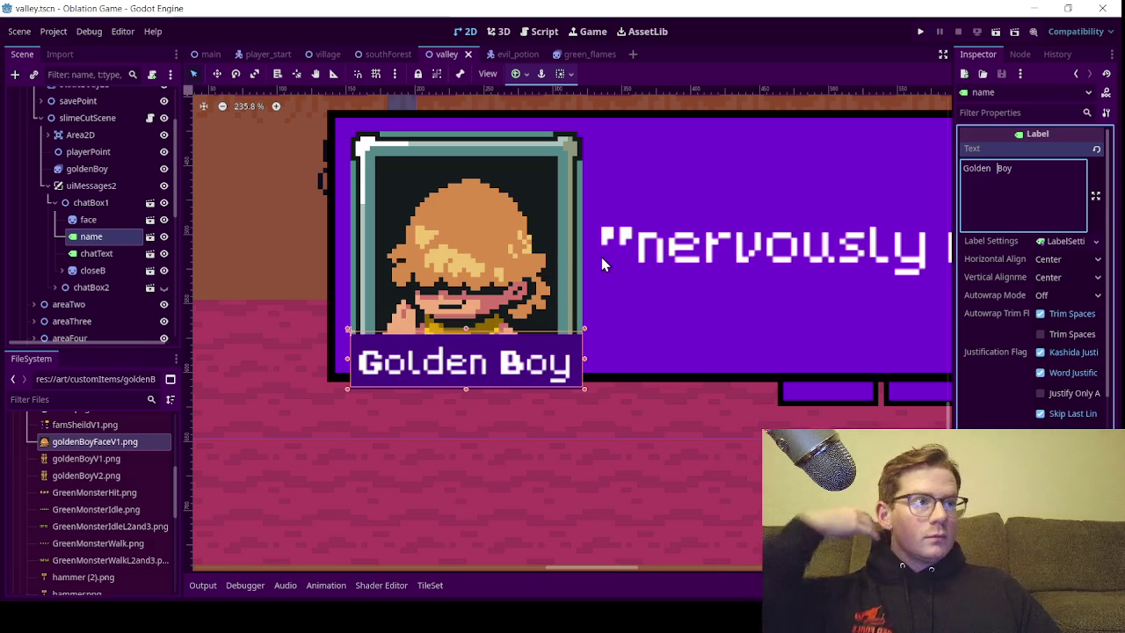
# Zoom out the 2D view and collapse chatBox1 in the Scene dock
pyautogui.scroll(-5, 601, 257)
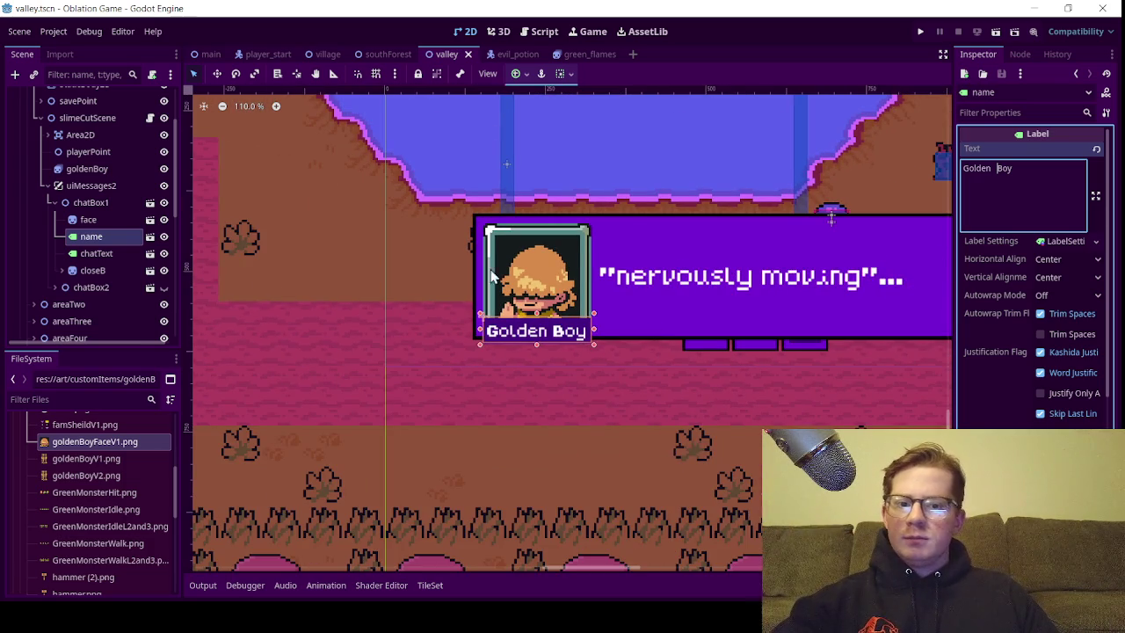
pyautogui.hscroll(3, 670, 331)
pyautogui.scroll(2, 671, 332)
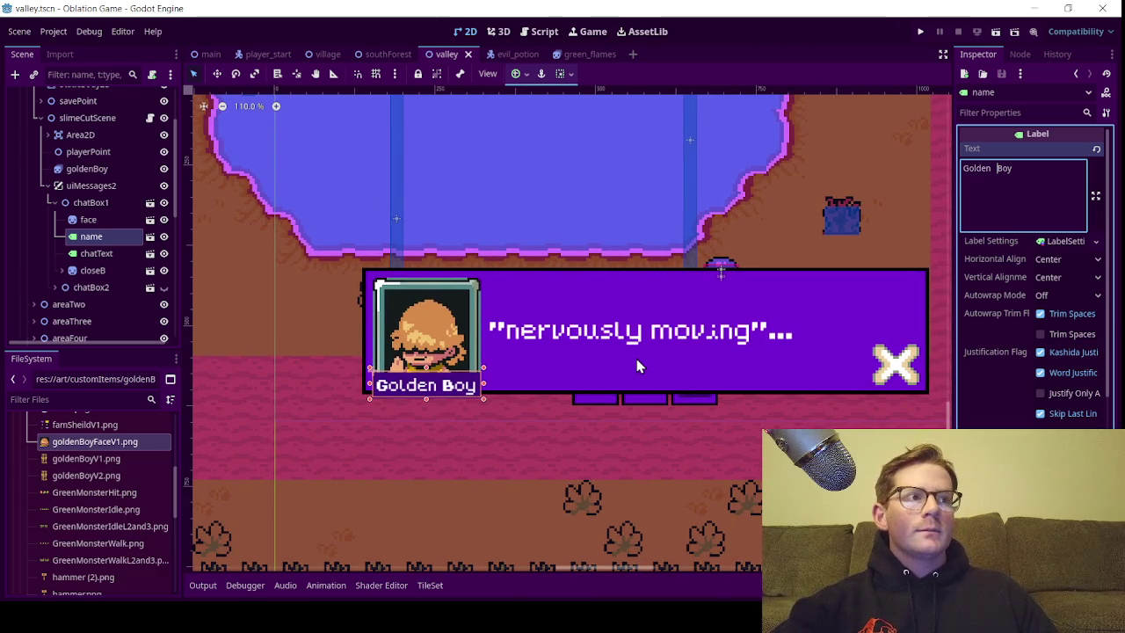
pyautogui.click(53, 203)
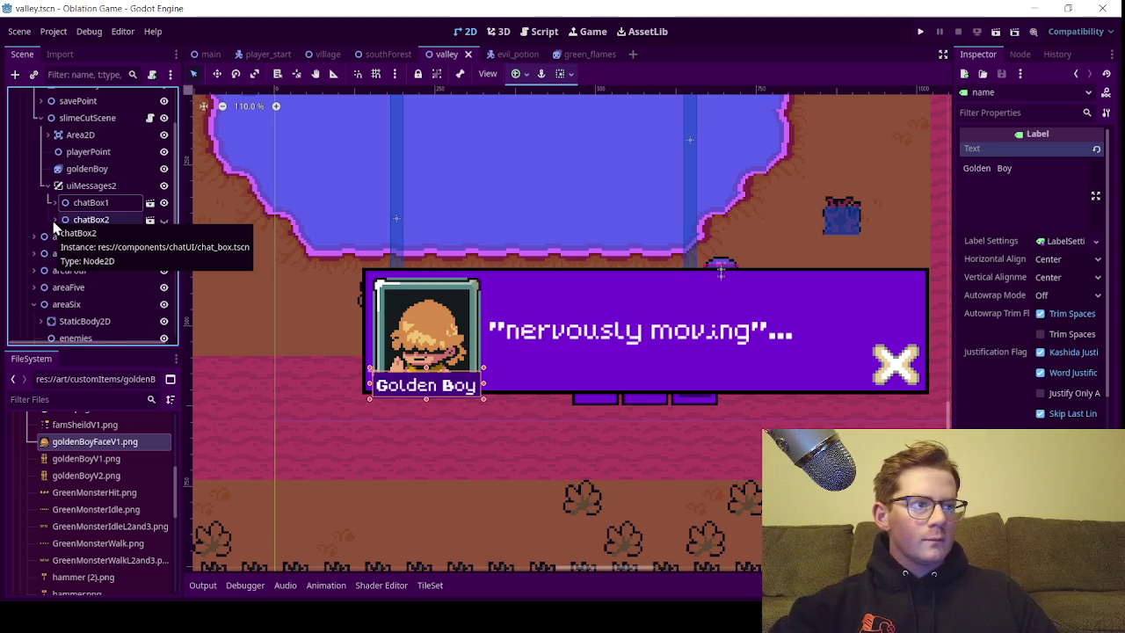
# Hide chatBox1, make chatBox2 visible, and expand chatBox2's child nodes
pyautogui.click(163, 203)
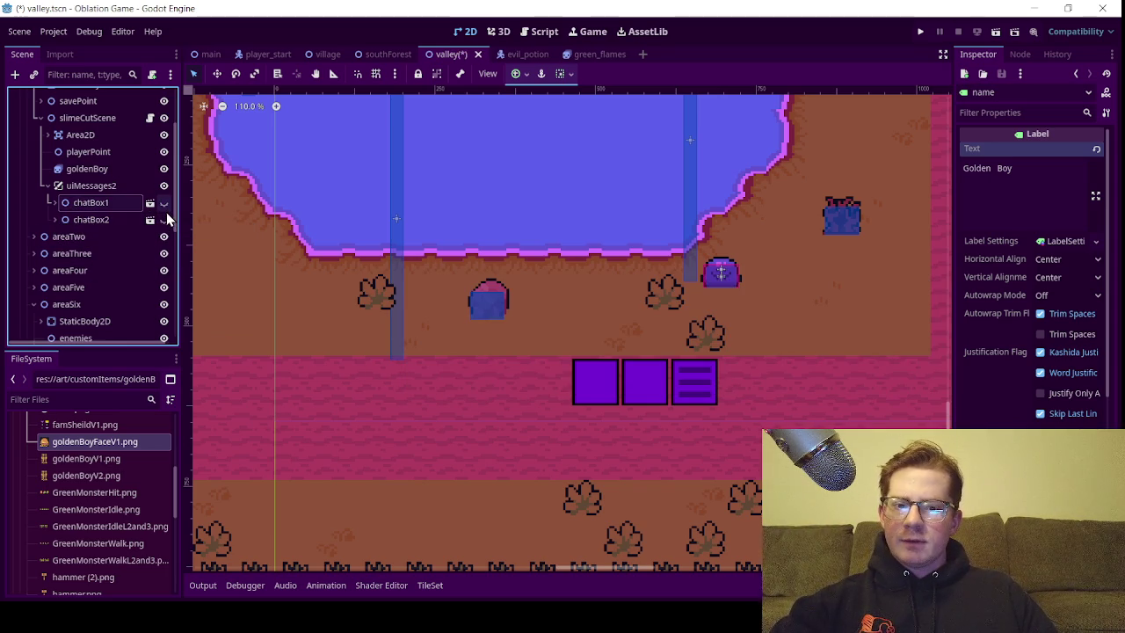
pyautogui.click(164, 219)
pyautogui.click(54, 220)
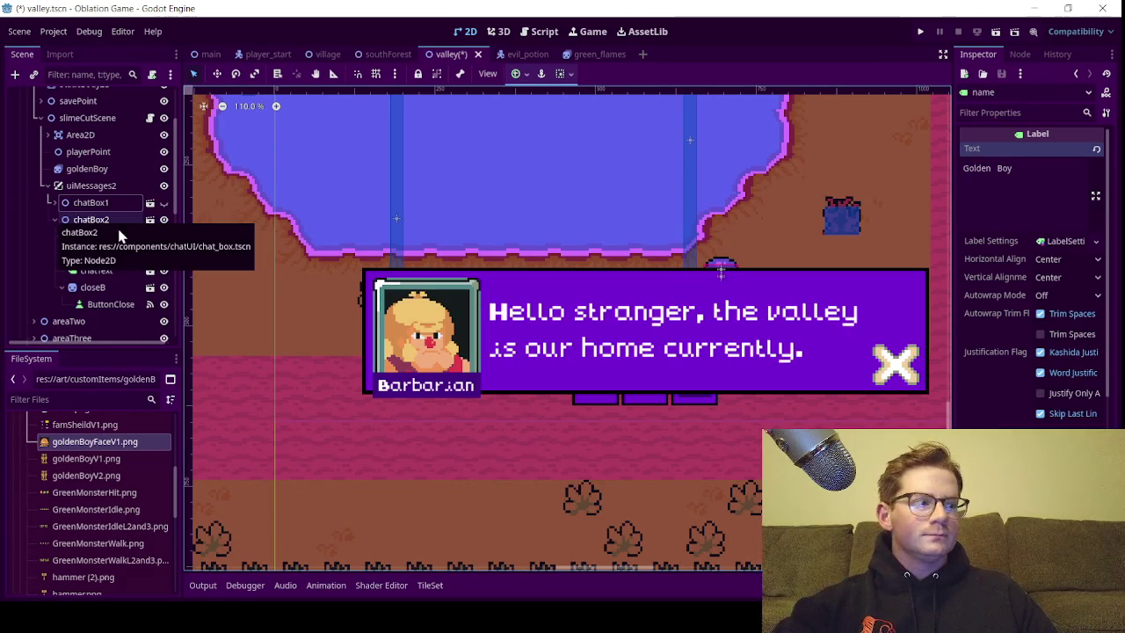
pyautogui.click(55, 220)
# Replace chatBox2's speaker name 'Barbarian' with '???'
pyautogui.click(94, 239)
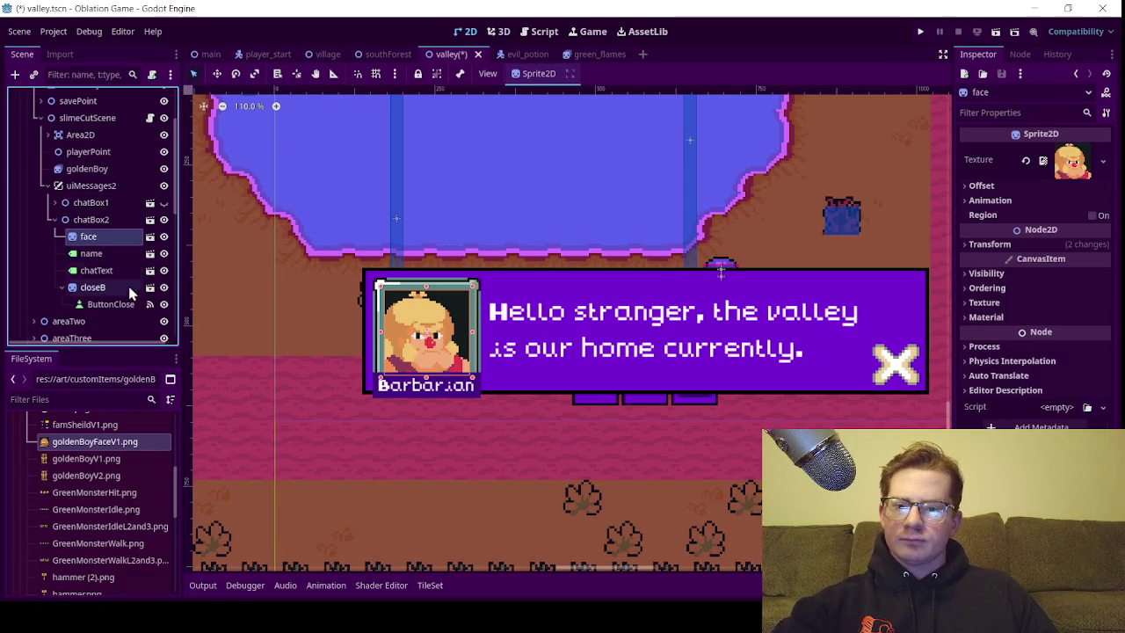
pyautogui.click(84, 256)
pyautogui.moveTo(1005, 174); pyautogui.dragTo(912, 182)
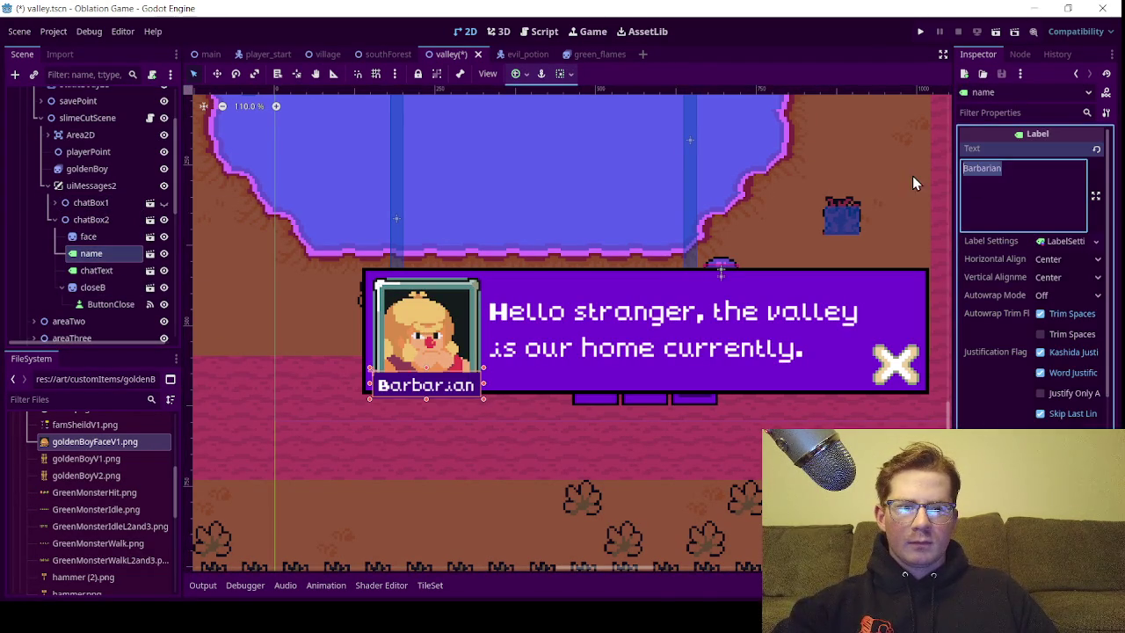
pyautogui.write('???')
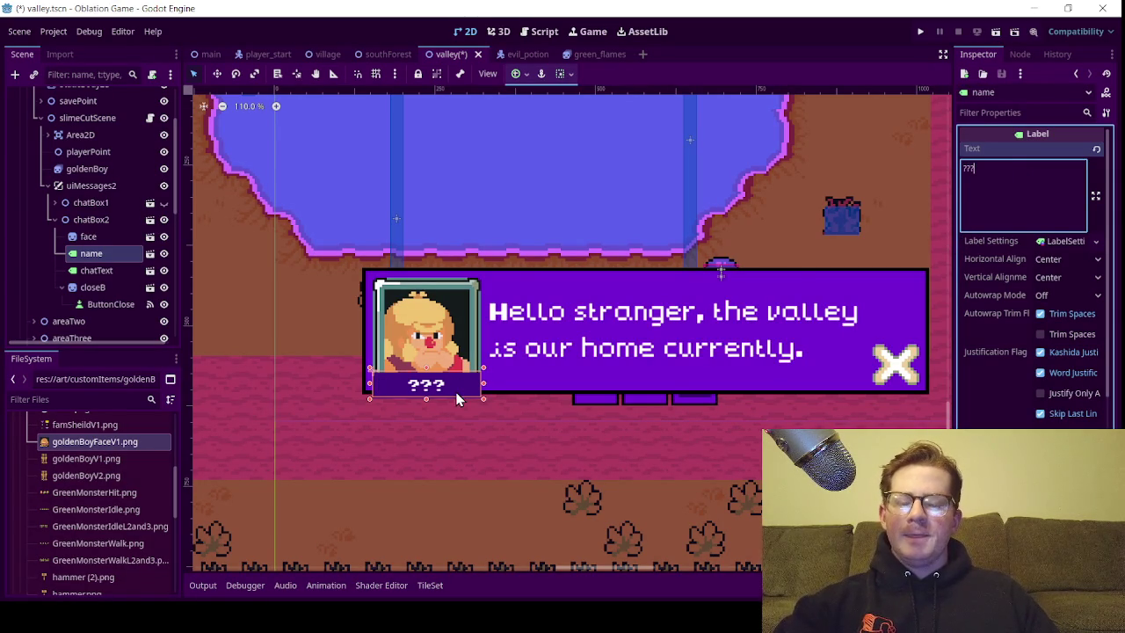
pyautogui.click(330, 55)
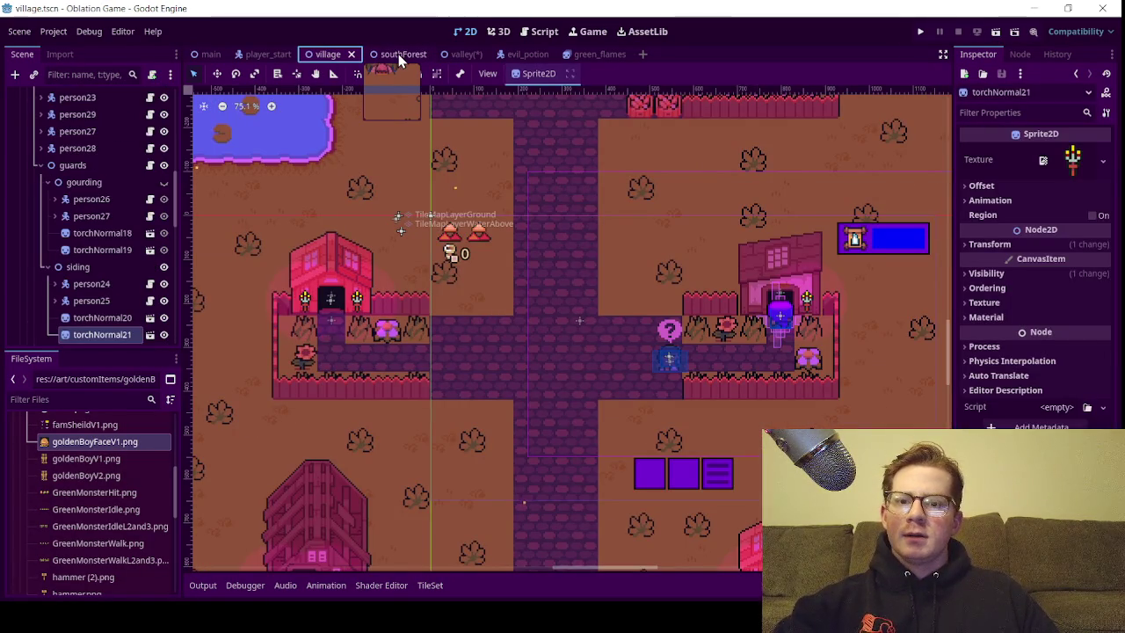
pyautogui.click(398, 53)
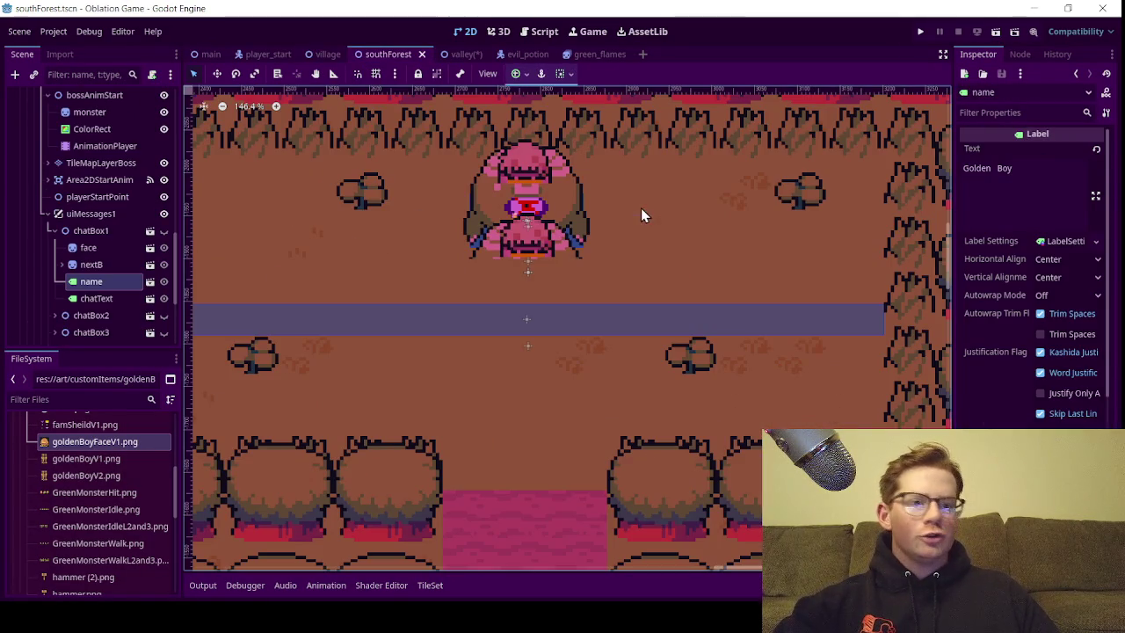
pyautogui.click(54, 314)
pyautogui.scroll(-2, 54, 290)
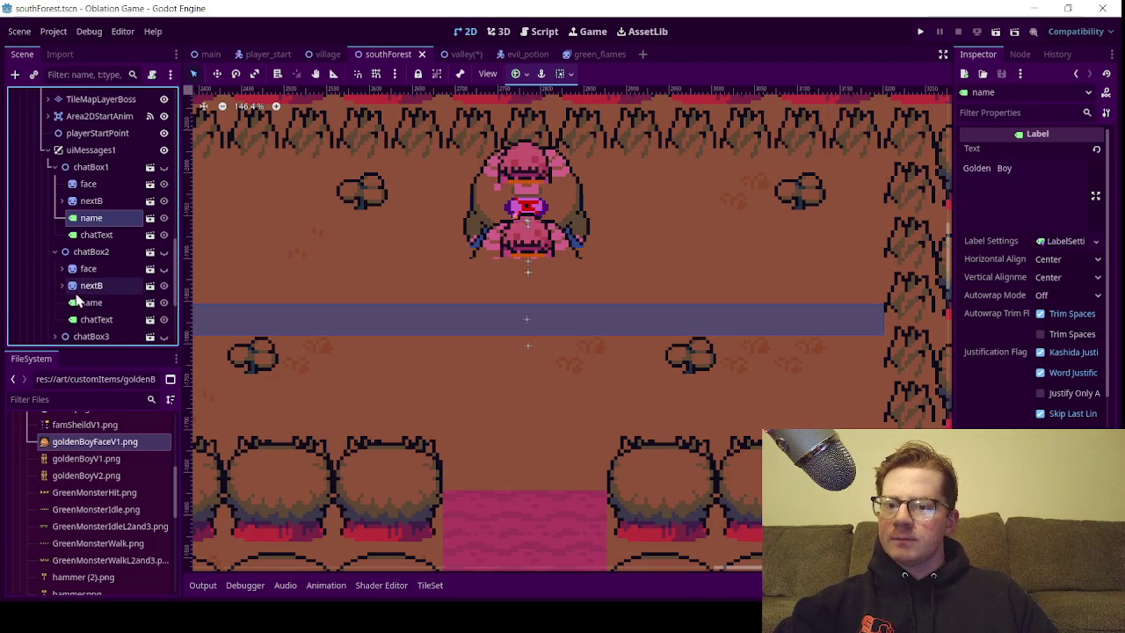
pyautogui.click(88, 303)
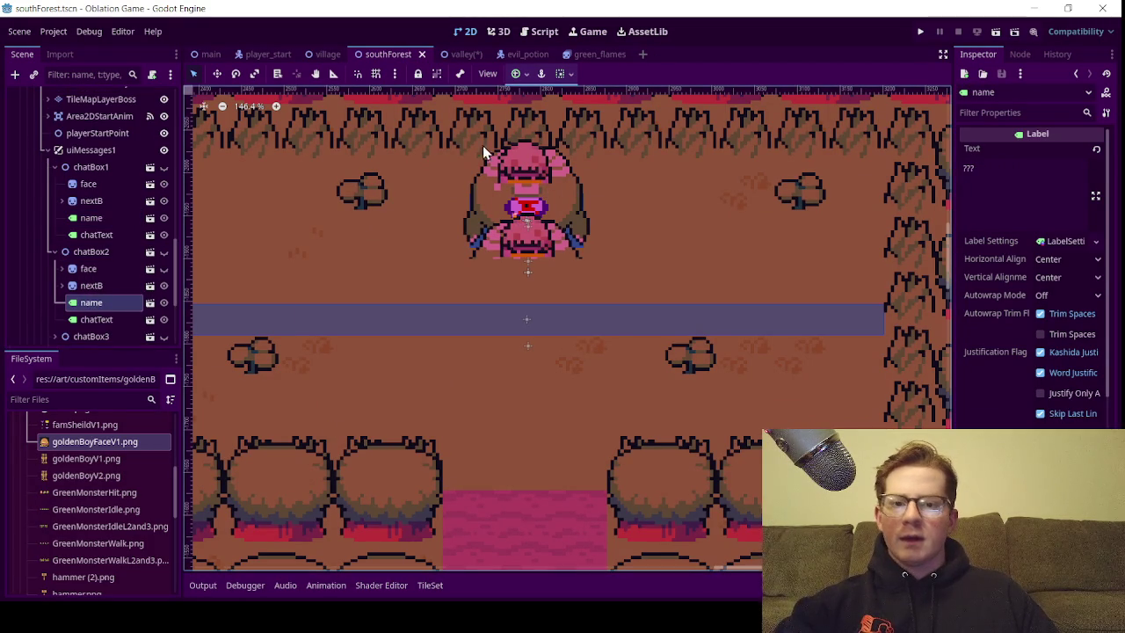
pyautogui.hotkey('ctrl', 'Tab')
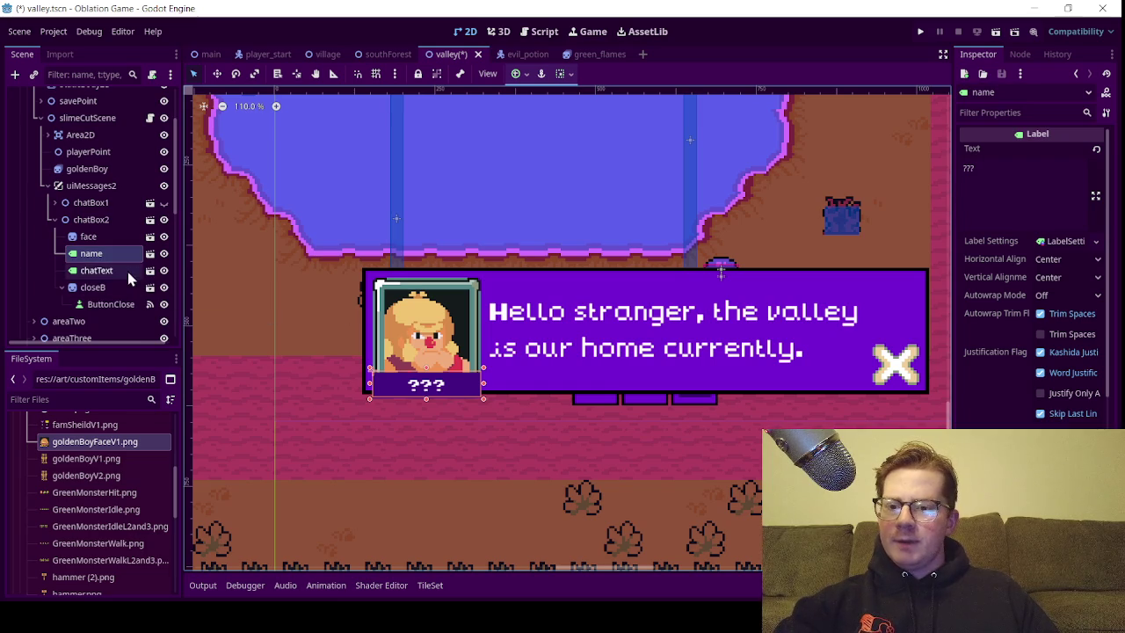
# Hide chatBox2's face portrait and delete all of its chatText dialogue text
pyautogui.click(164, 237)
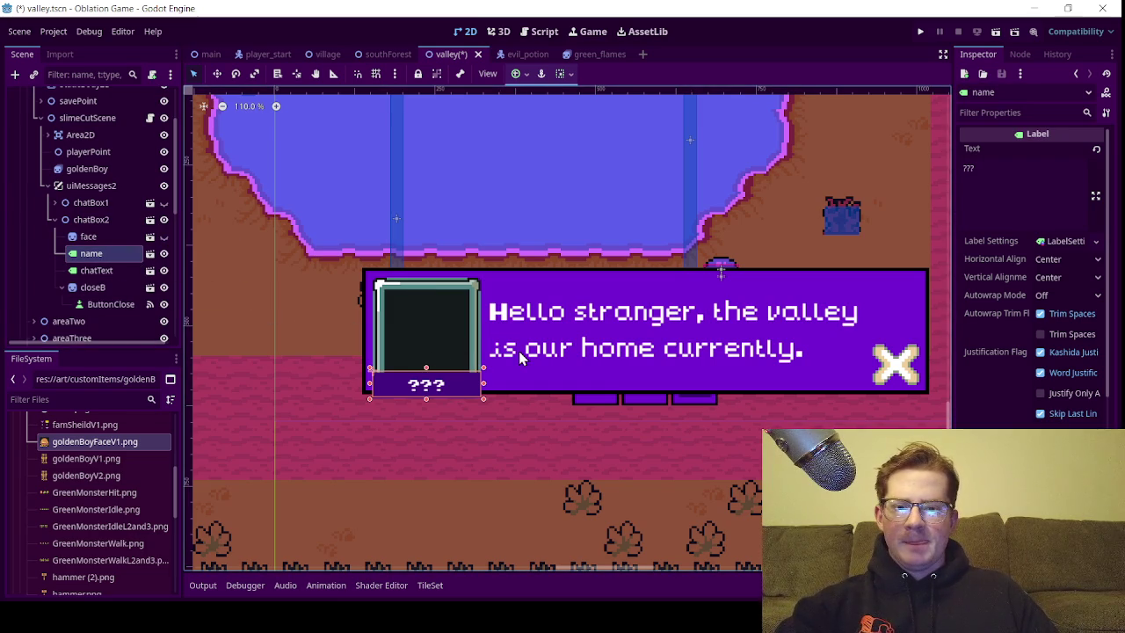
pyautogui.click(88, 271)
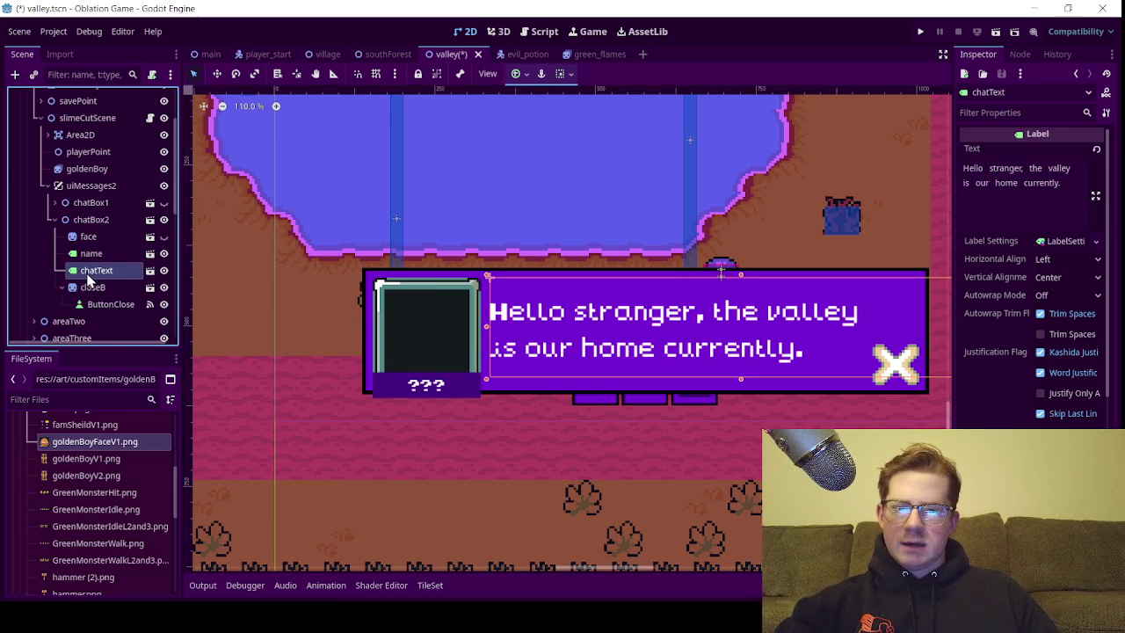
pyautogui.click(1079, 181)
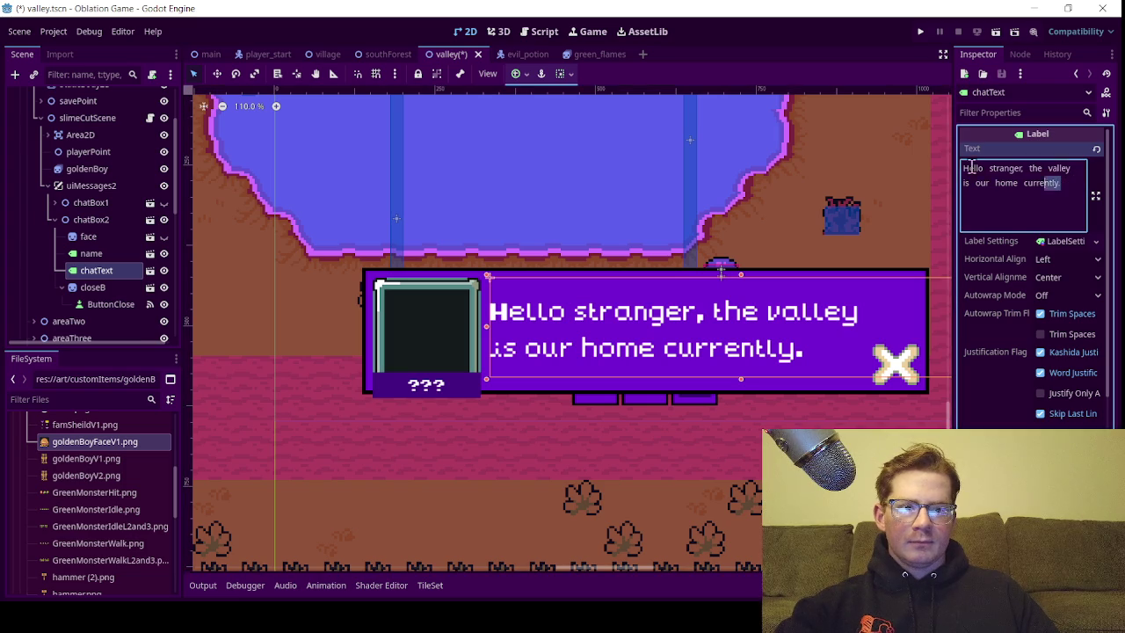
pyautogui.hotkey('ctrl', 'a')
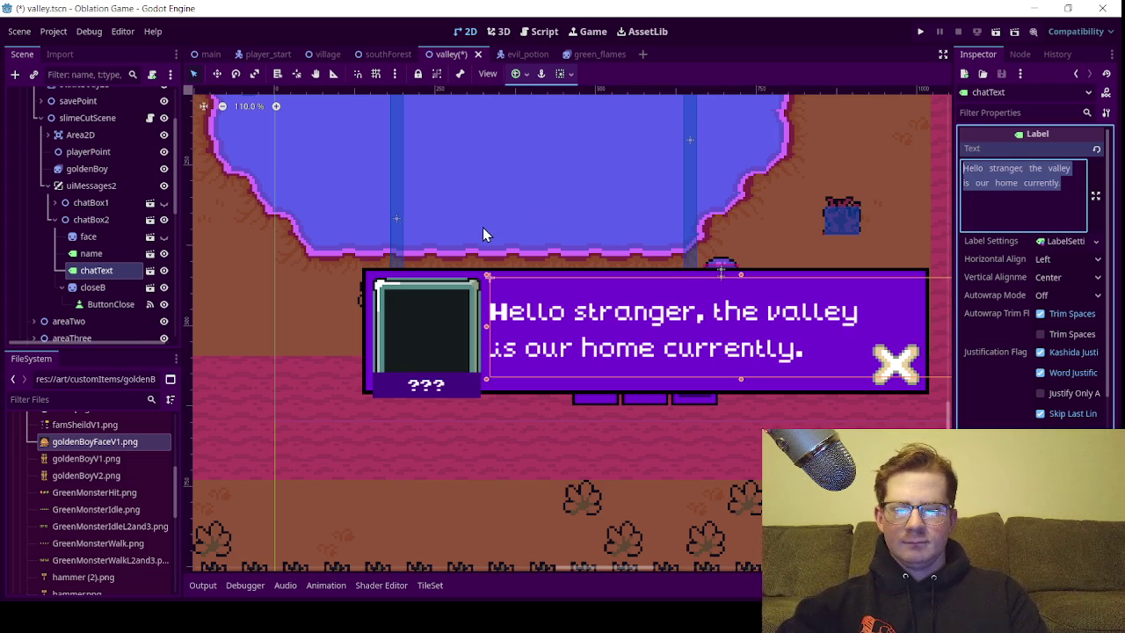
pyautogui.write('Blob')
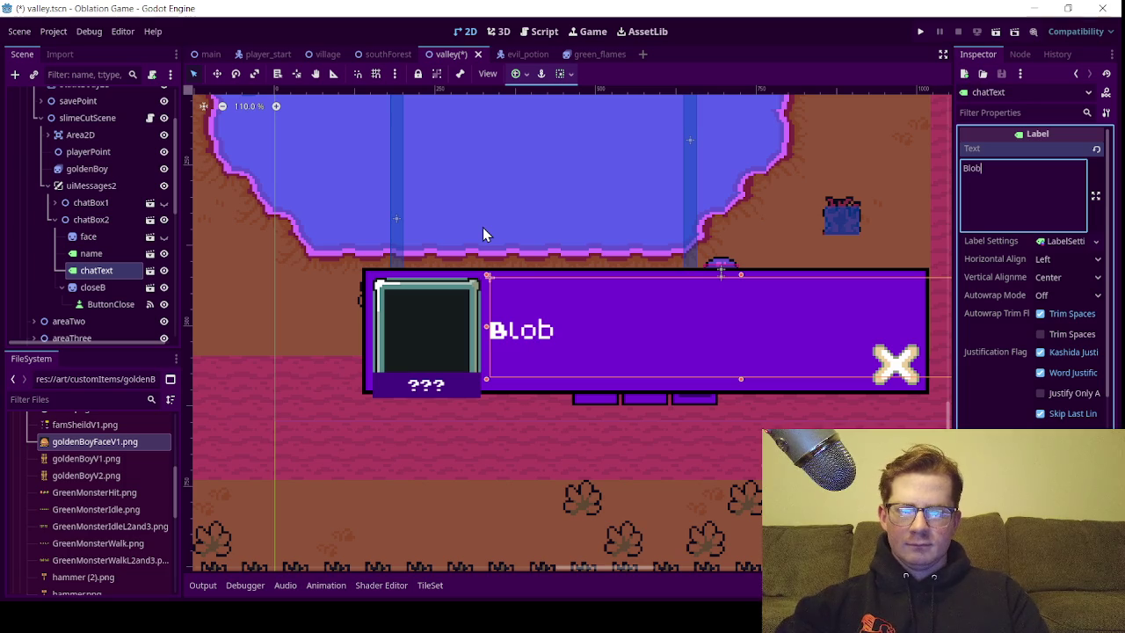
pyautogui.write('...')
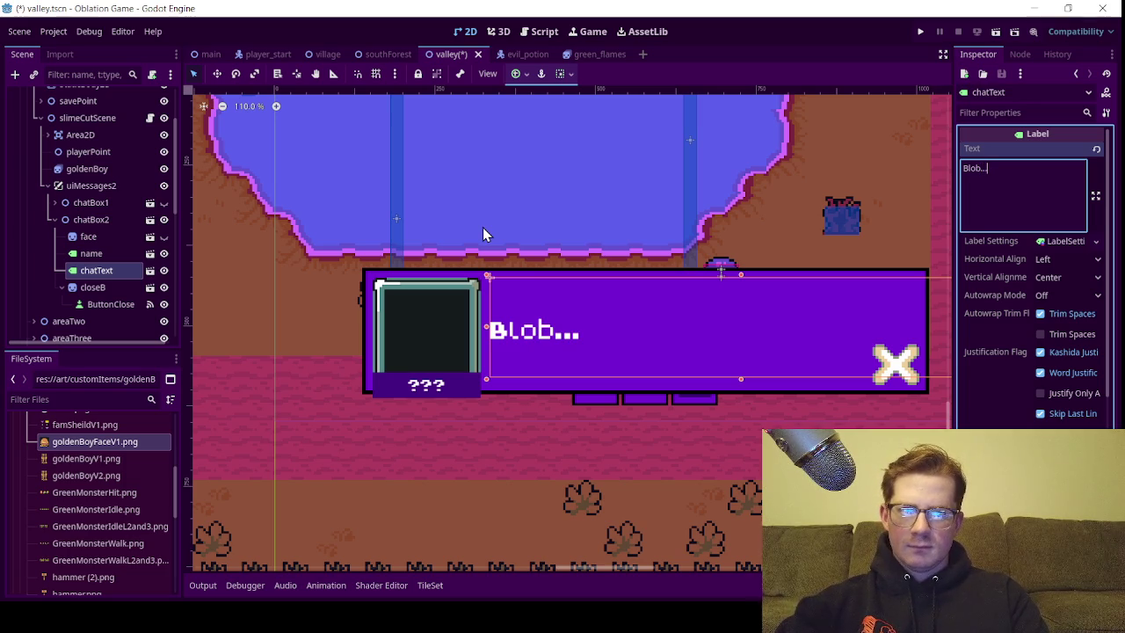
pyautogui.write(' B')
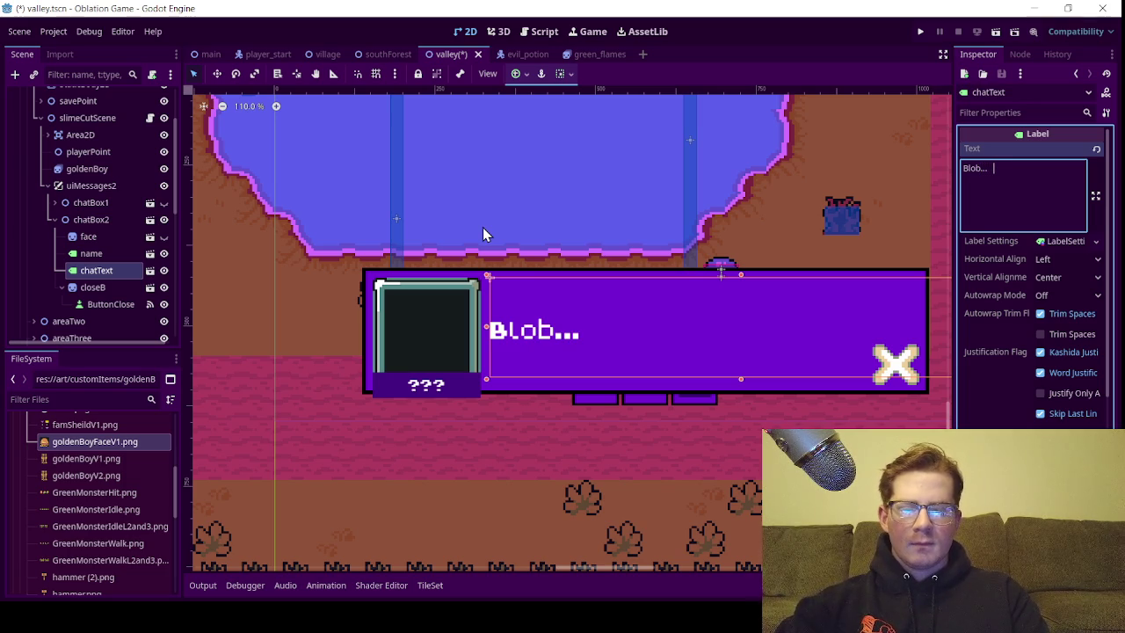
pyautogui.press('BackSpace')
pyautogui.press('BackSpace')
pyautogui.press('BackSpace')
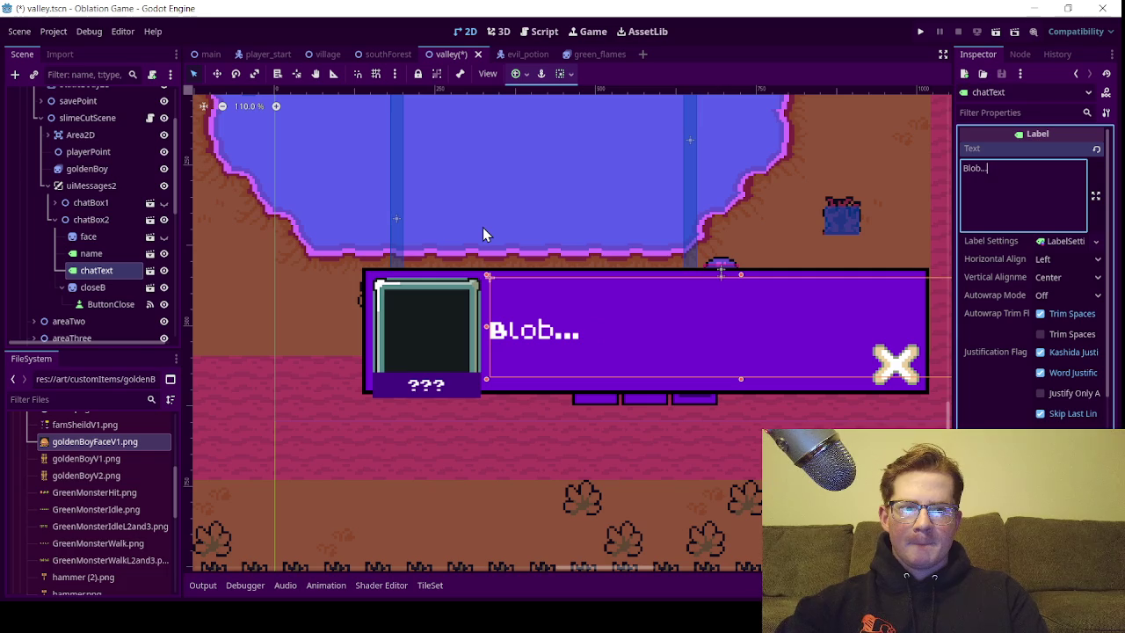
pyautogui.press('BackSpace')
pyautogui.press('BackSpace')
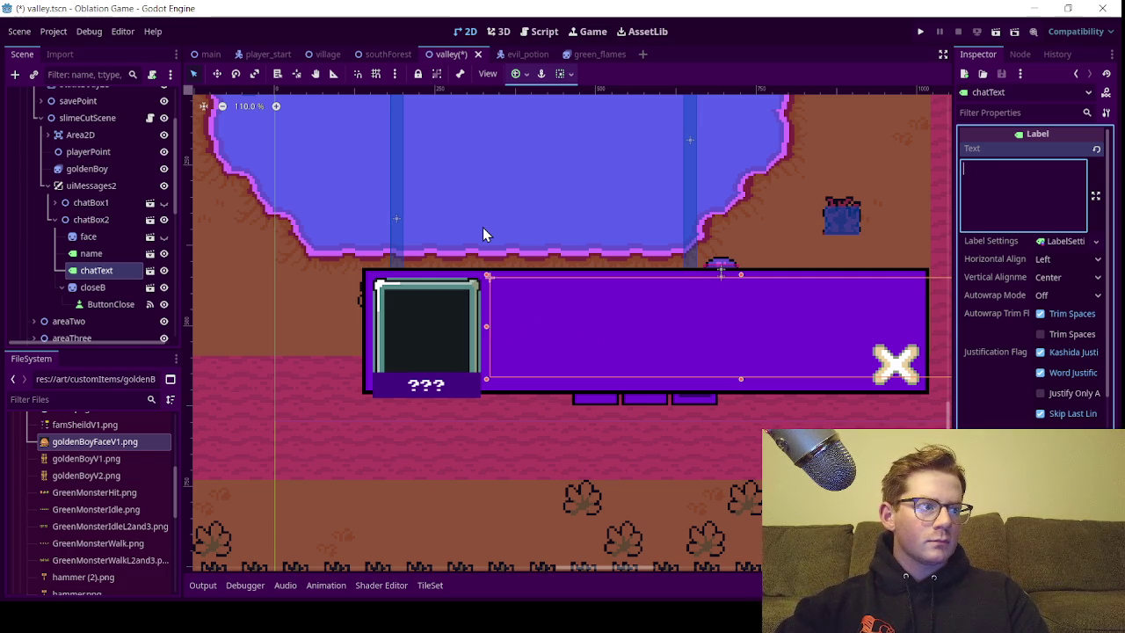
# Collapse chatBox2, expand and unhide chatBox1, and select its 'nervously moving' chatText
pyautogui.click(53, 220)
pyautogui.click(53, 203)
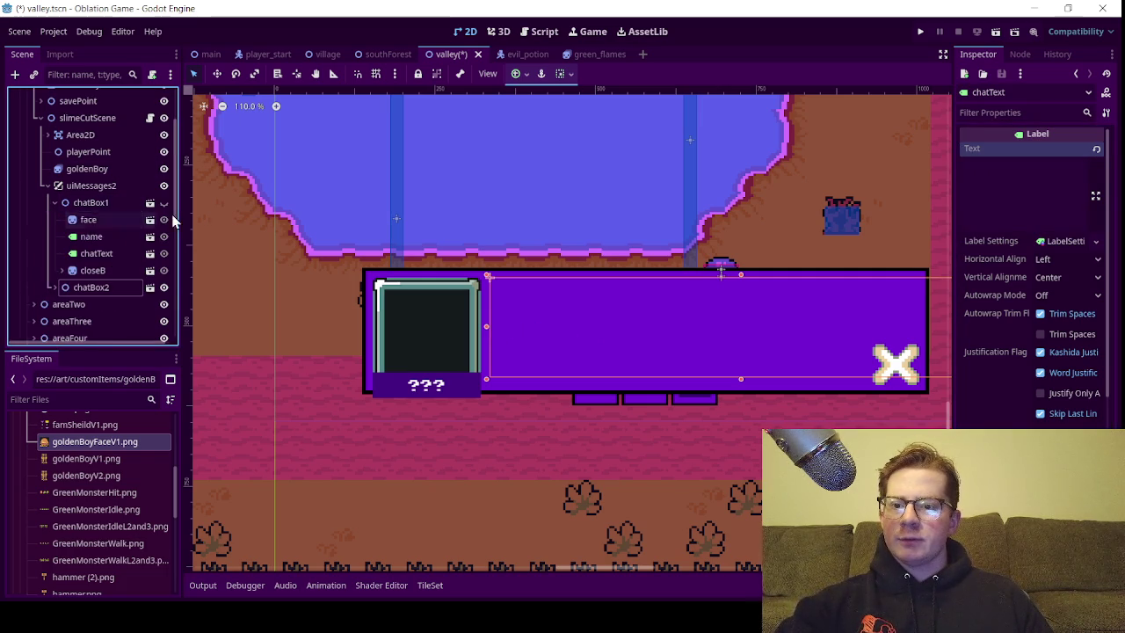
pyautogui.click(164, 204)
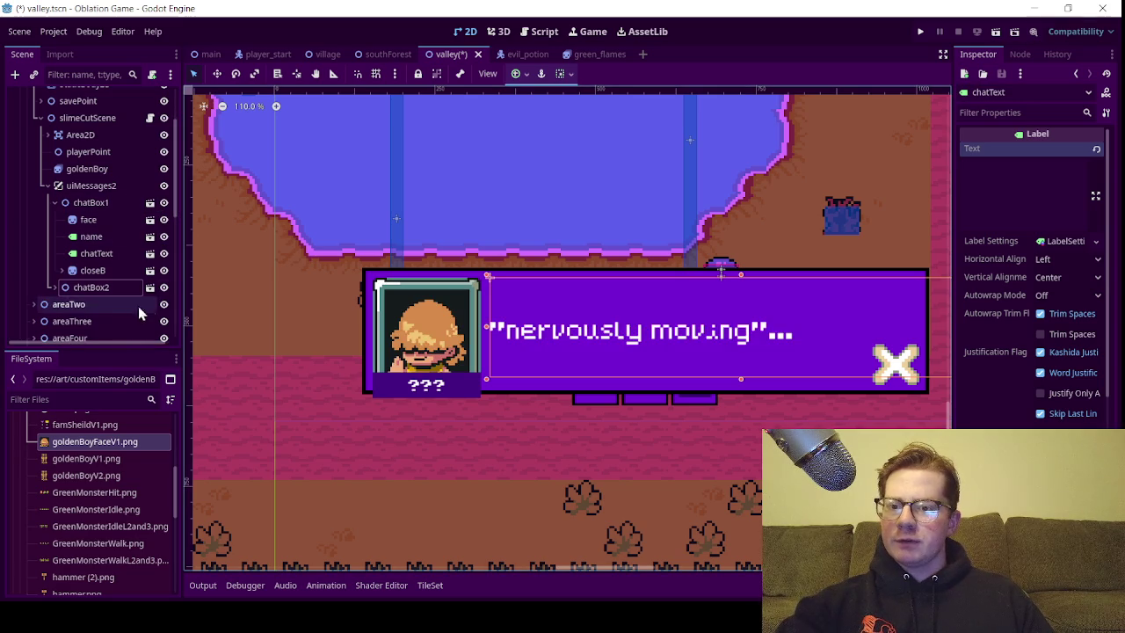
pyautogui.click(122, 253)
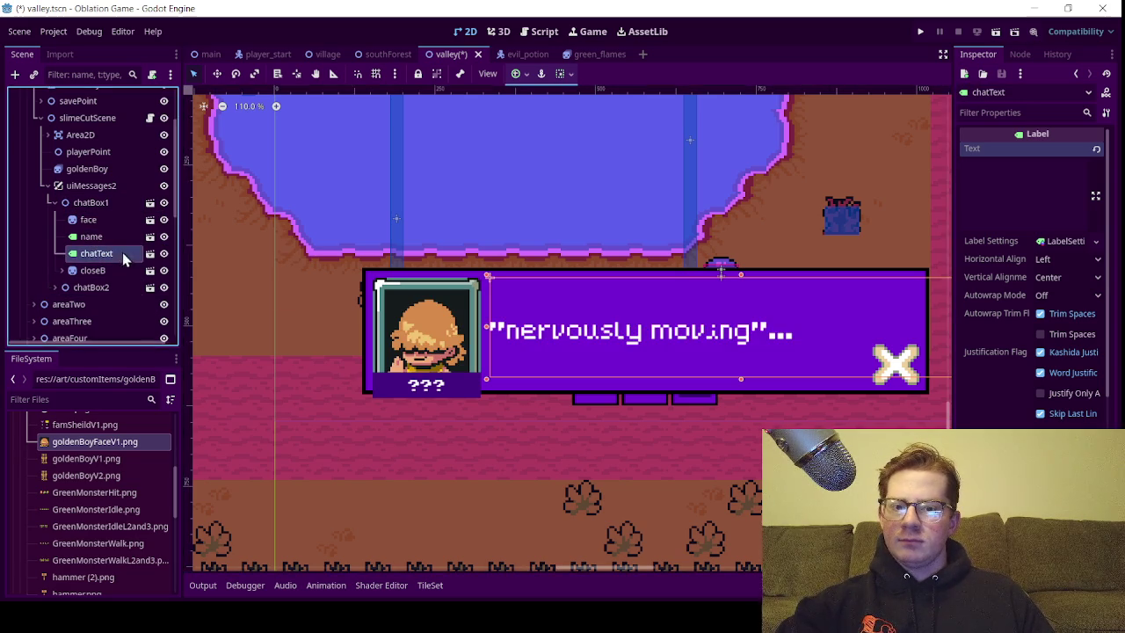
pyautogui.click(1067, 173)
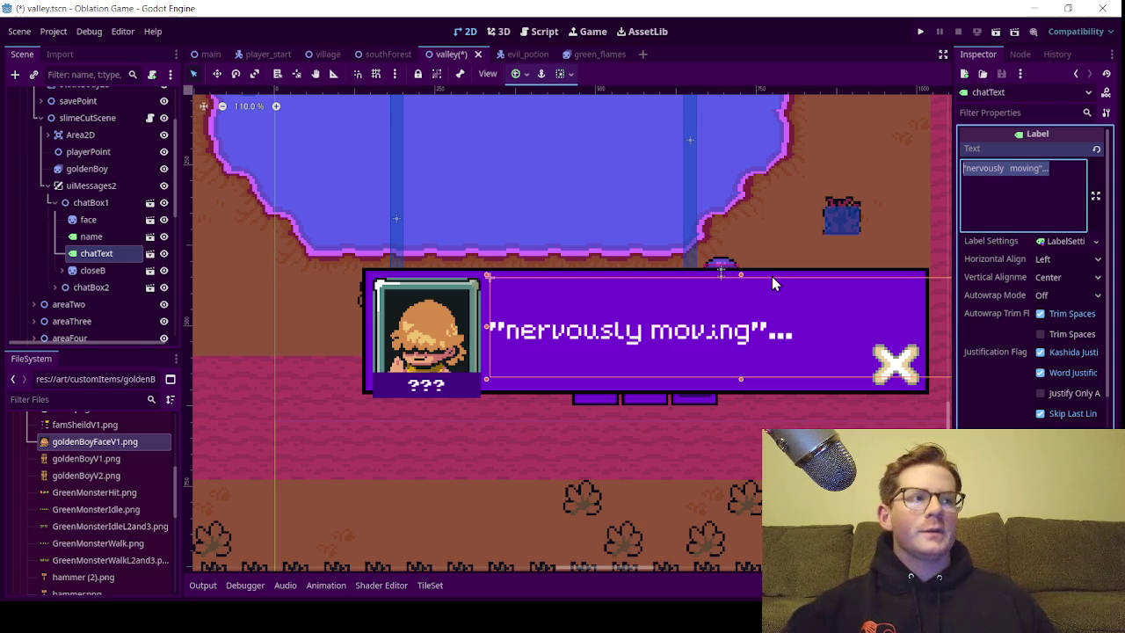
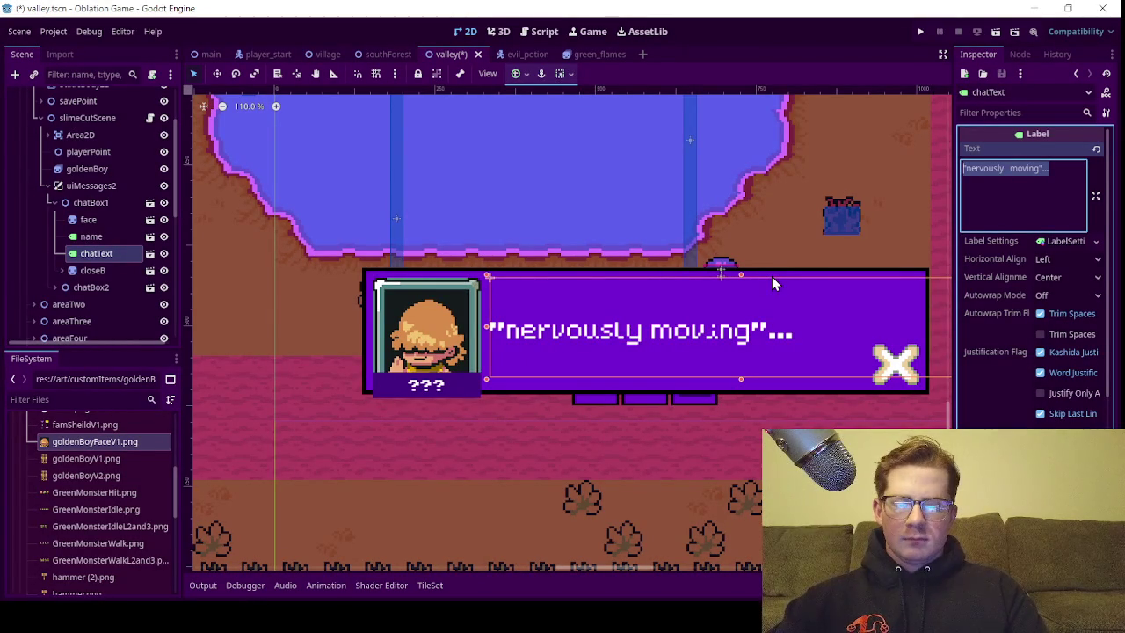
# Write chatBox1's two-line greeting ending 'need to talk about something.', save, and hide chatBox2
pyautogui.write('Hello')
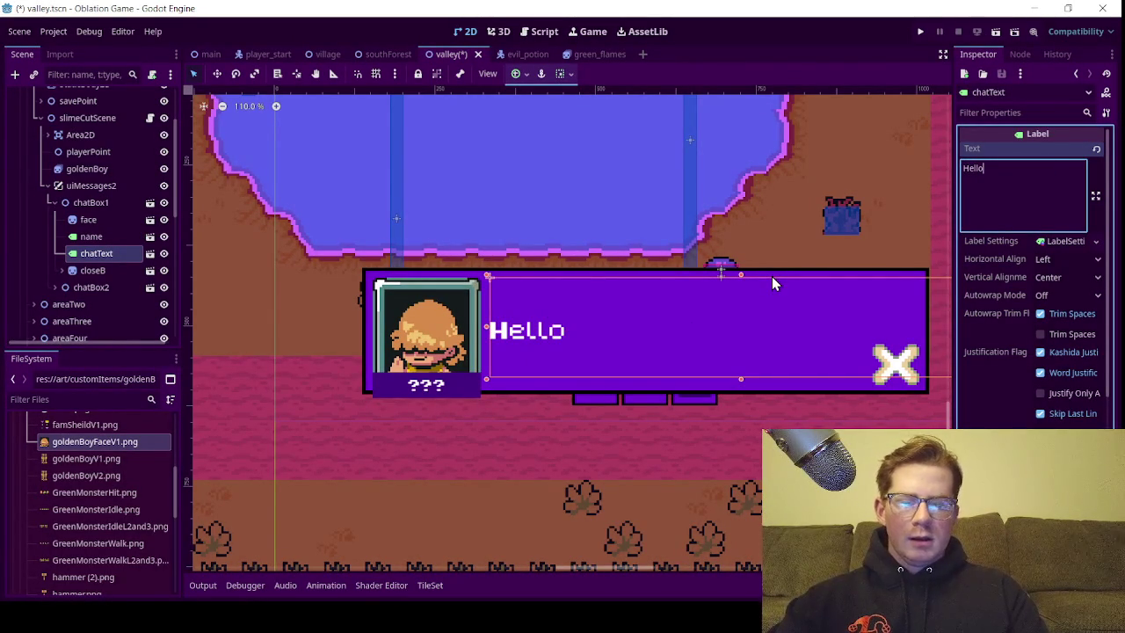
pyautogui.write(', L')
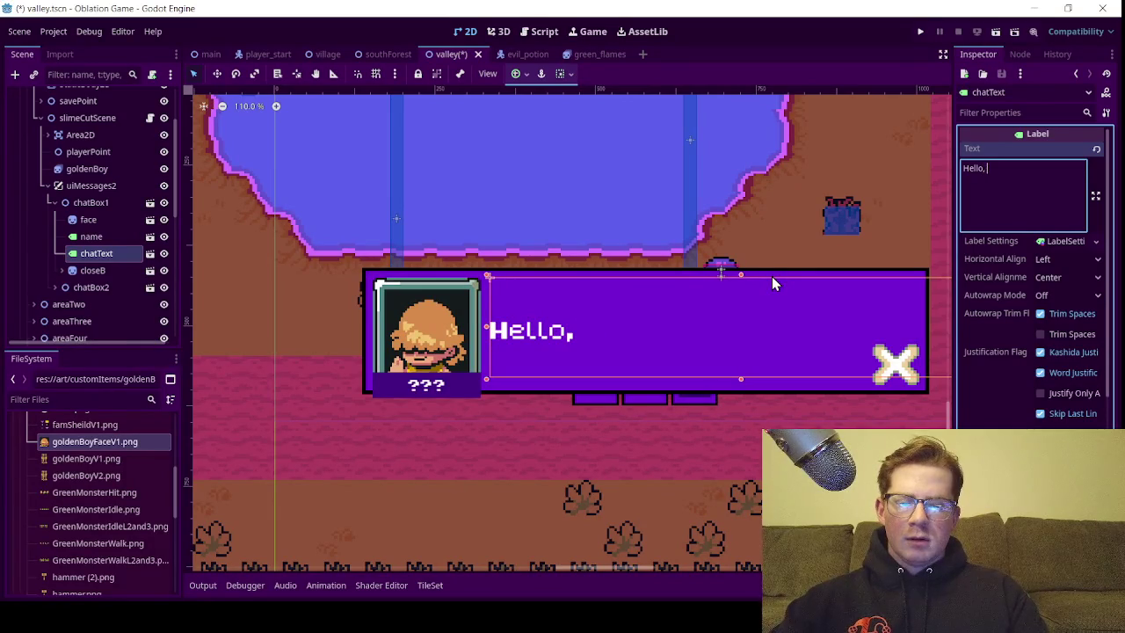
pyautogui.press('BackSpace')
pyautogui.write('Luci')
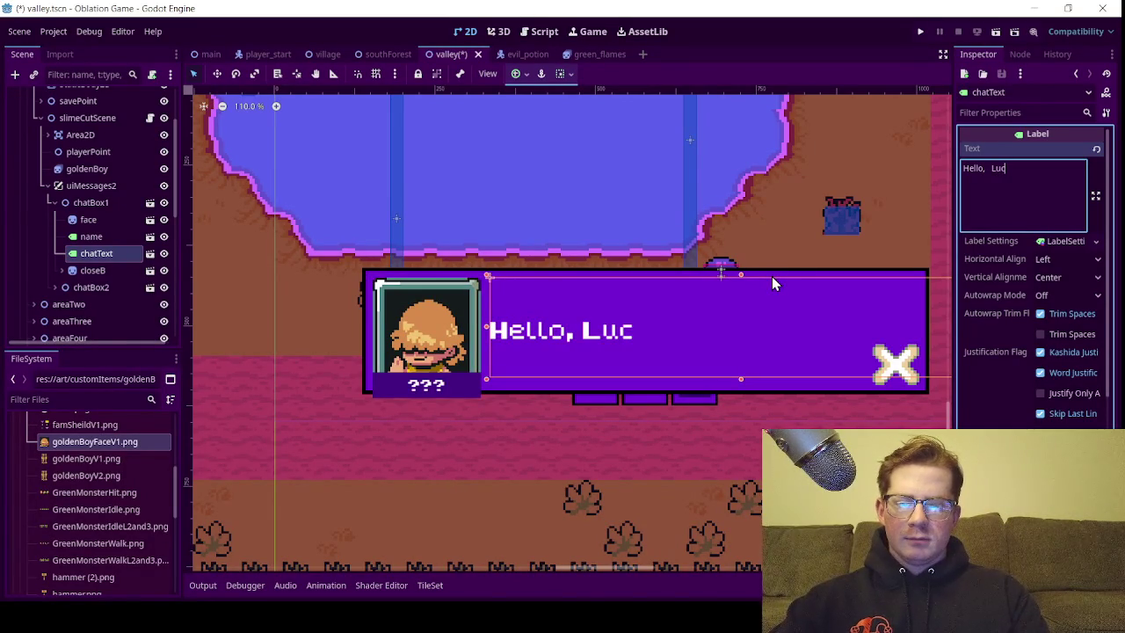
pyautogui.write('ano')
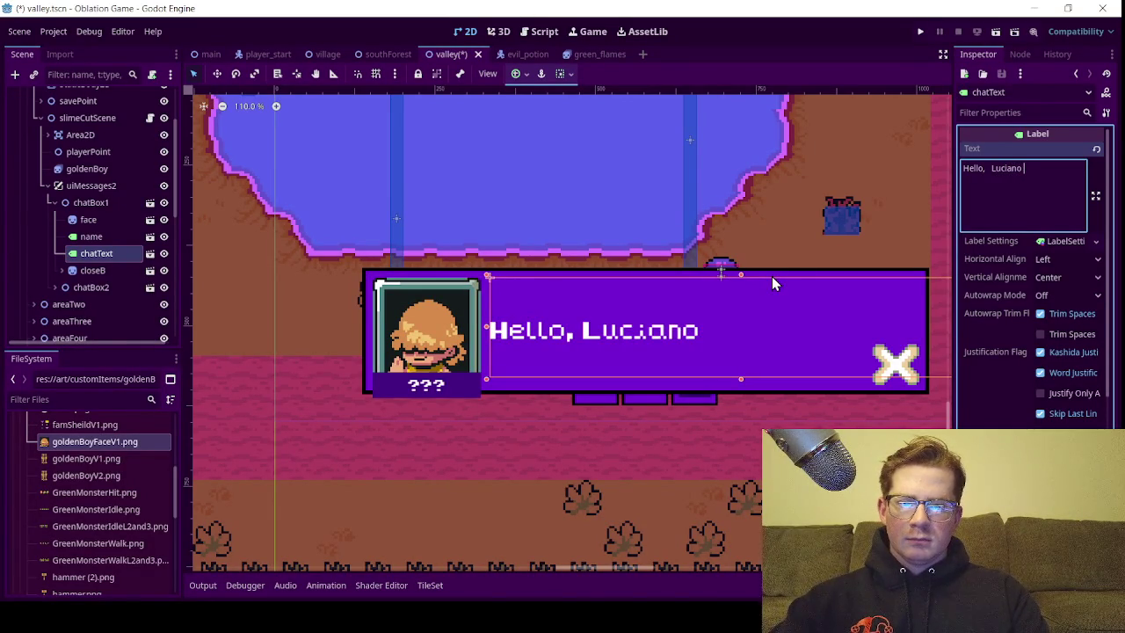
pyautogui.write(' we')
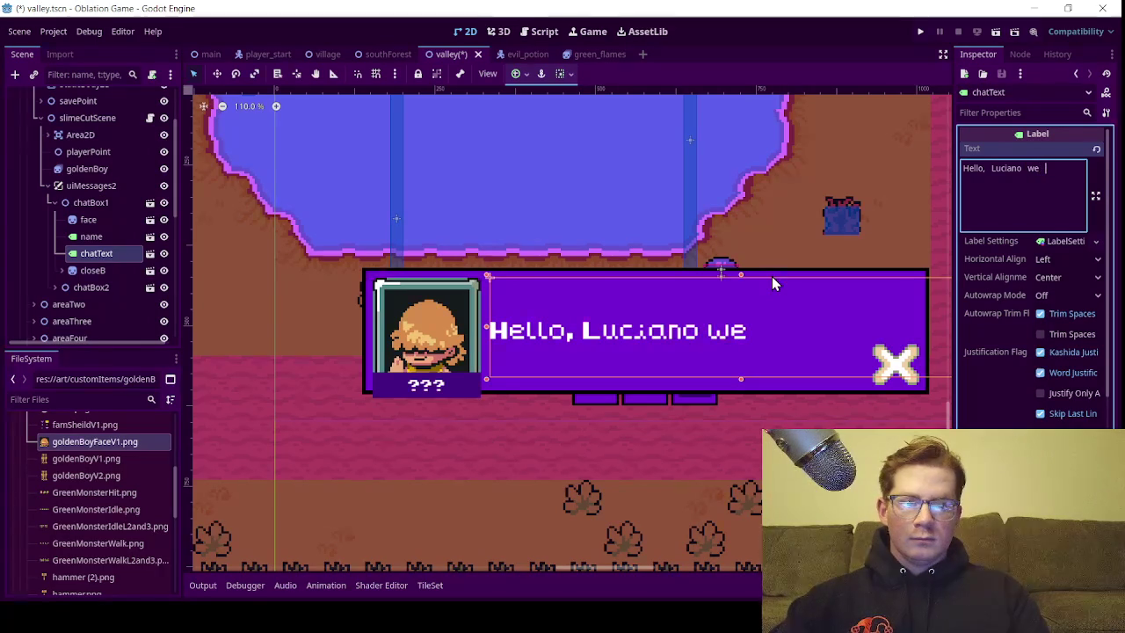
pyautogui.write(' need')
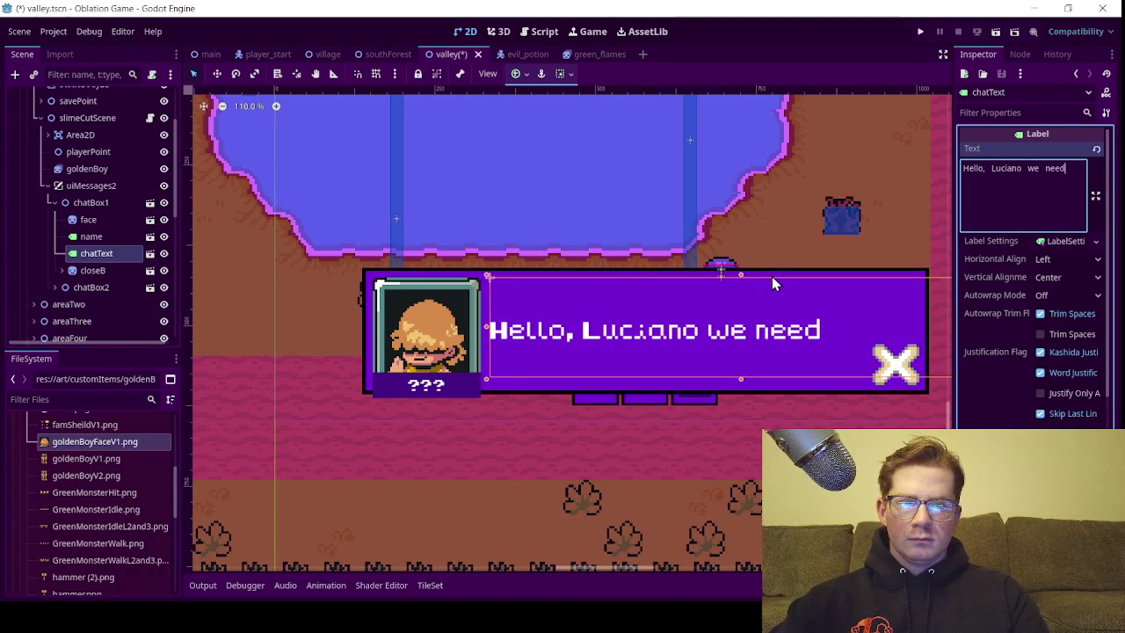
pyautogui.write(' tp')
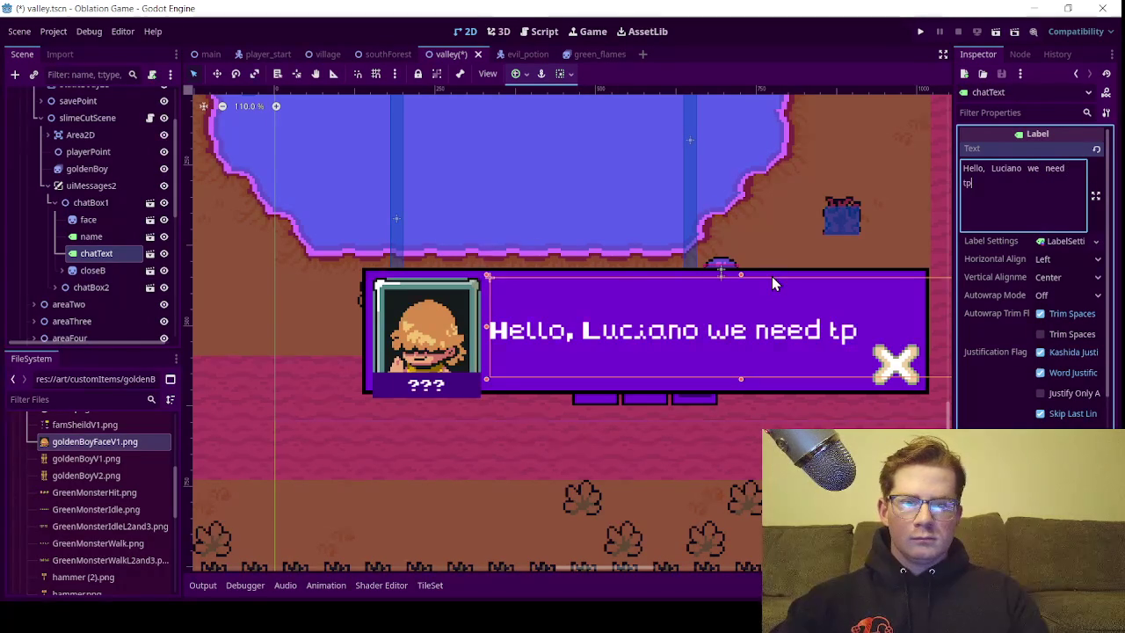
pyautogui.press('BackSpace')
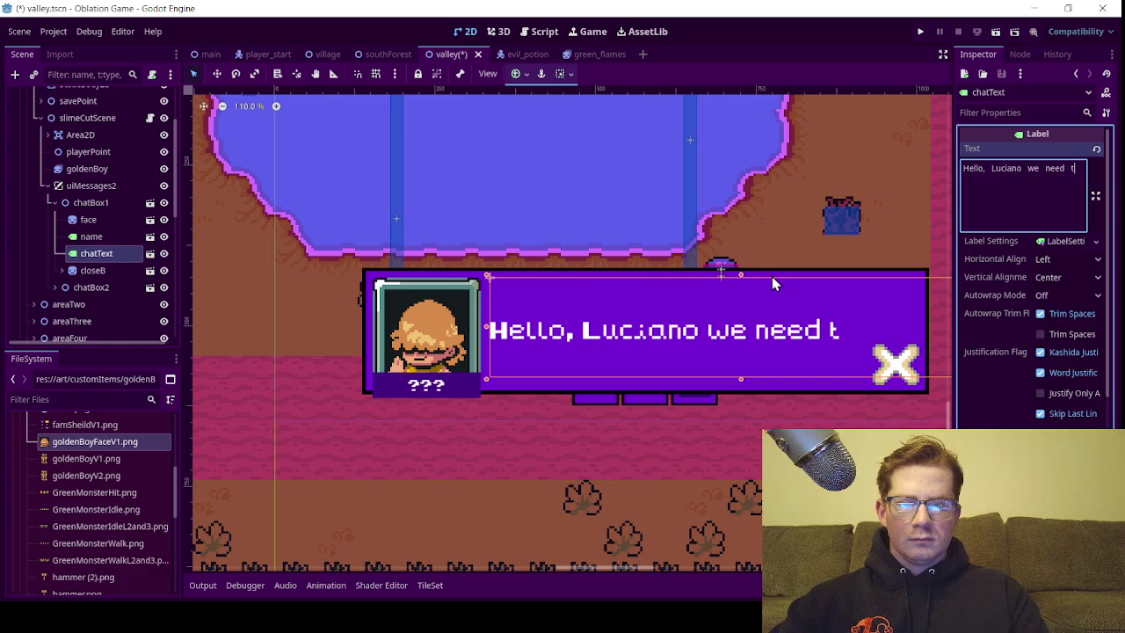
pyautogui.press('BackSpace')
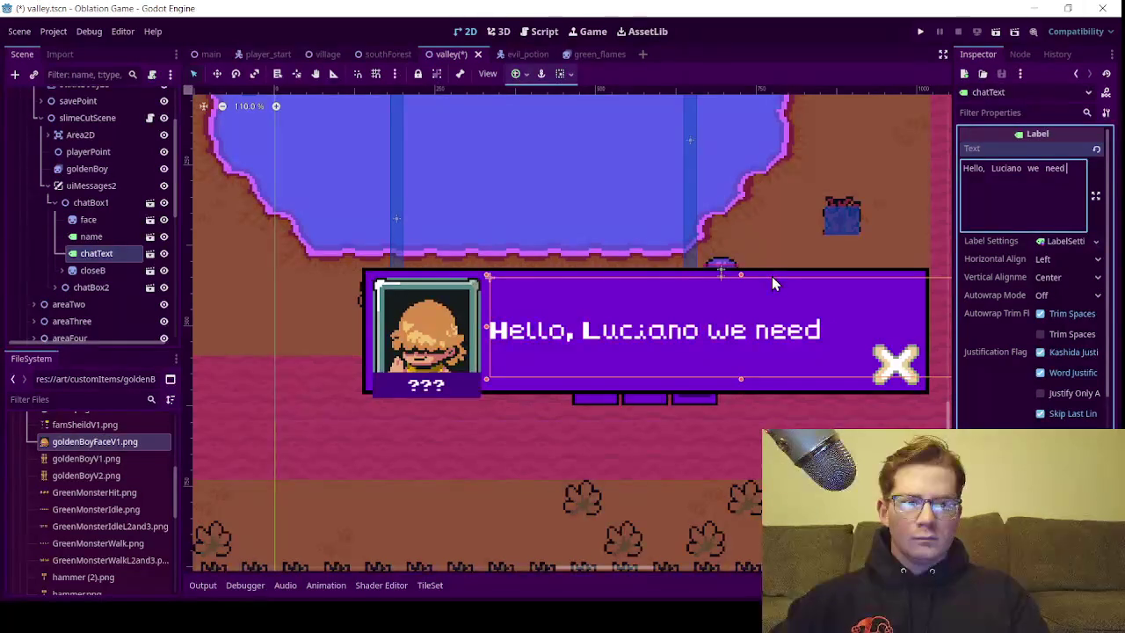
pyautogui.press('Return')
pyautogui.write('to')
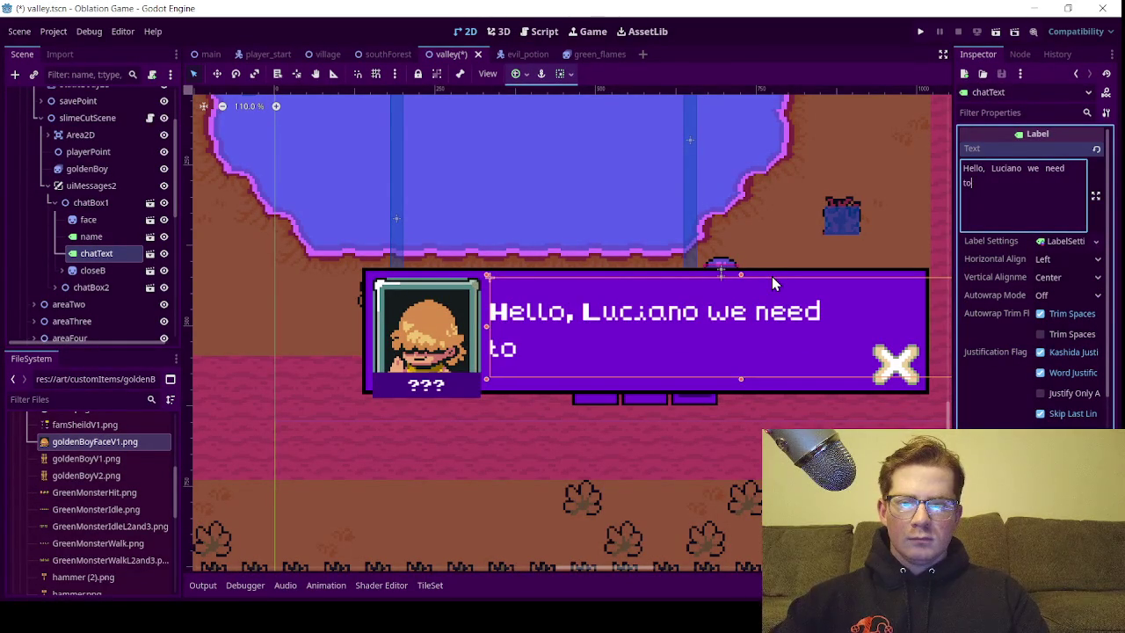
pyautogui.write('talk')
pyautogui.press('BackSpace')
pyautogui.press('BackSpace')
pyautogui.press('BackSpace')
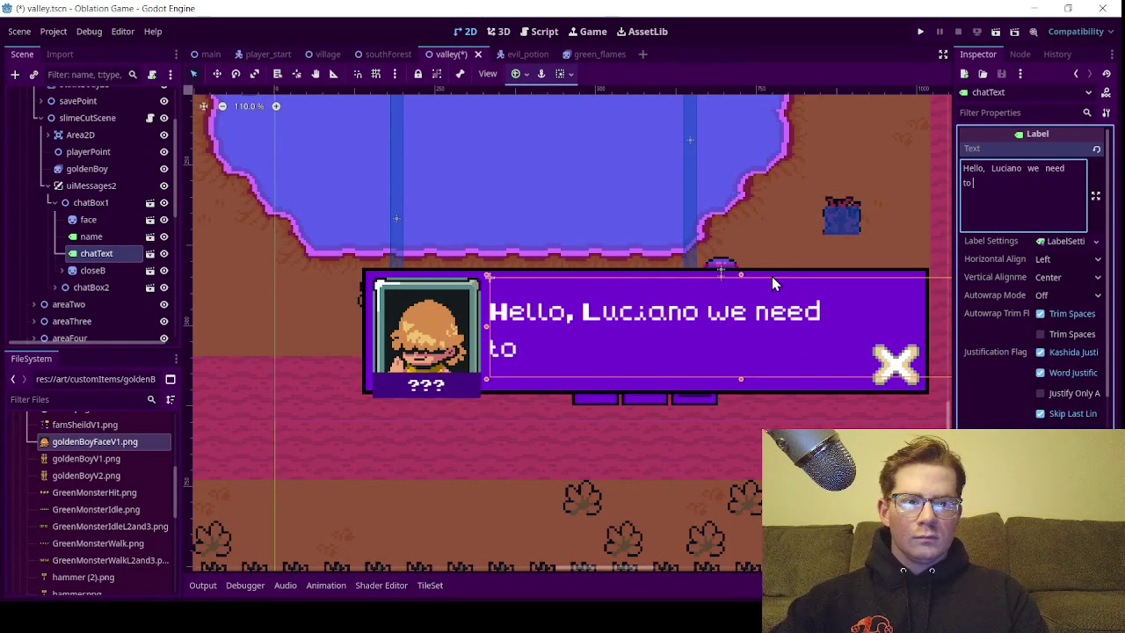
pyautogui.write('tal')
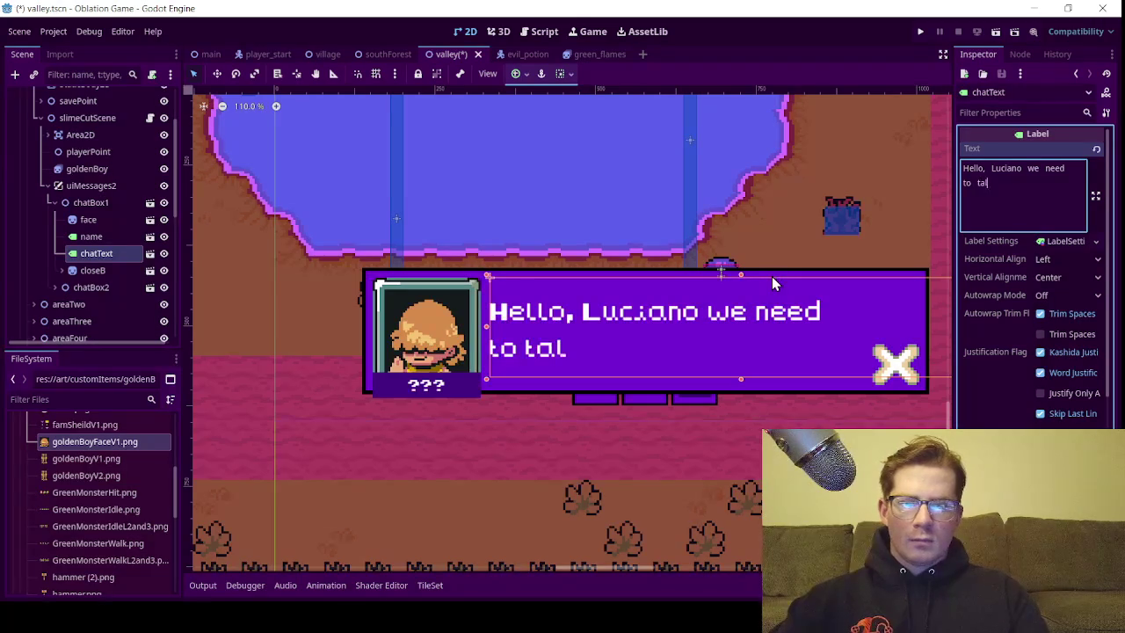
pyautogui.write('k about')
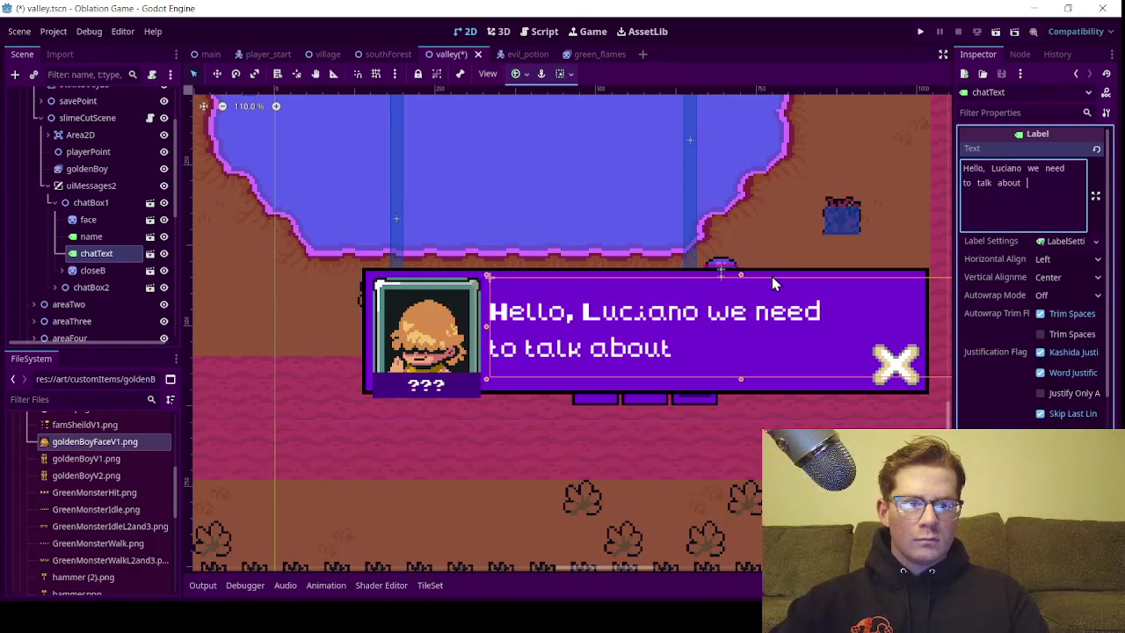
pyautogui.write(' something.')
pyautogui.hotkey('ctrl', 's')
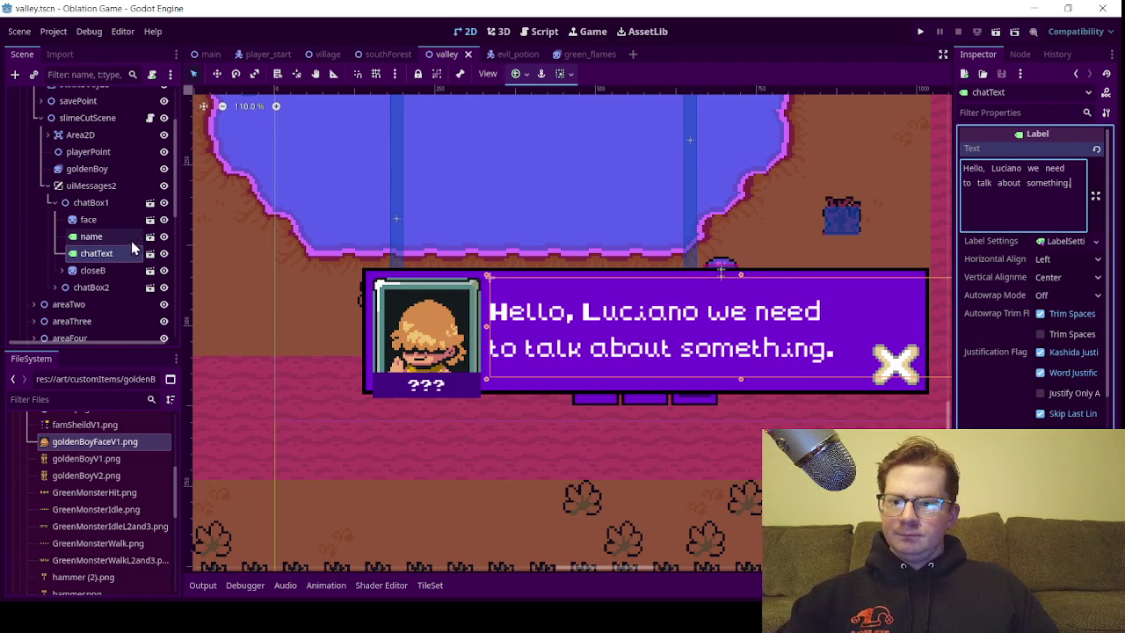
pyautogui.click(163, 289)
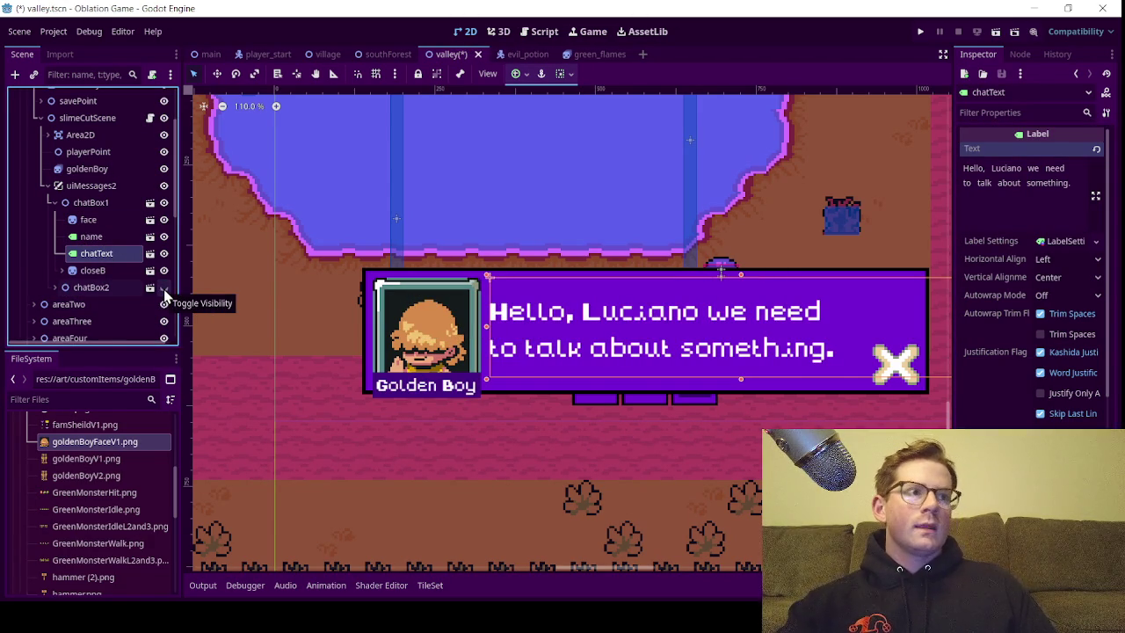
# Hide and collapse chatBox1, then show and expand chatBox2 and select its chatText label
pyautogui.click(165, 204)
pyautogui.click(55, 203)
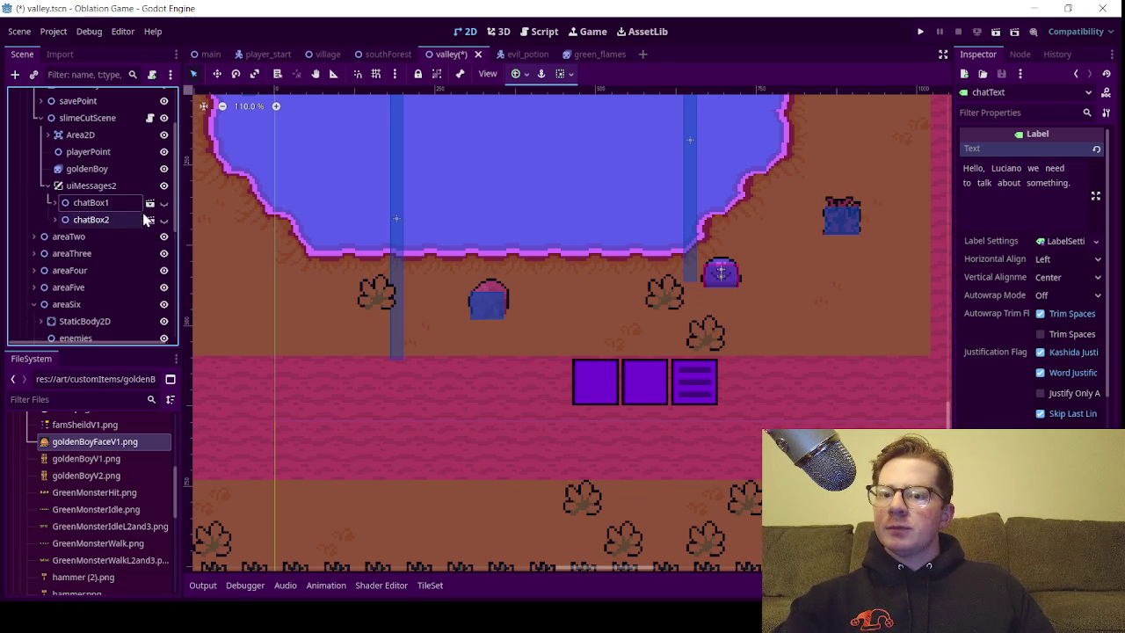
pyautogui.click(167, 217)
pyautogui.click(55, 219)
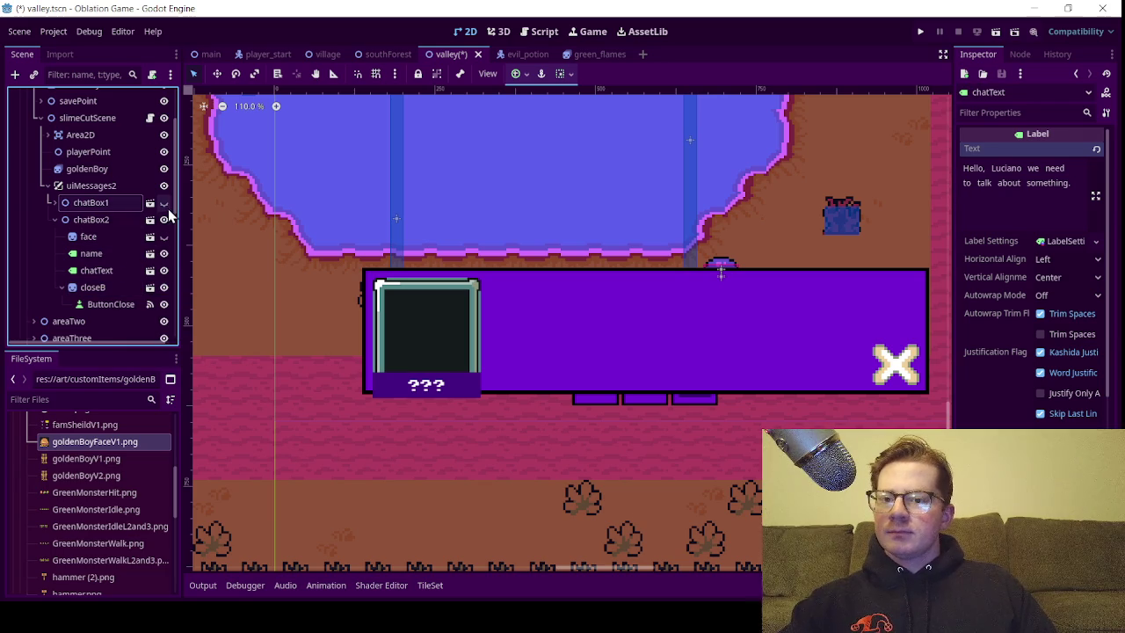
pyautogui.click(133, 271)
pyautogui.click(1017, 185)
# Type chatBox2's line as '"blob, blob,' in lowercase, trimming the extra blob words
pyautogui.write('B')
pyautogui.press('BackSpace')
pyautogui.write('"Blob')
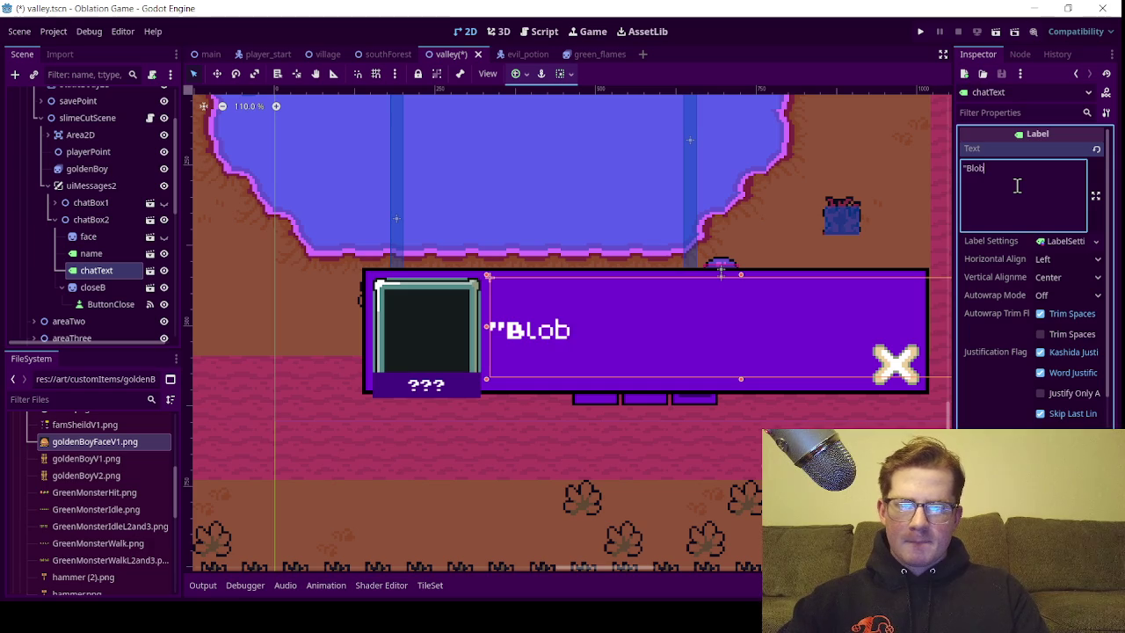
pyautogui.write(',')
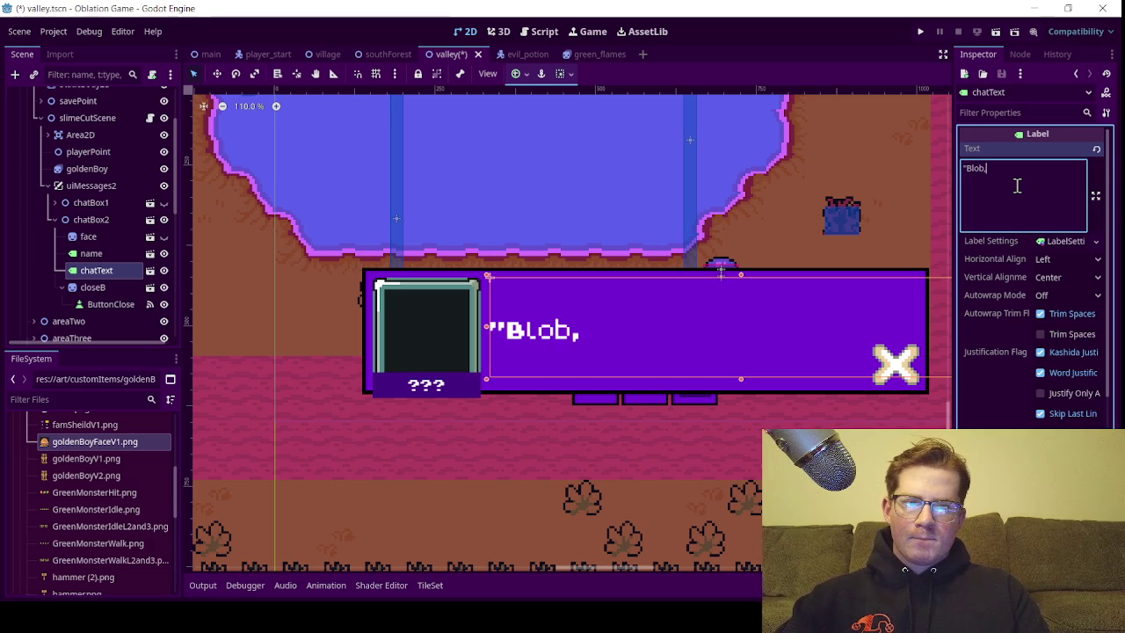
pyautogui.write('  bl')
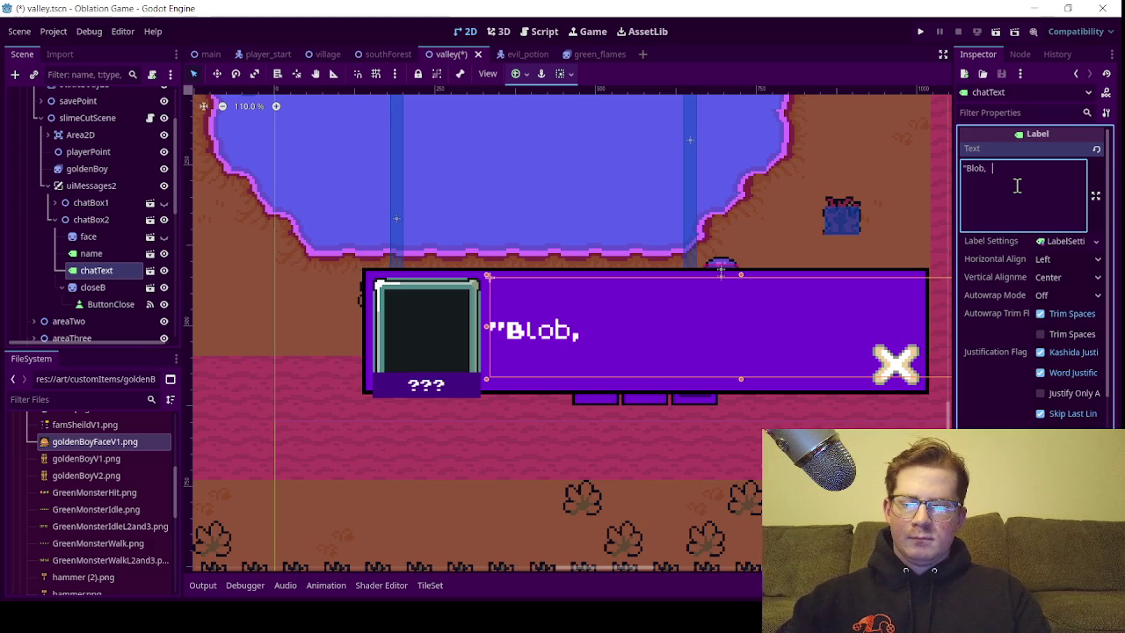
pyautogui.write('ob')
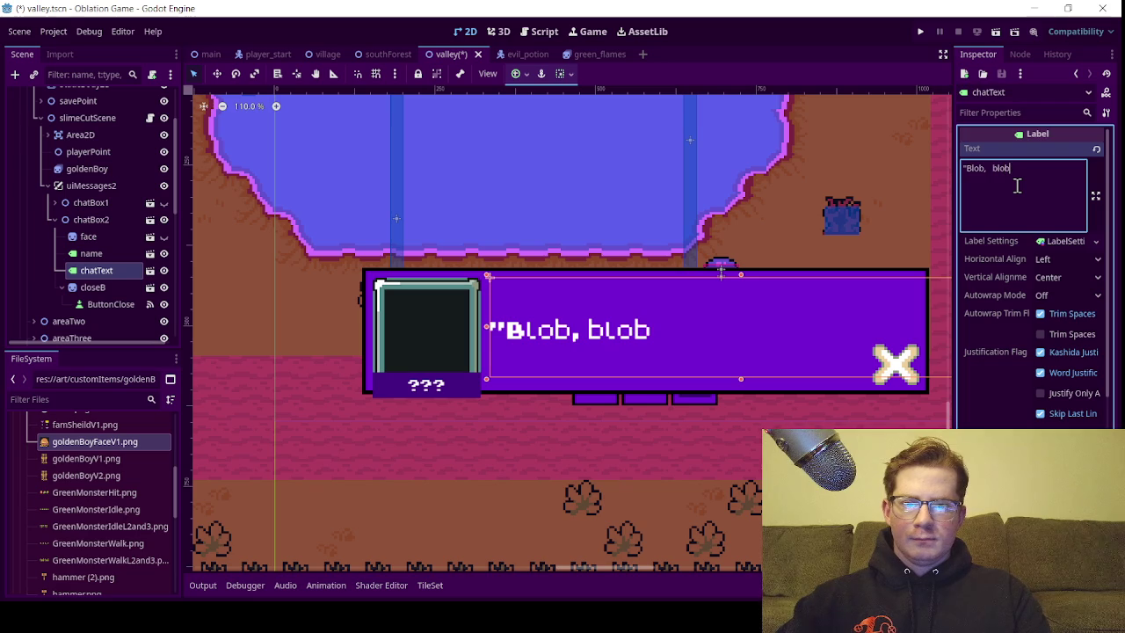
pyautogui.click(977, 174)
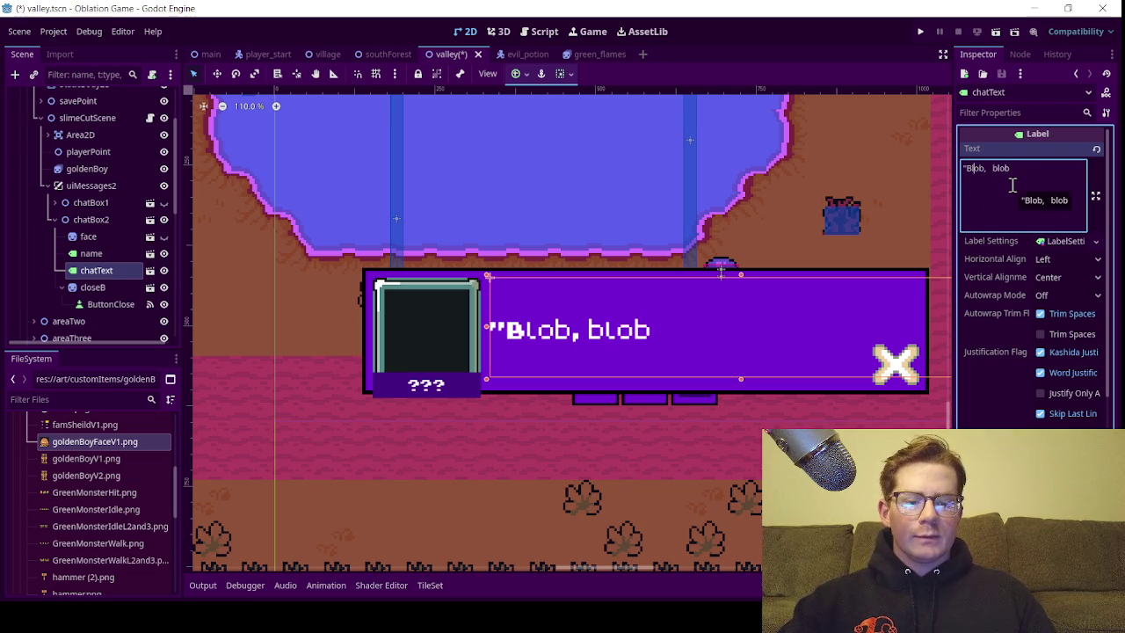
pyautogui.press('BackSpace')
pyautogui.press('BackSpace')
pyautogui.write('bl')
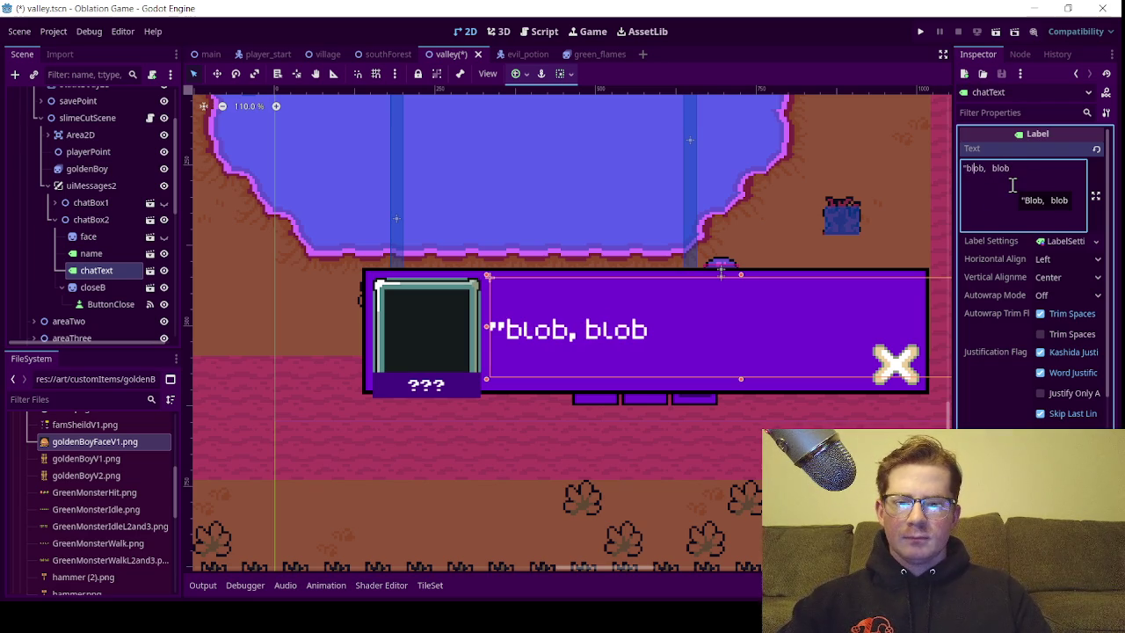
pyautogui.click(1021, 169)
pyautogui.write(',')
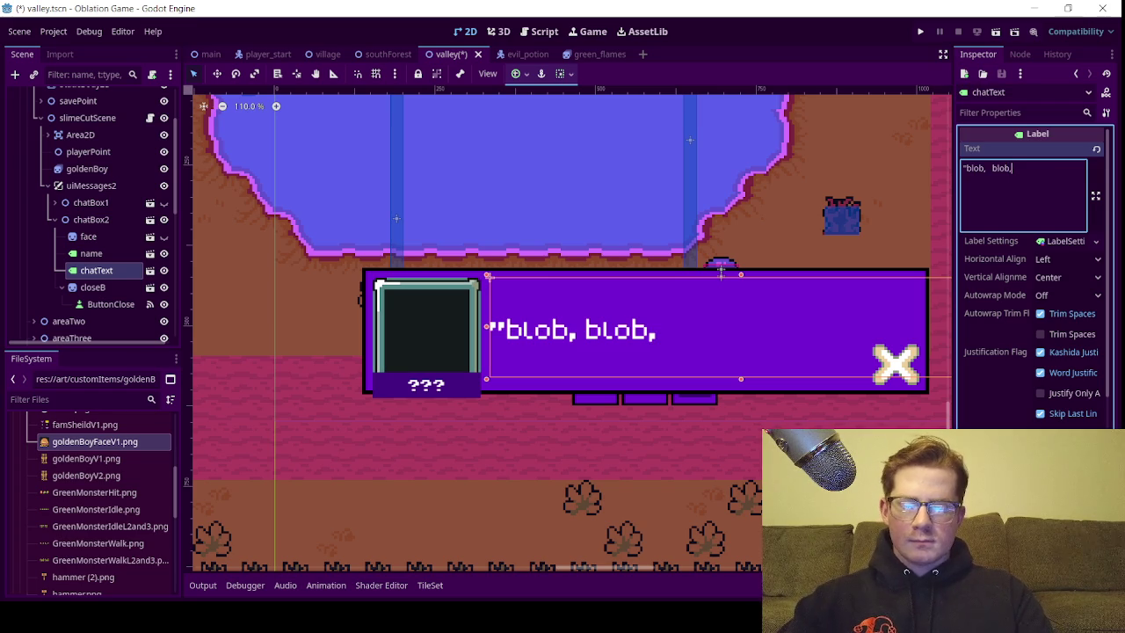
pyautogui.write(' bl')
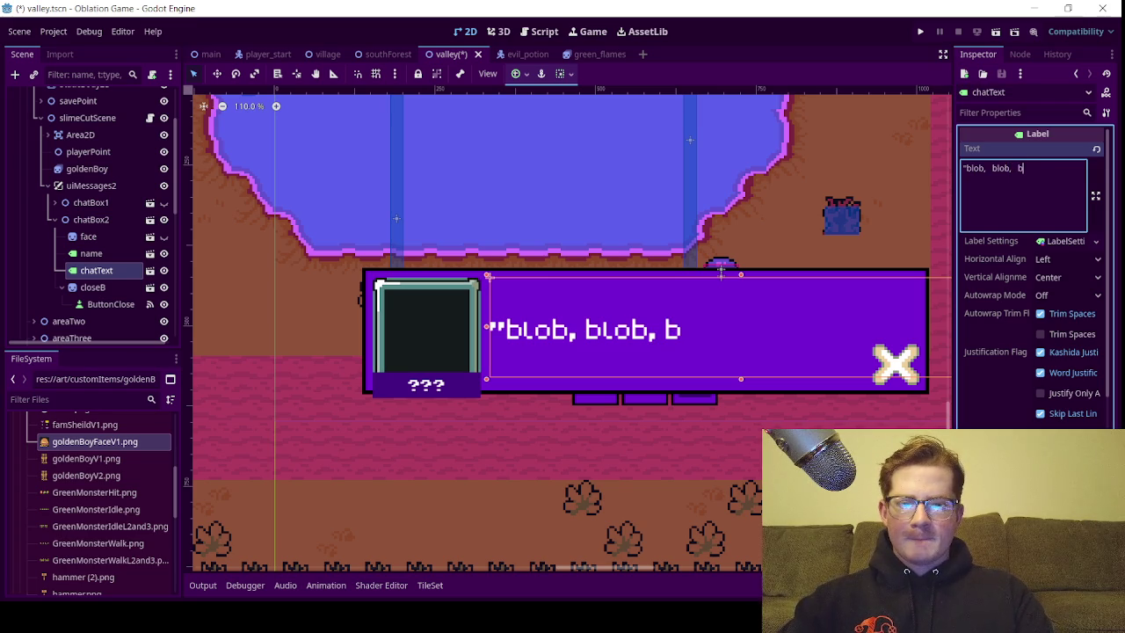
pyautogui.write('ob, b')
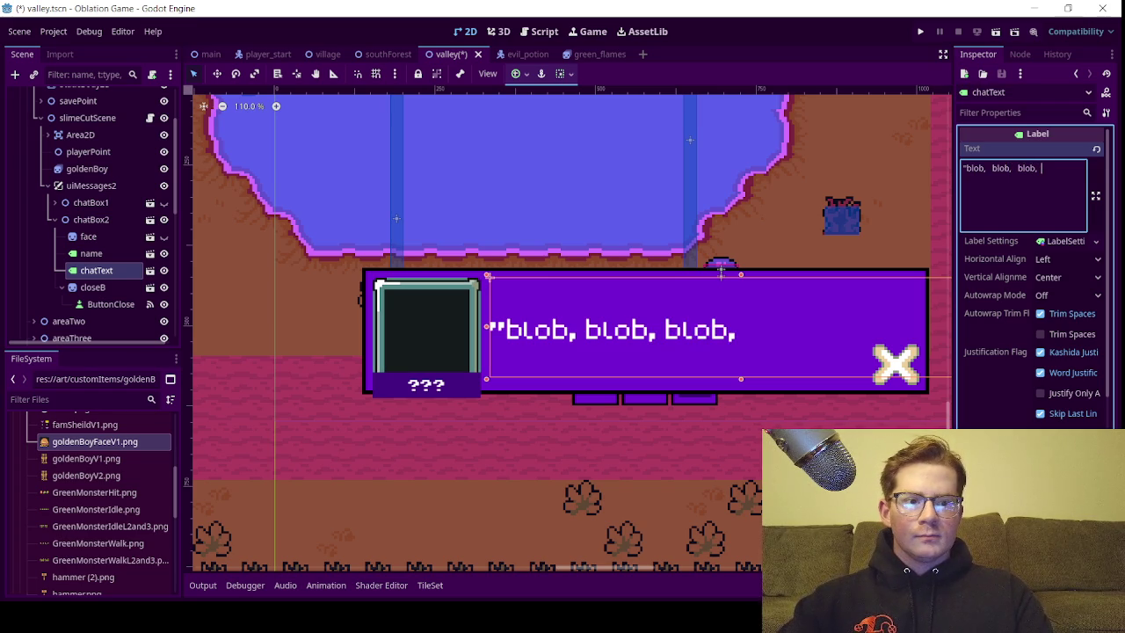
pyautogui.write('l')
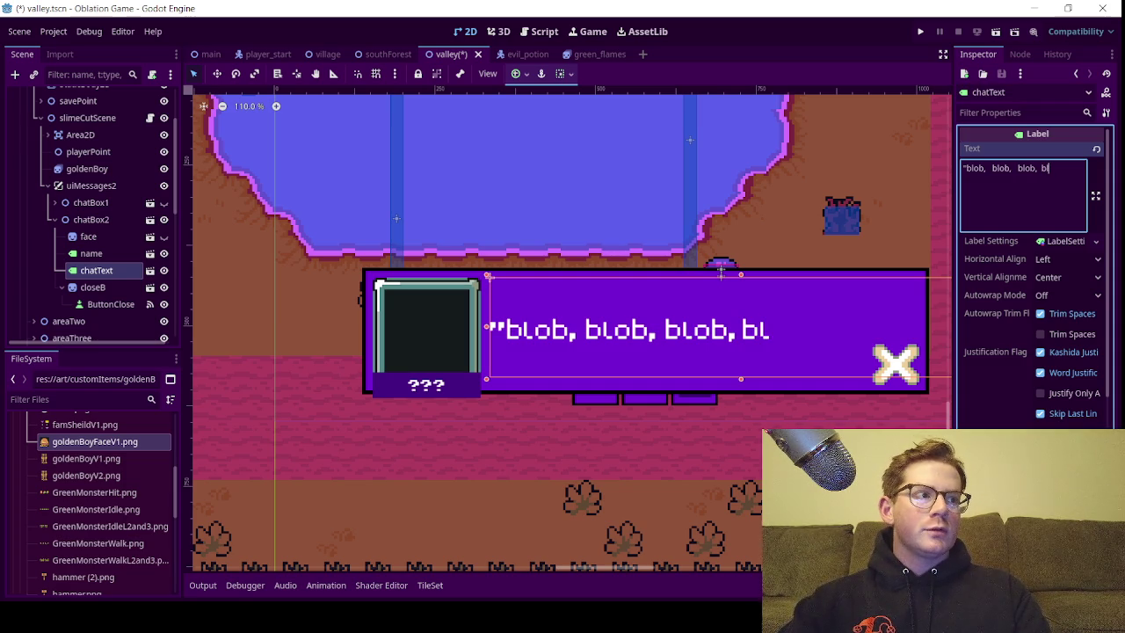
pyautogui.press('BackSpace')
pyautogui.press('BackSpace')
pyautogui.press('BackSpace')
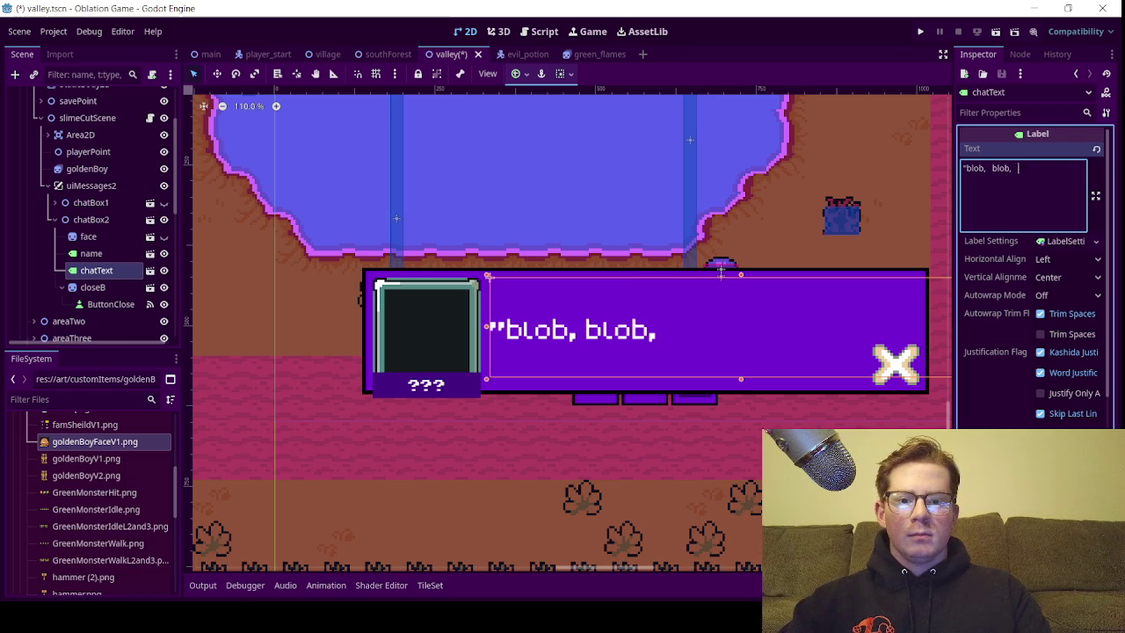
# Make the first line read '"blob"... "blob"... "blob"...' and start a second line
pyautogui.press('BackSpace')
pyautogui.press('BackSpace')
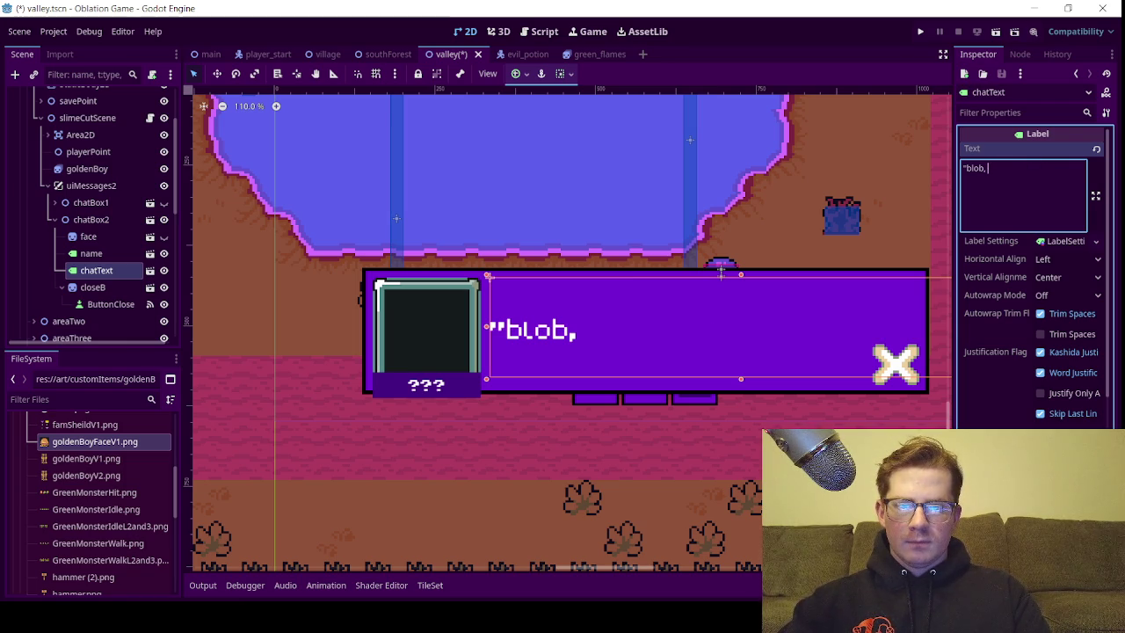
pyautogui.press('BackSpace')
pyautogui.write('"...')
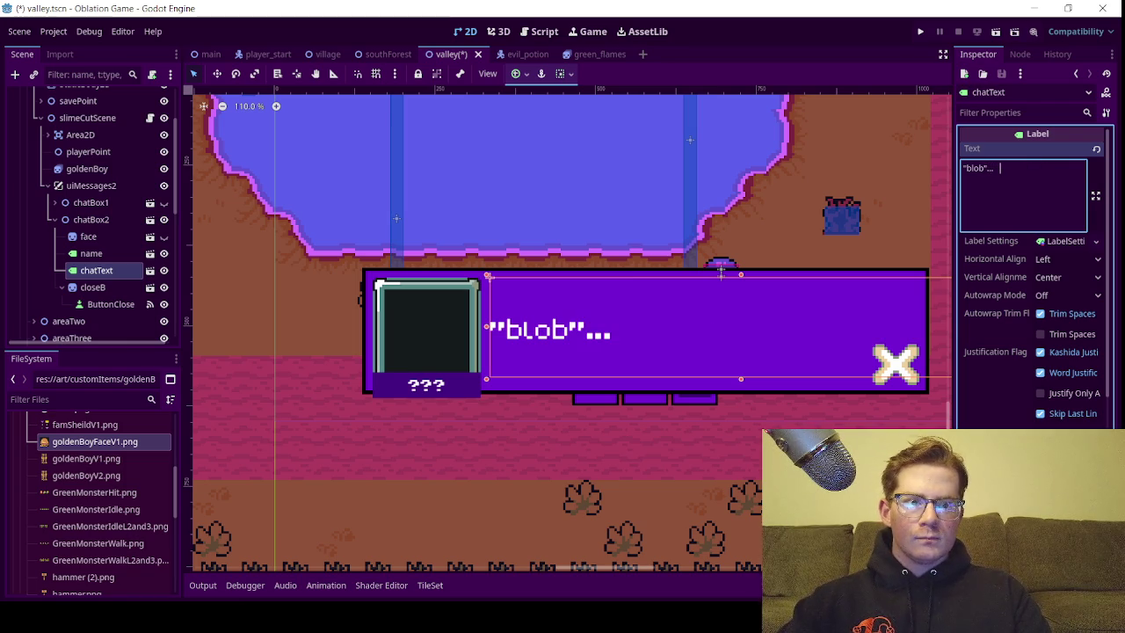
pyautogui.write('   "blo')
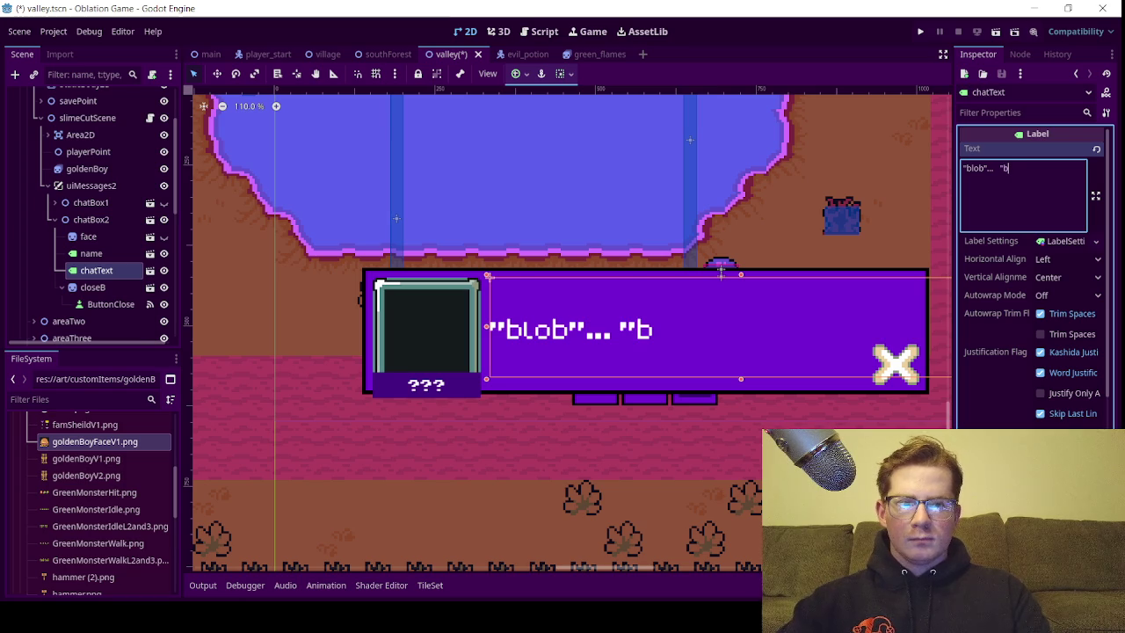
pyautogui.write('b')
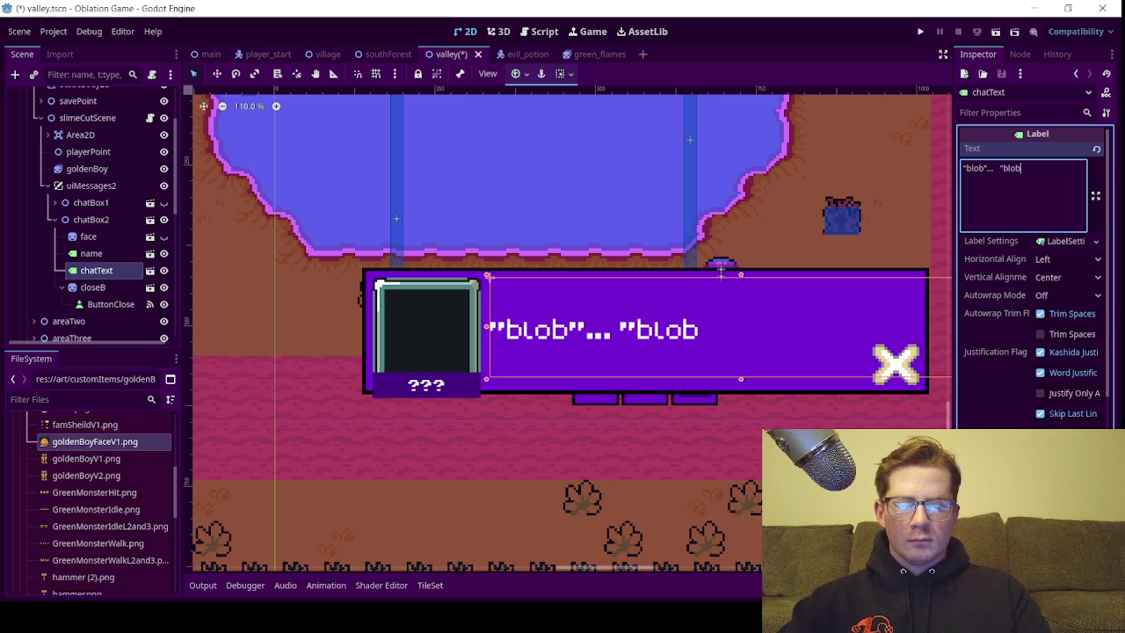
pyautogui.write('"')
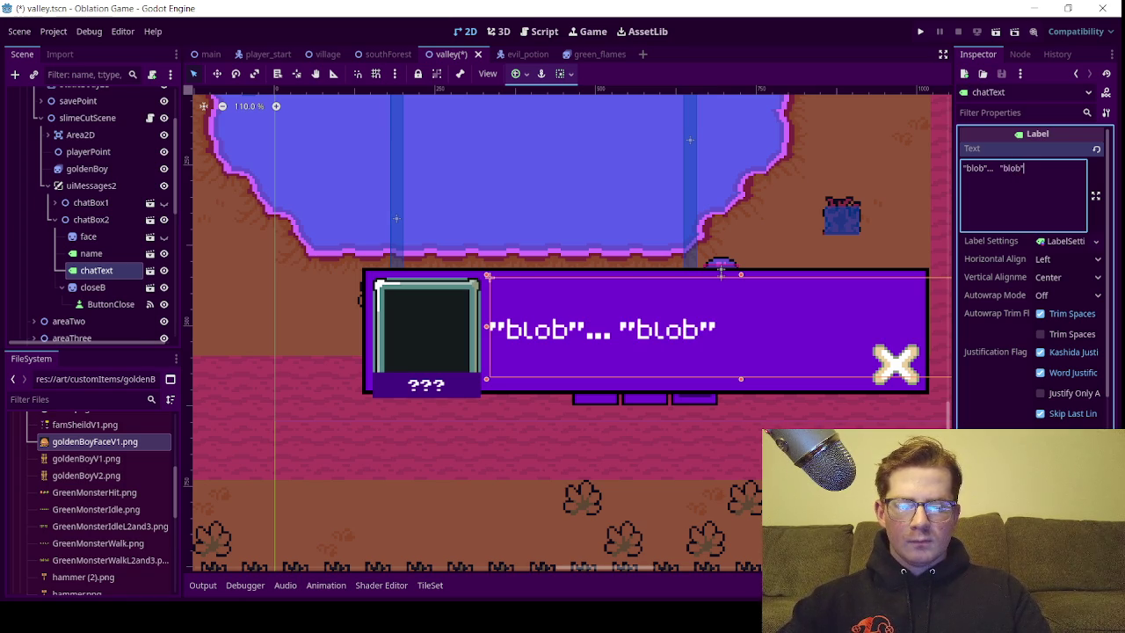
pyautogui.write('...   ')
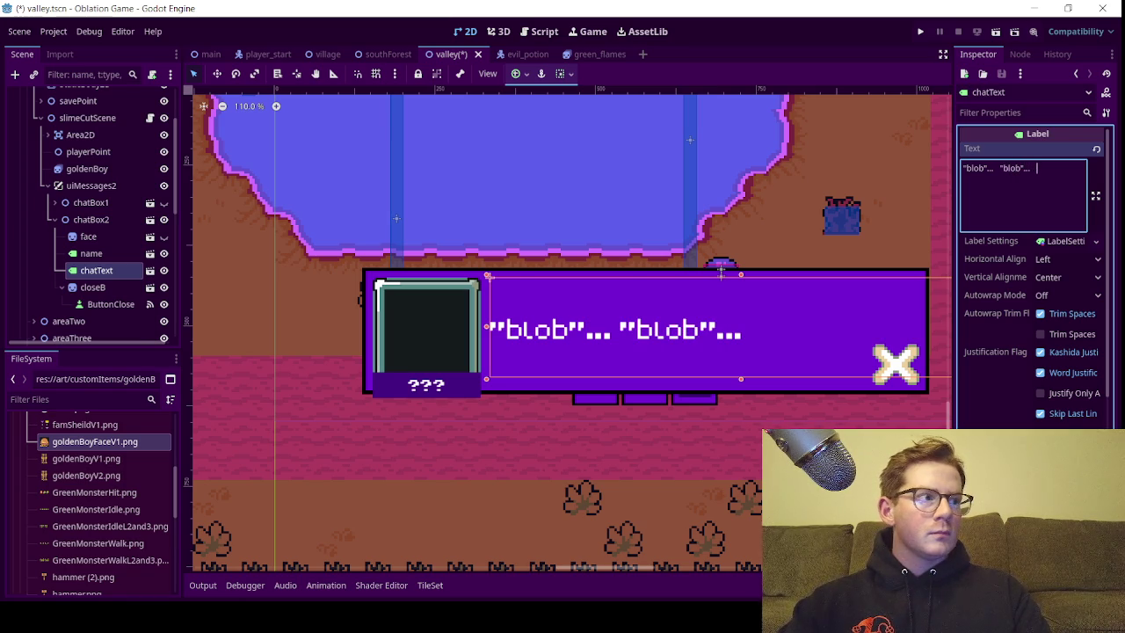
pyautogui.write('"blob')
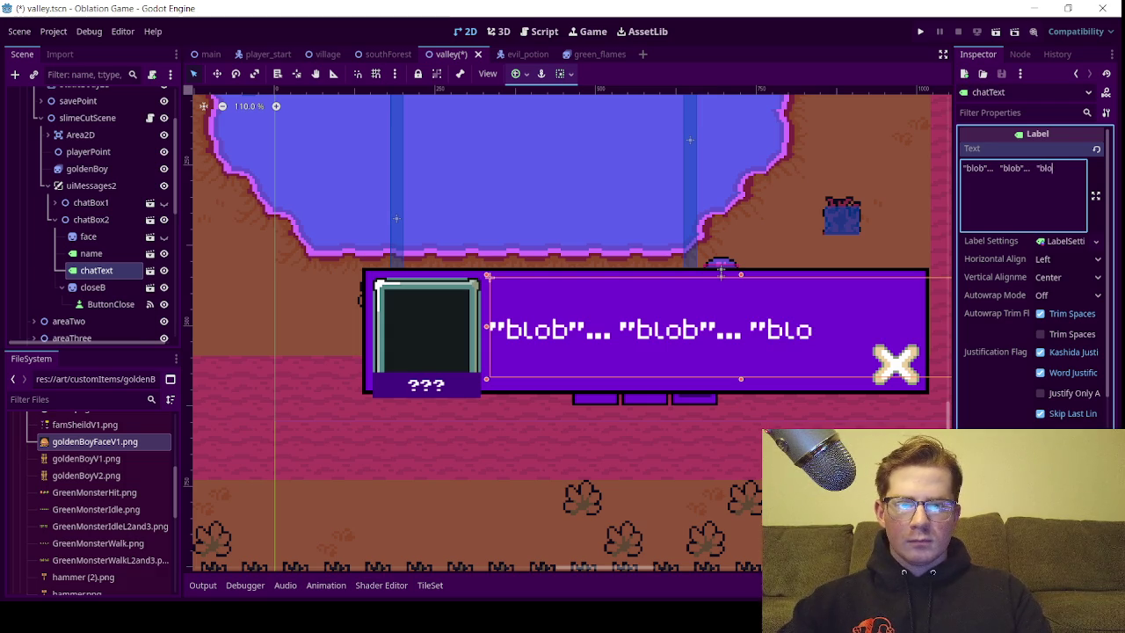
pyautogui.write('"')
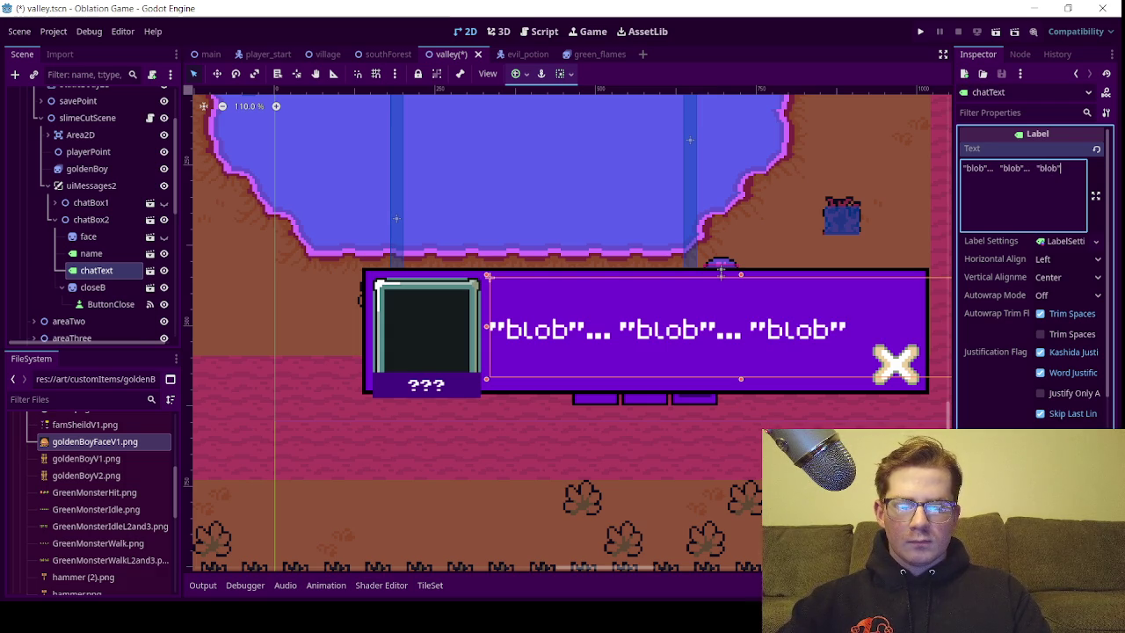
pyautogui.write('...')
pyautogui.press('Return')
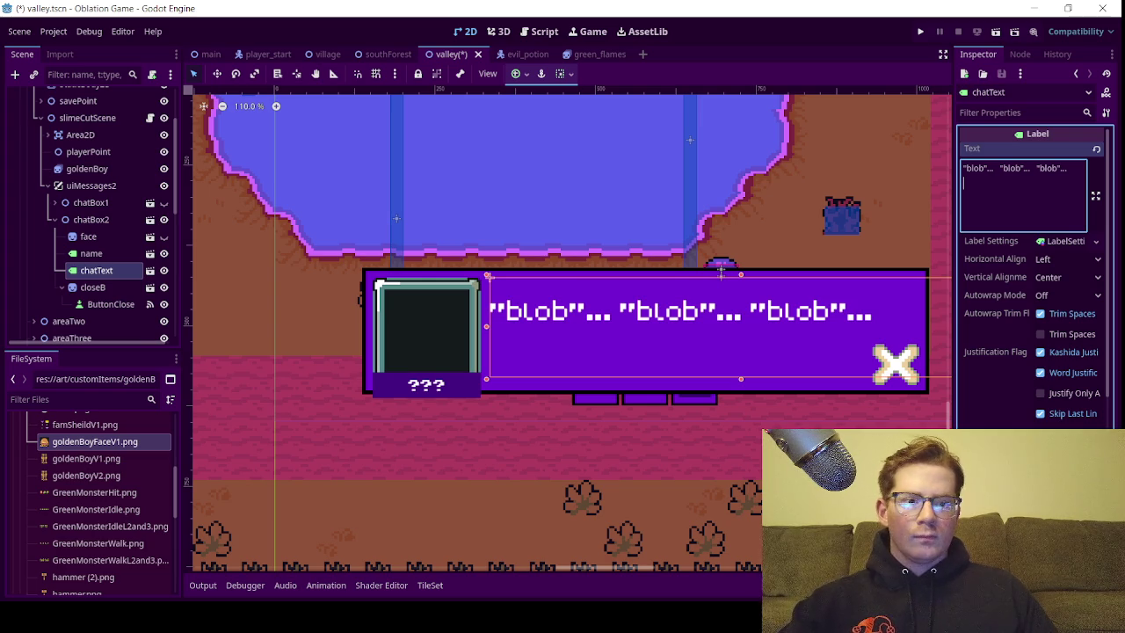
# Copy the '"blob"...' phrase and paste it twice onto the second line
pyautogui.doubleClick(993, 168)
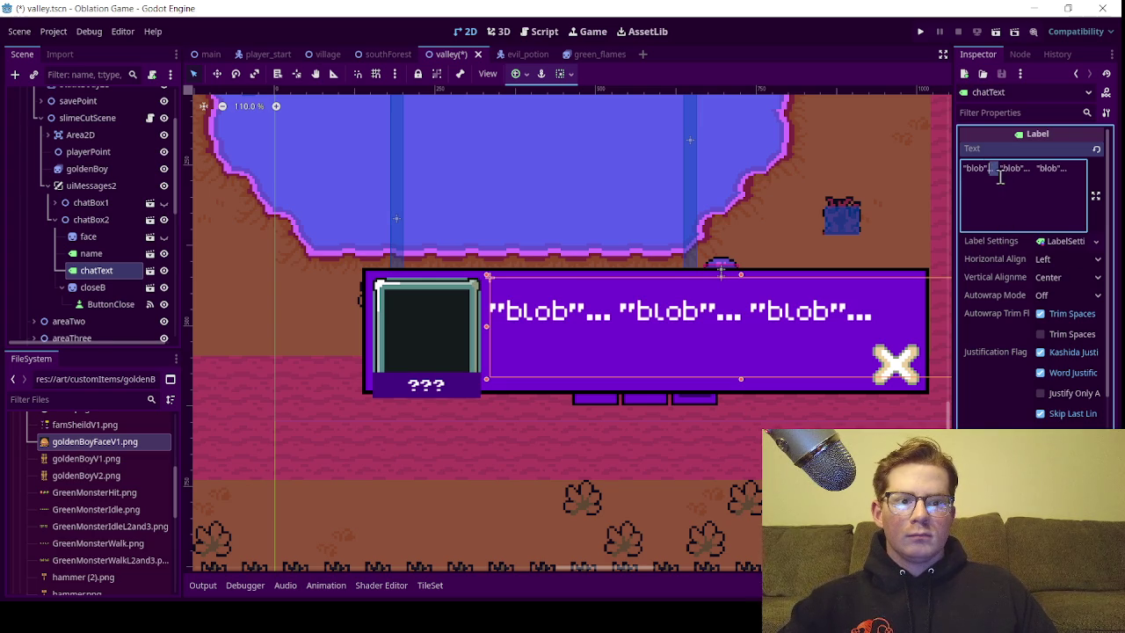
pyautogui.click(1042, 184)
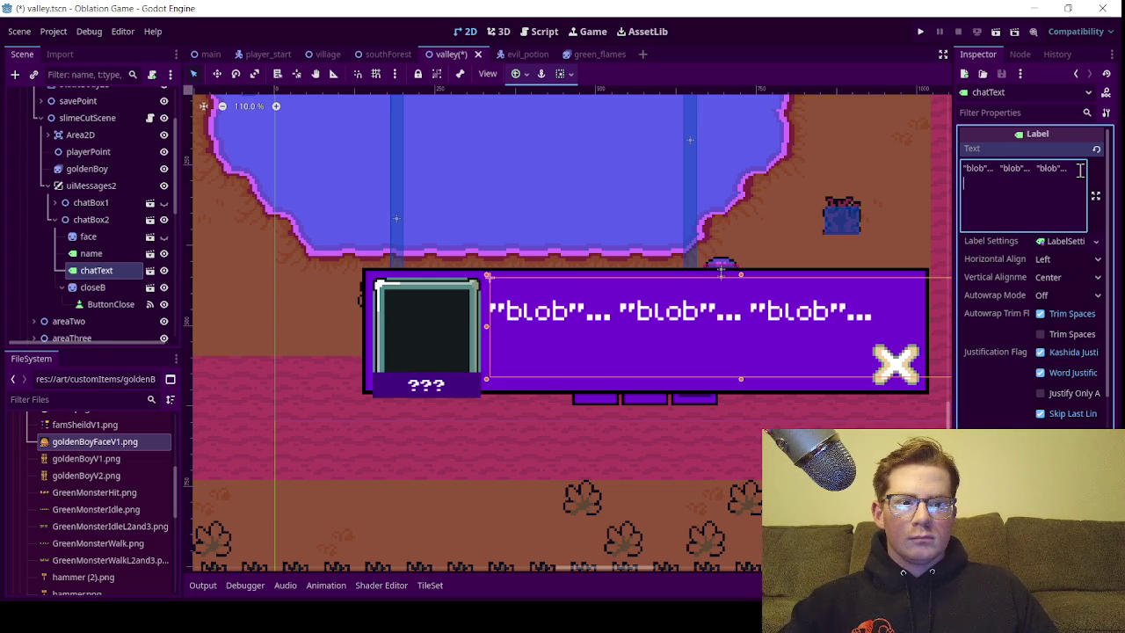
pyautogui.doubleClick(1044, 169)
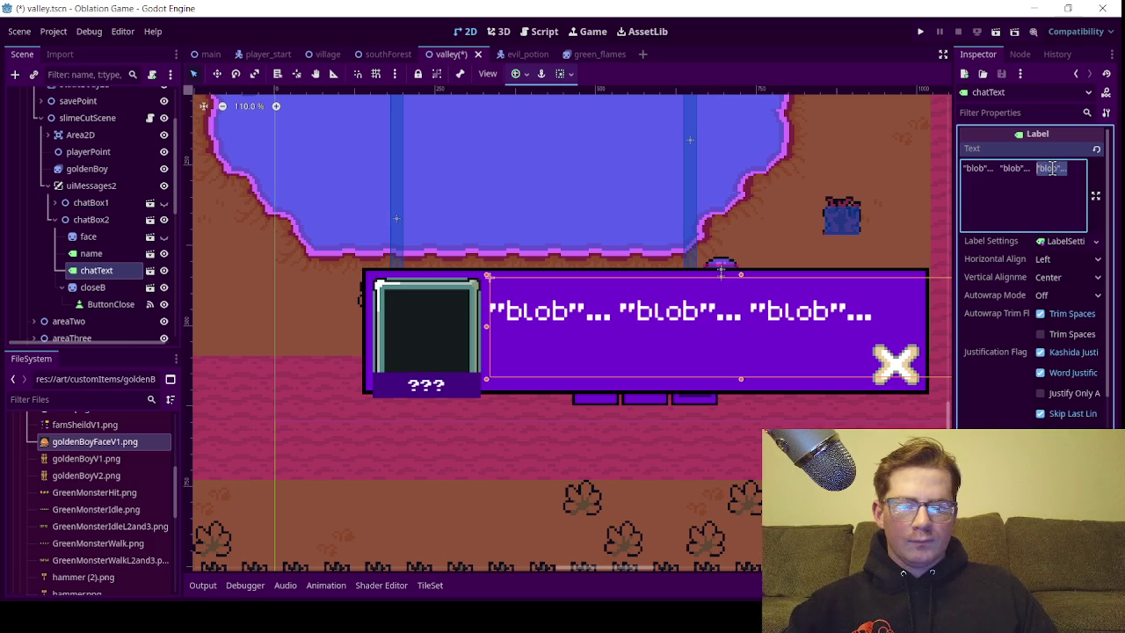
pyautogui.hotkey('ctrl', 'c')
pyautogui.click(1069, 180)
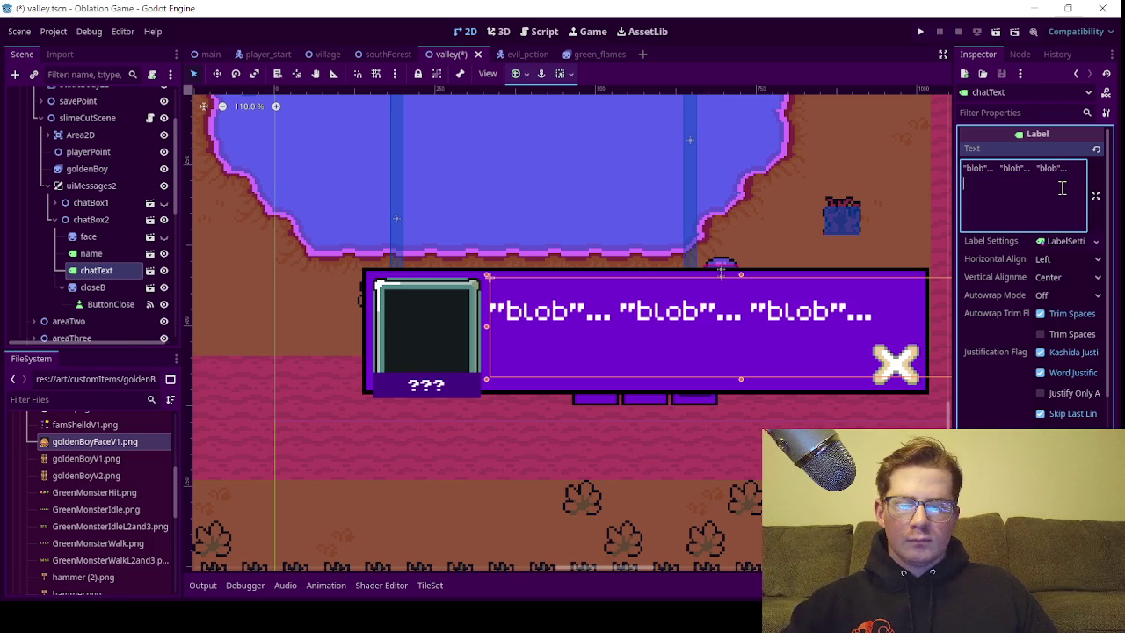
pyautogui.hotkey('ctrl', 'v')
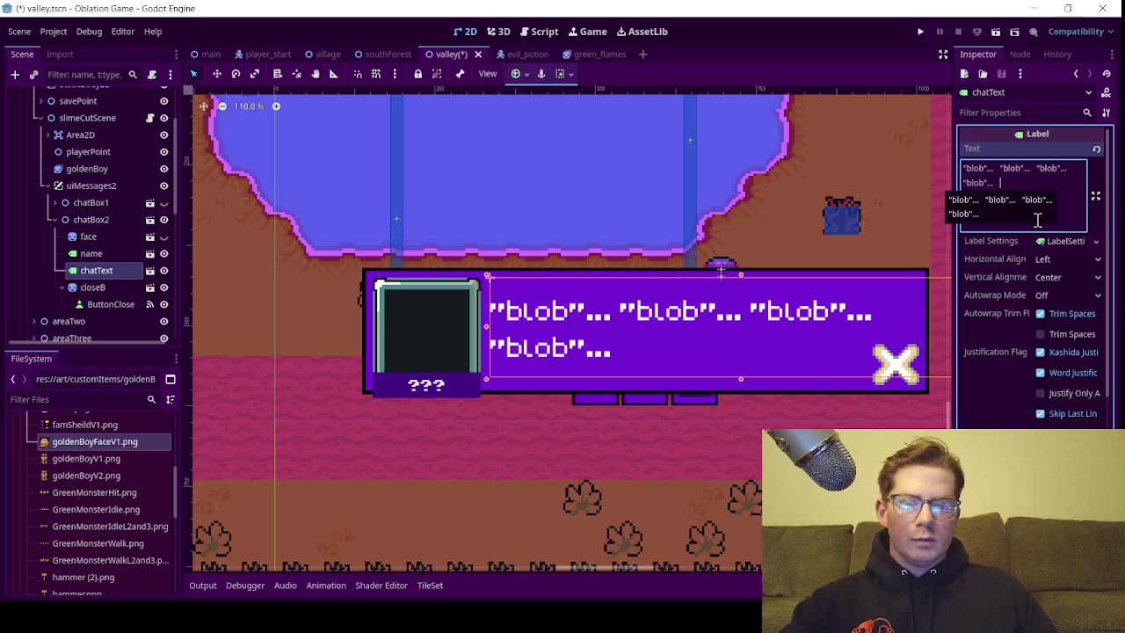
pyautogui.hotkey('ctrl', 'v')
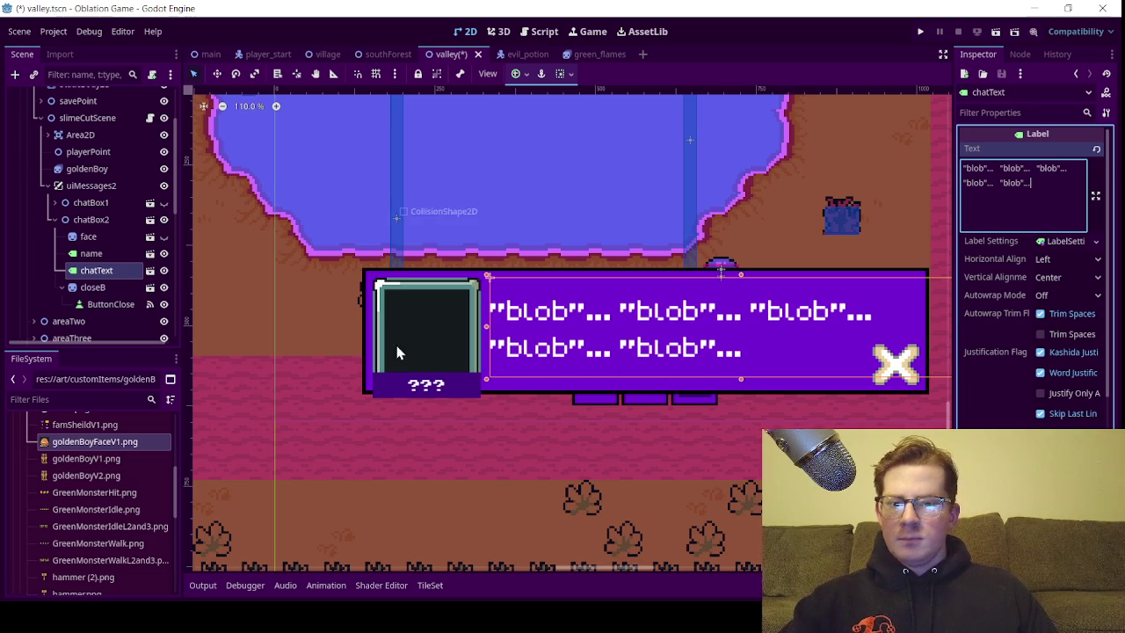
pyautogui.click(62, 288)
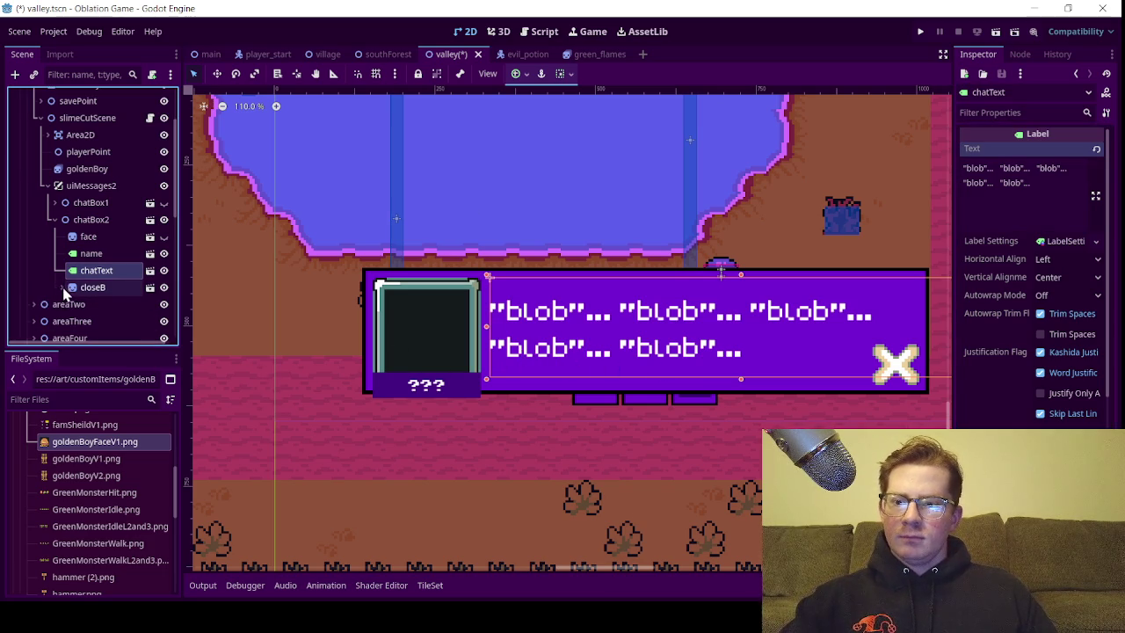
# Duplicate chatBox2 as chatBox3, hide chatBox2, and select chatBox3's chatText label
pyautogui.click(62, 288)
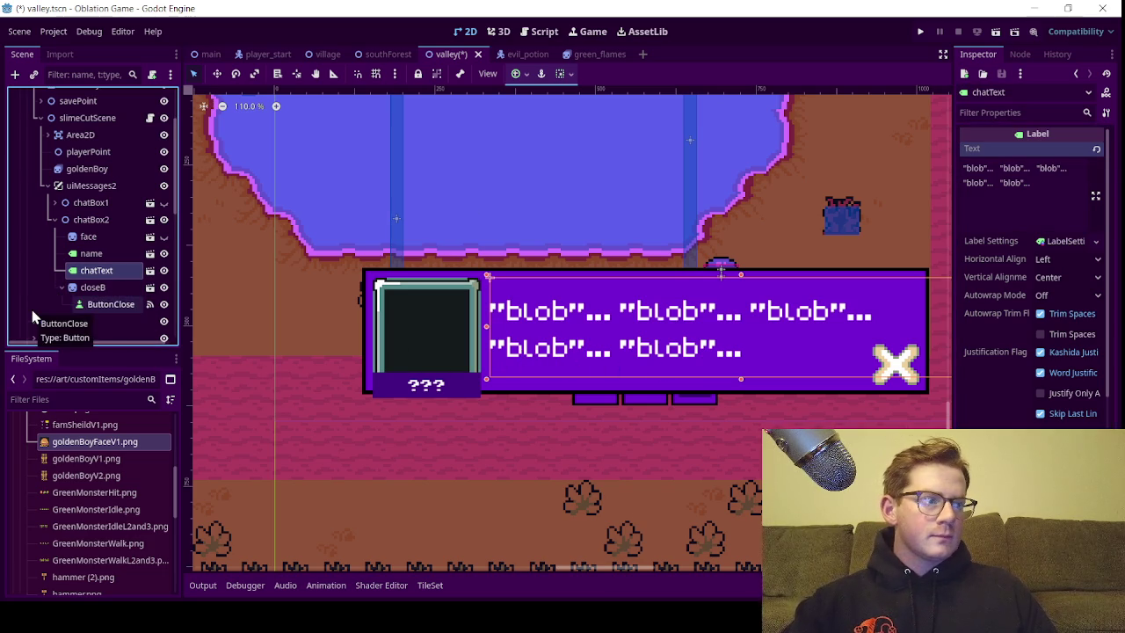
pyautogui.click(55, 220)
pyautogui.click(108, 204)
pyautogui.click(108, 220)
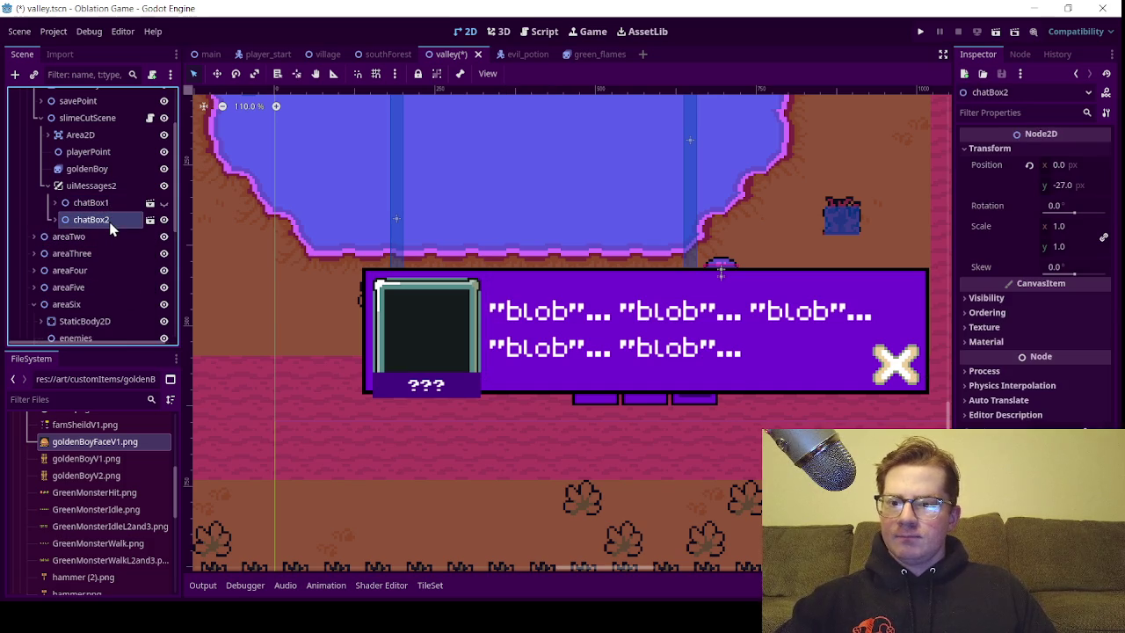
pyautogui.hotkey('ctrl', 'd')
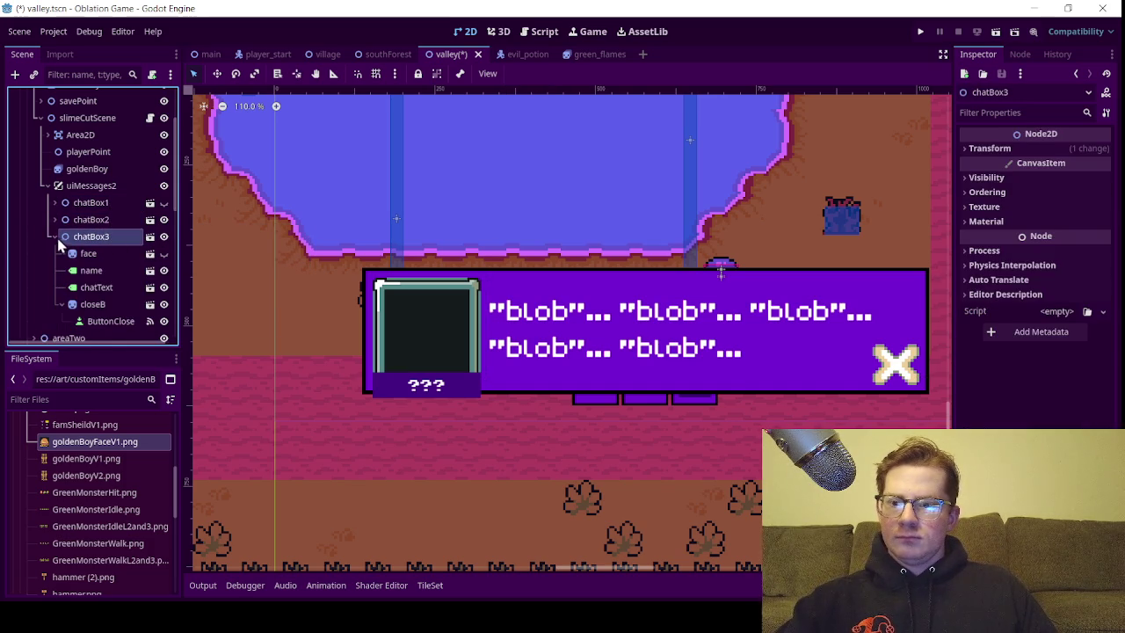
pyautogui.click(55, 237)
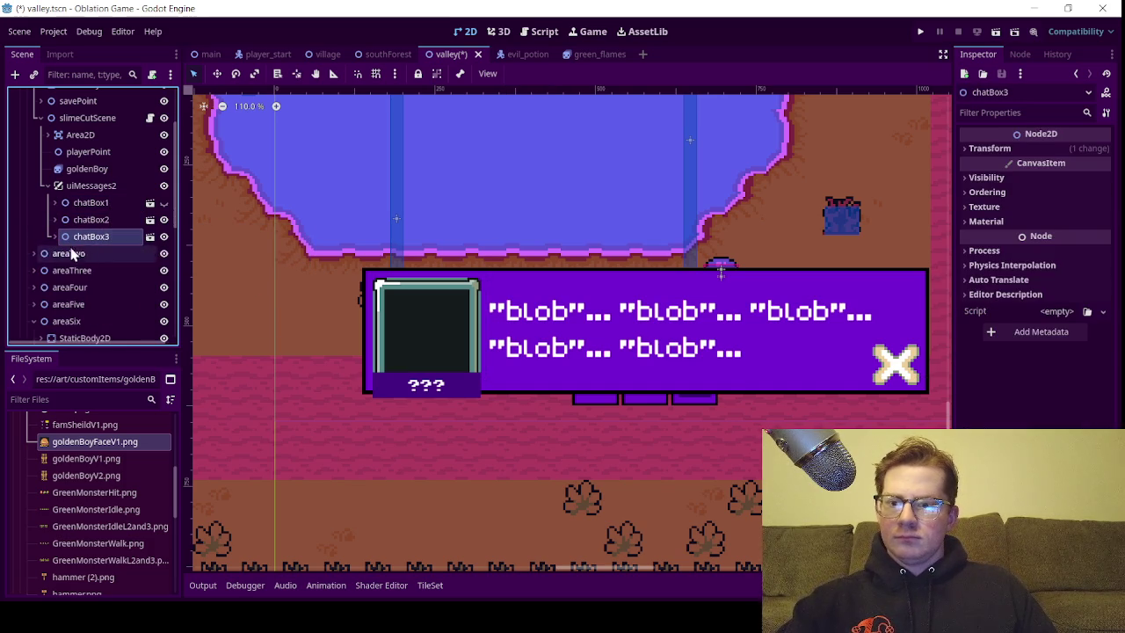
pyautogui.click(163, 220)
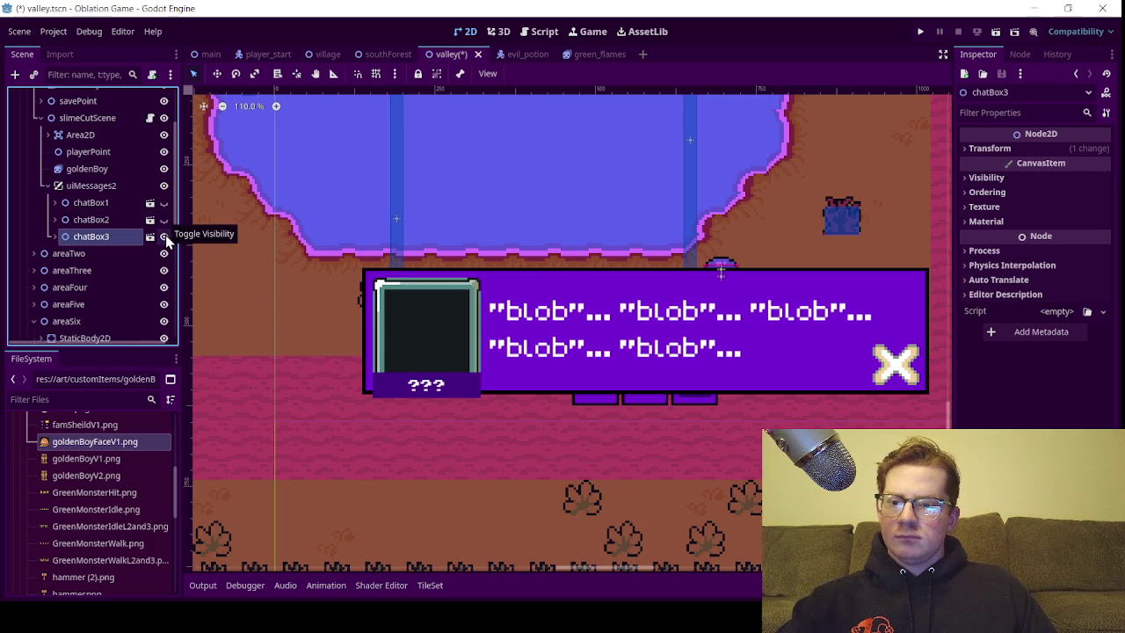
pyautogui.click(55, 236)
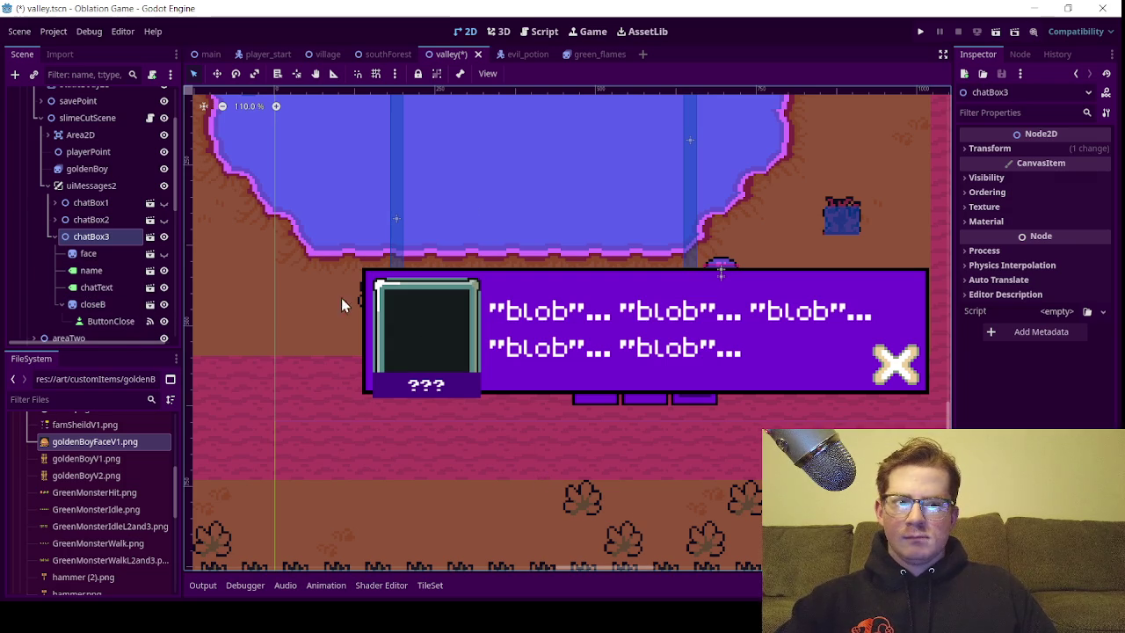
pyautogui.click(106, 287)
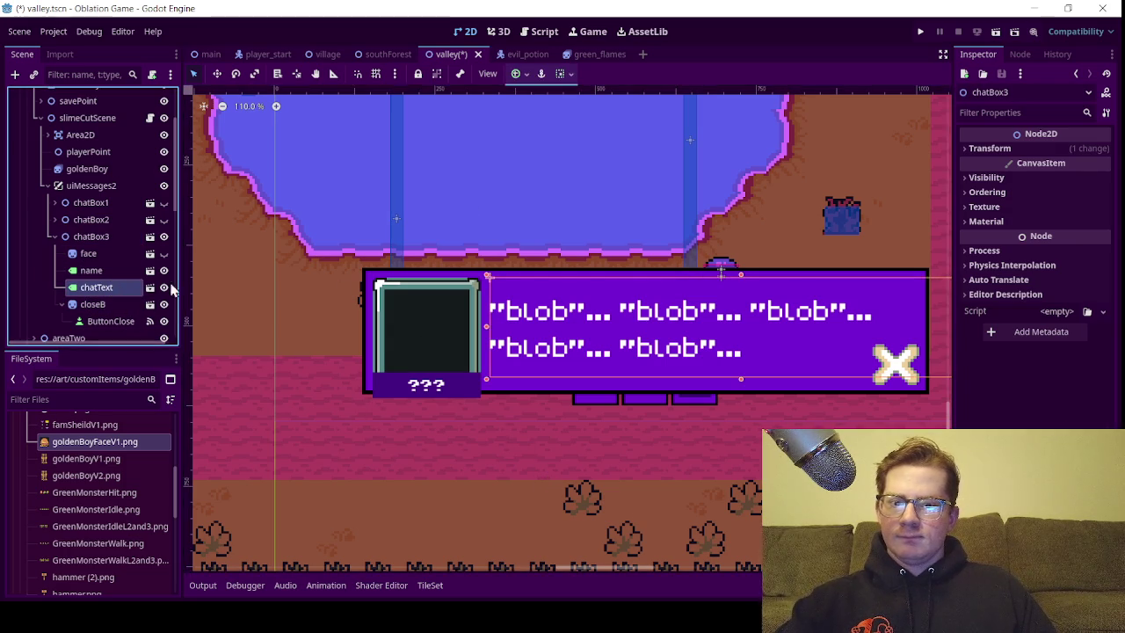
# Replace chatBox3's dialogue with '"BLOB"... "BLOB"...' and save the valley scene
pyautogui.moveTo(1046, 185); pyautogui.dragTo(967, 173)
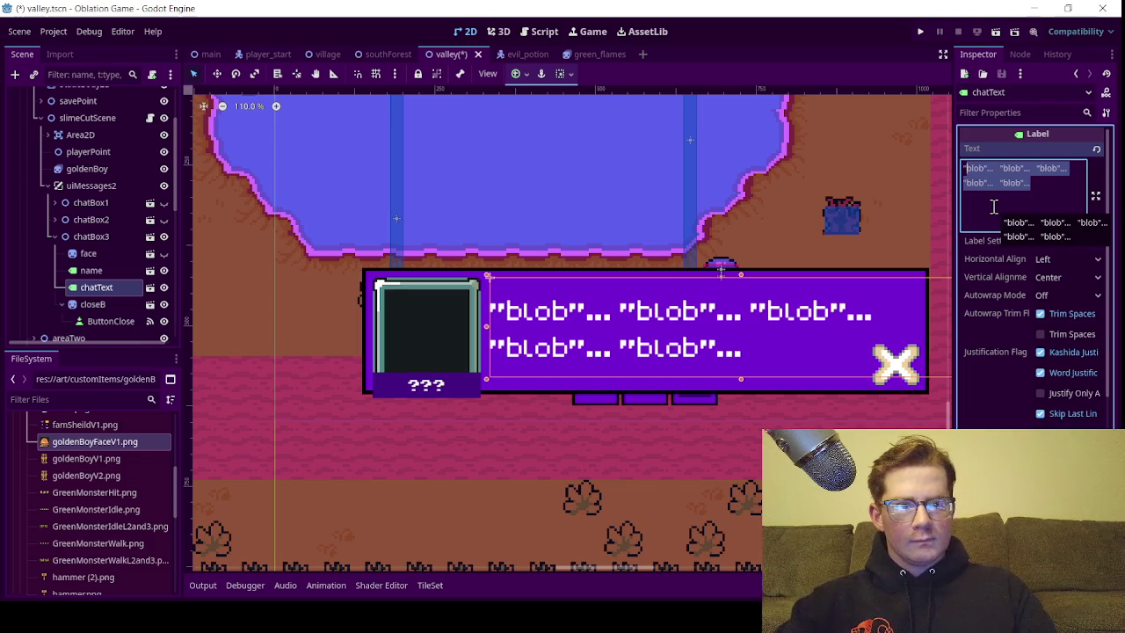
pyautogui.write('"BLOB')
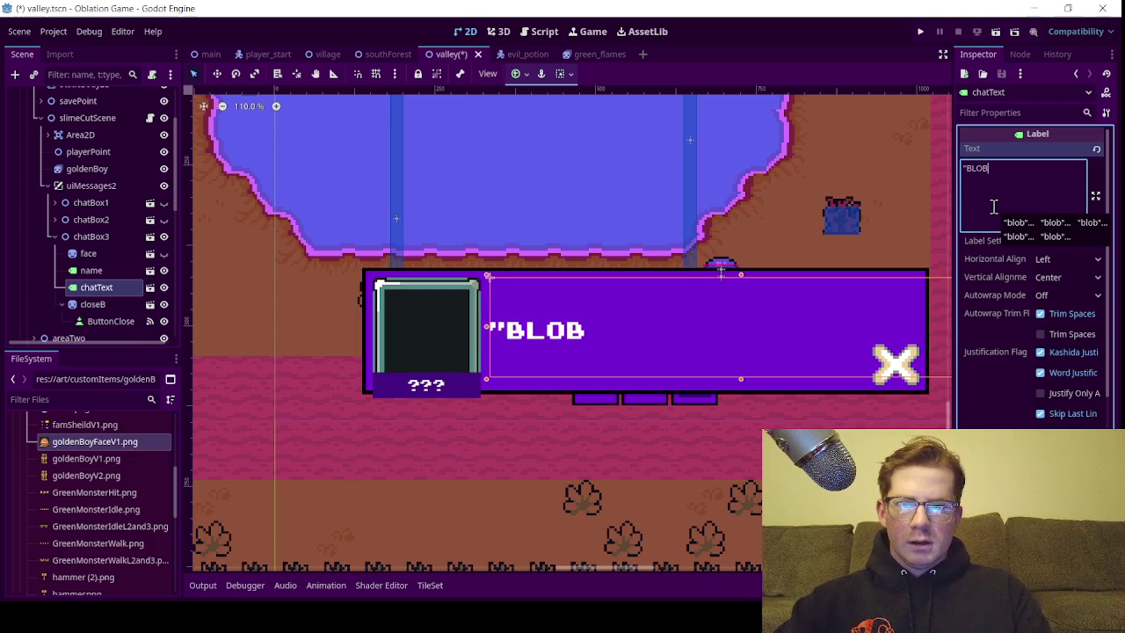
pyautogui.write('"...')
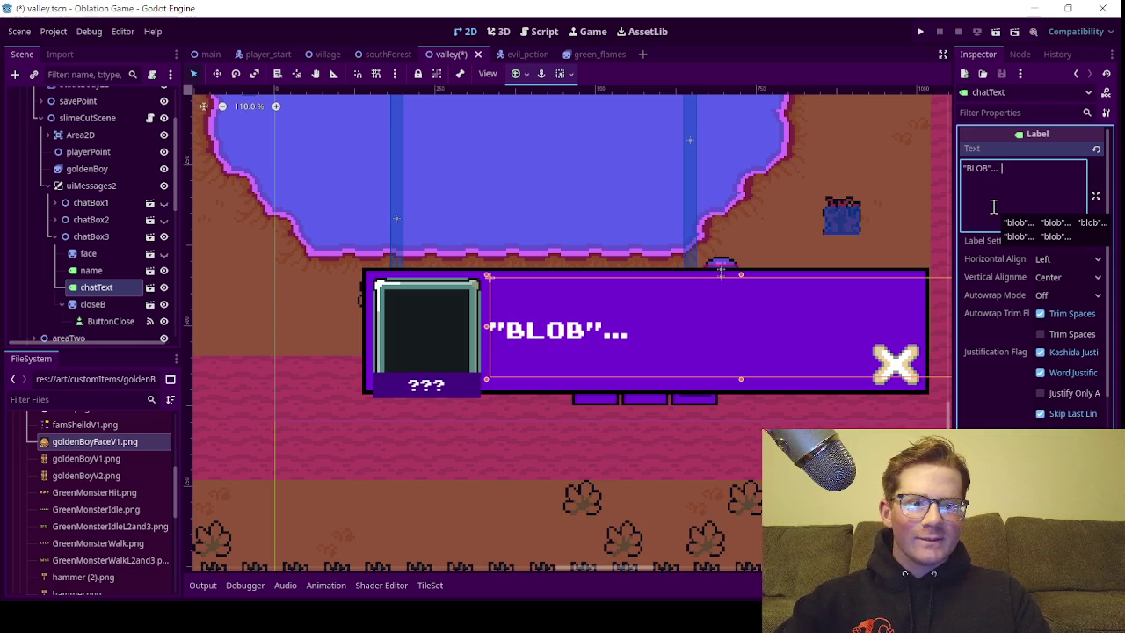
pyautogui.write(':')
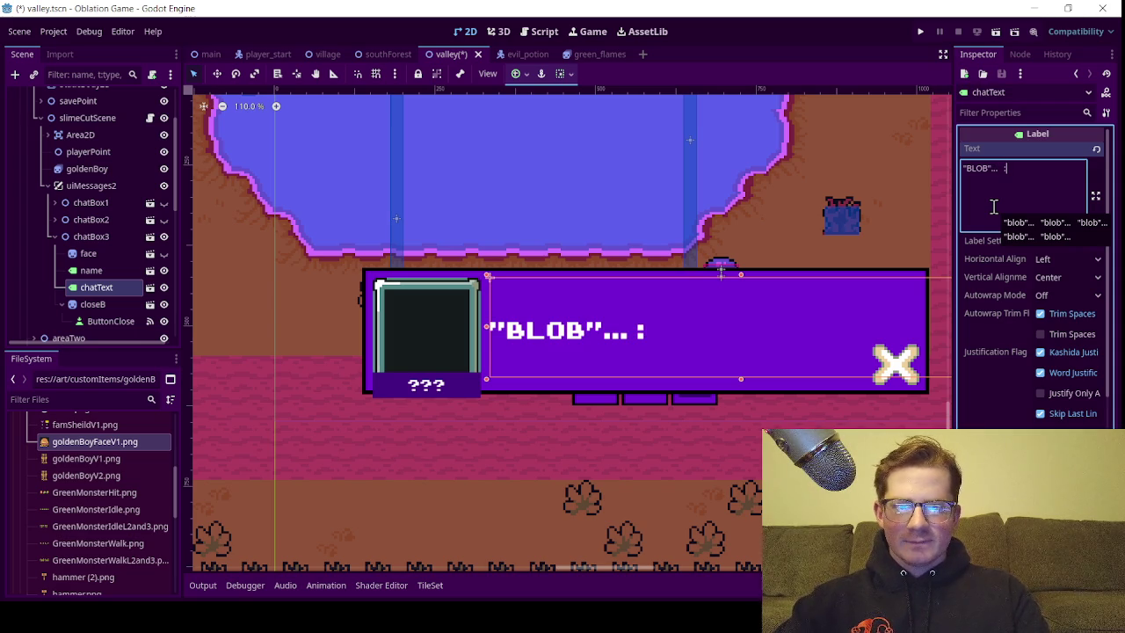
pyautogui.press('BackSpace')
pyautogui.write('"BLOB')
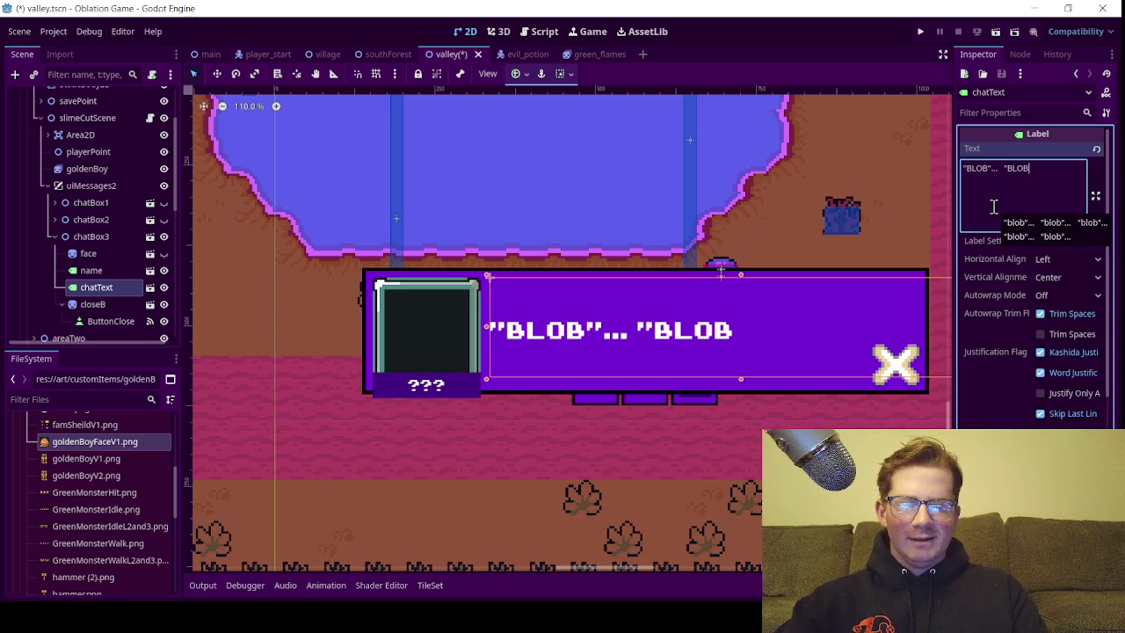
pyautogui.write('"...')
pyautogui.hotkey('ctrl', 's')
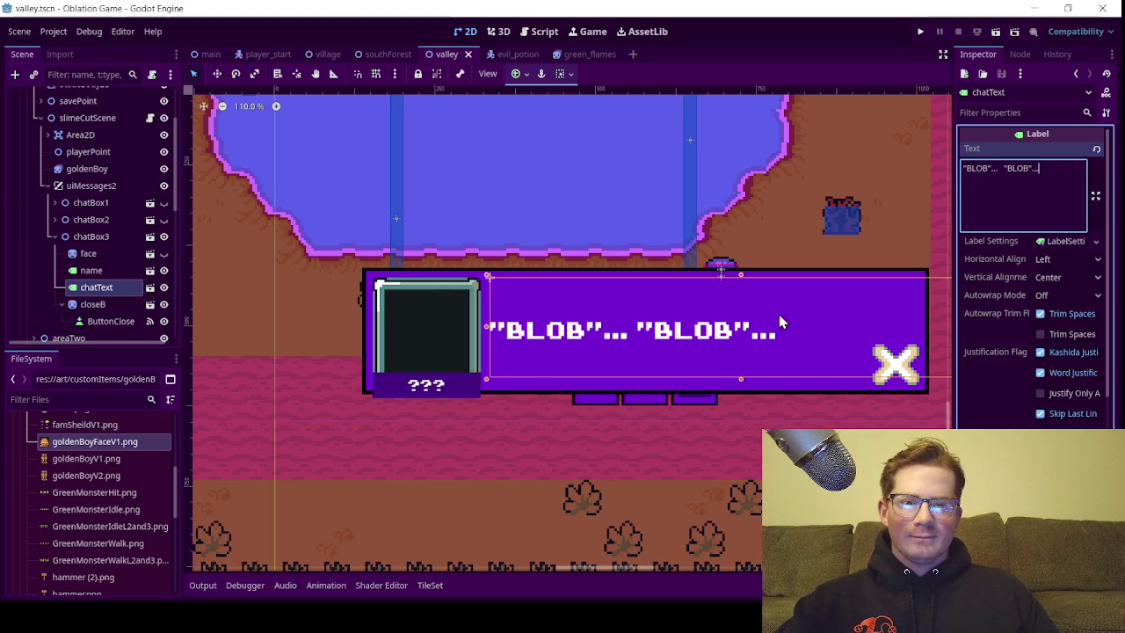
pyautogui.click(62, 304)
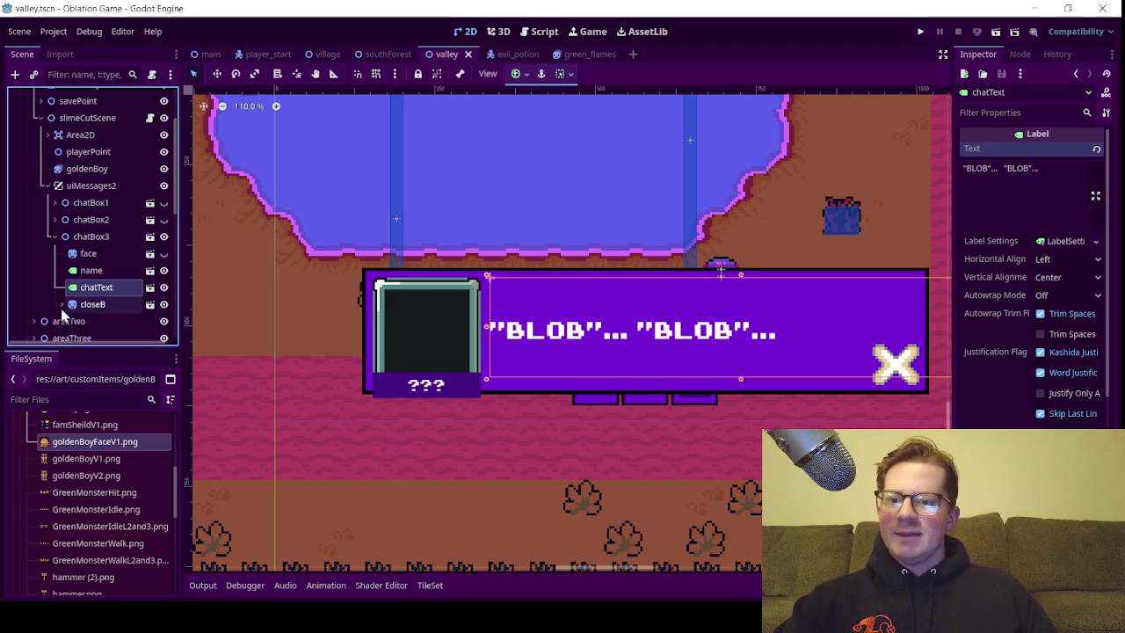
# Collapse customItems and expand art > assetsPack > Ninja Adventure - Asset Pack in FileSystem
pyautogui.scroll(5, 37, 528)
pyautogui.click(25, 479)
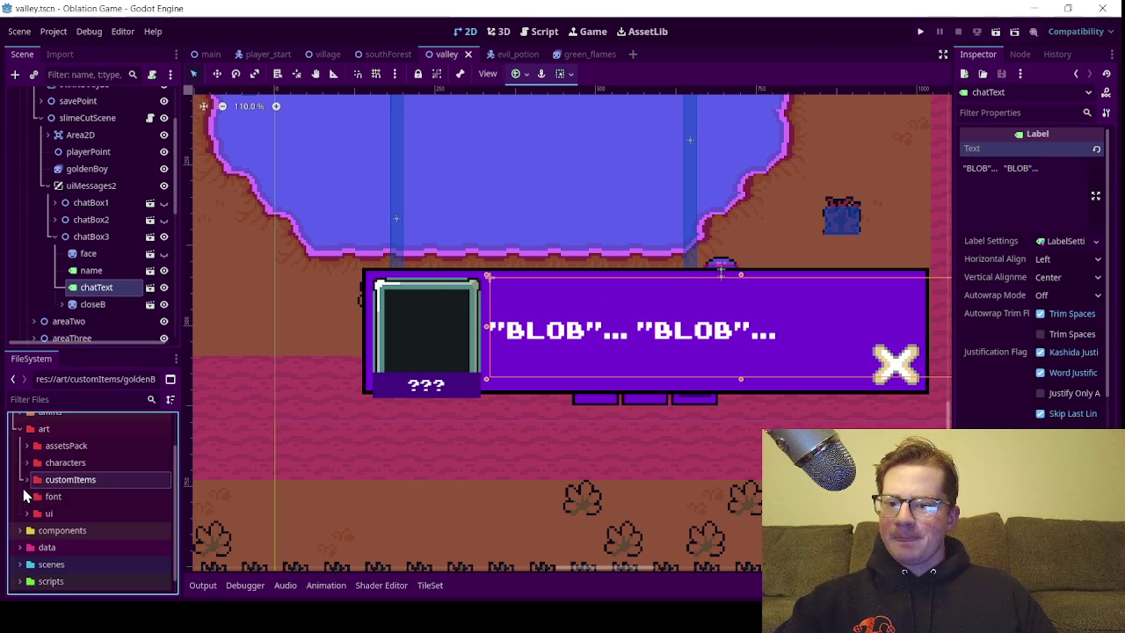
pyautogui.click(18, 430)
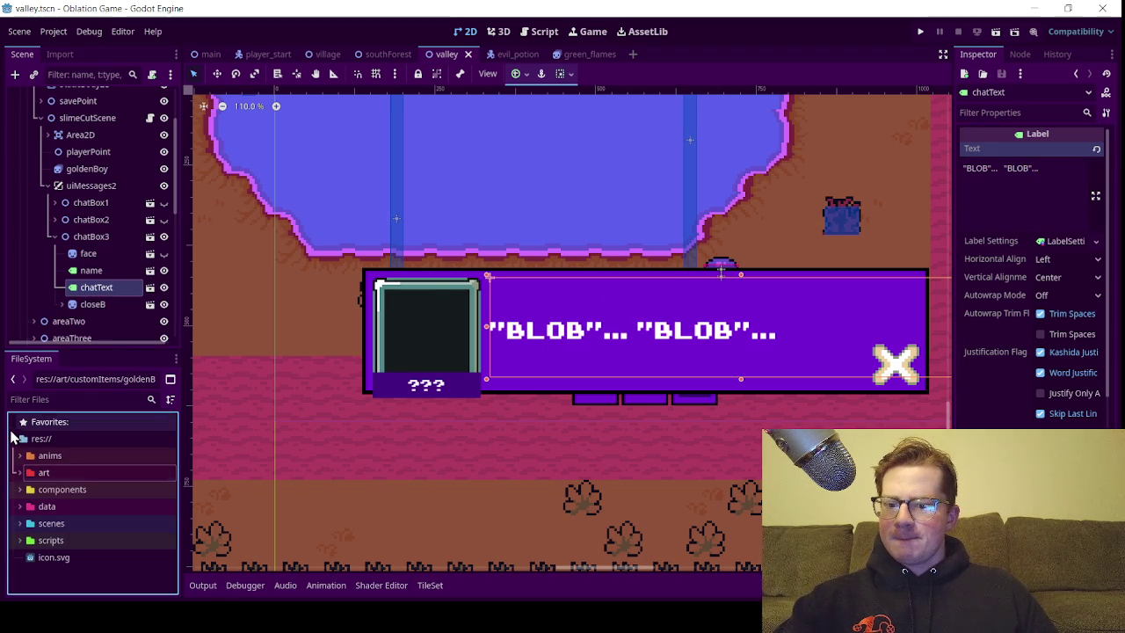
pyautogui.click(19, 472)
pyautogui.click(26, 446)
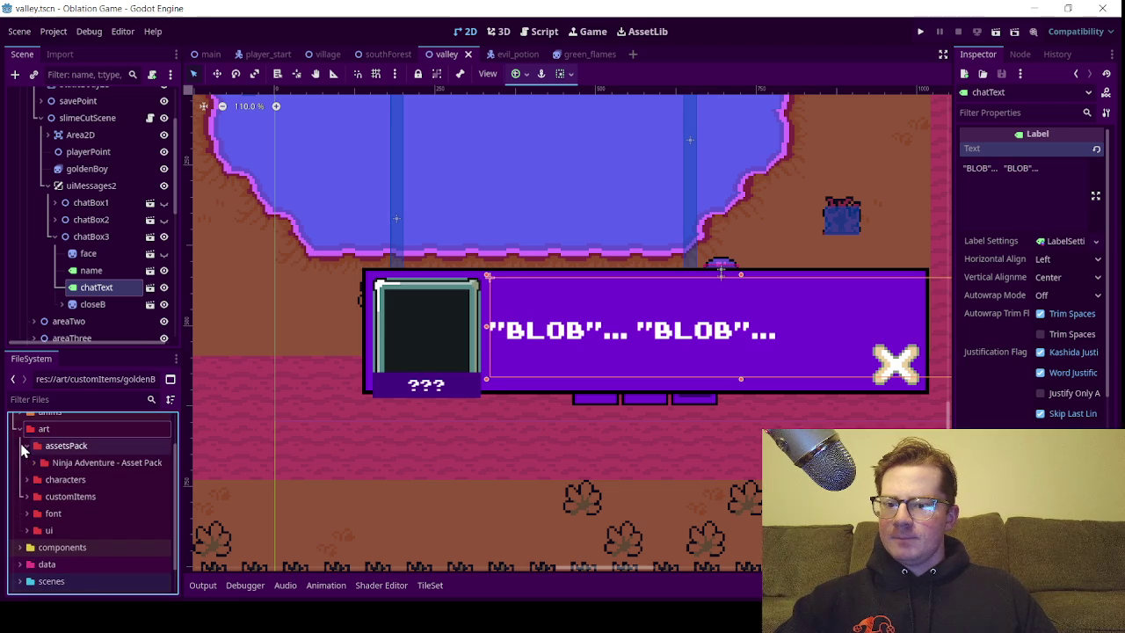
pyautogui.click(33, 464)
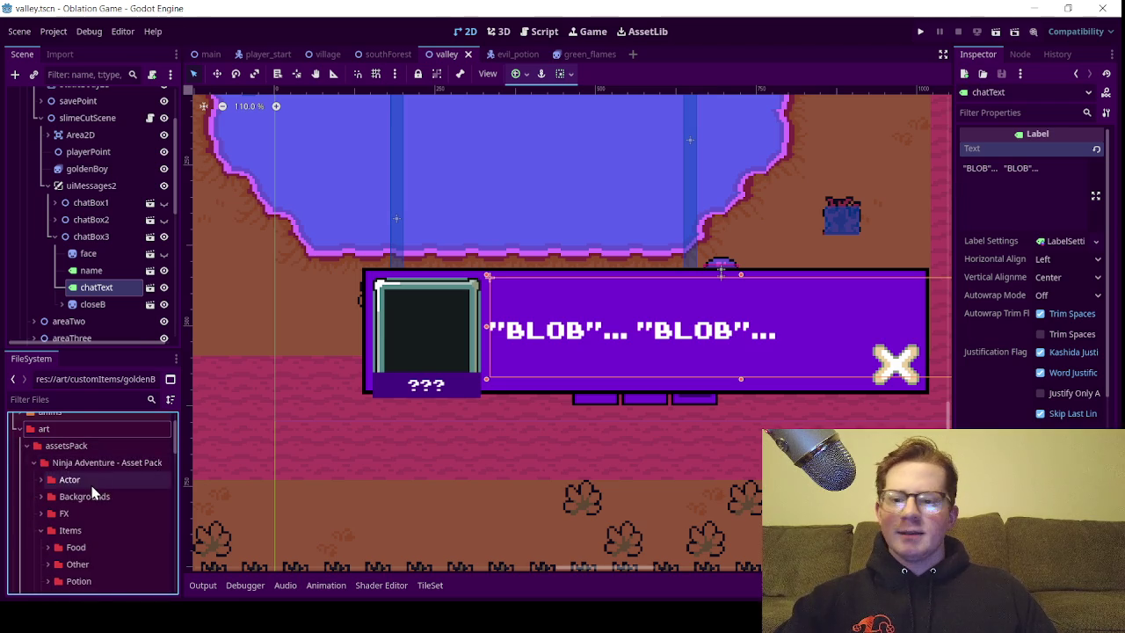
pyautogui.scroll(-2, 107, 505)
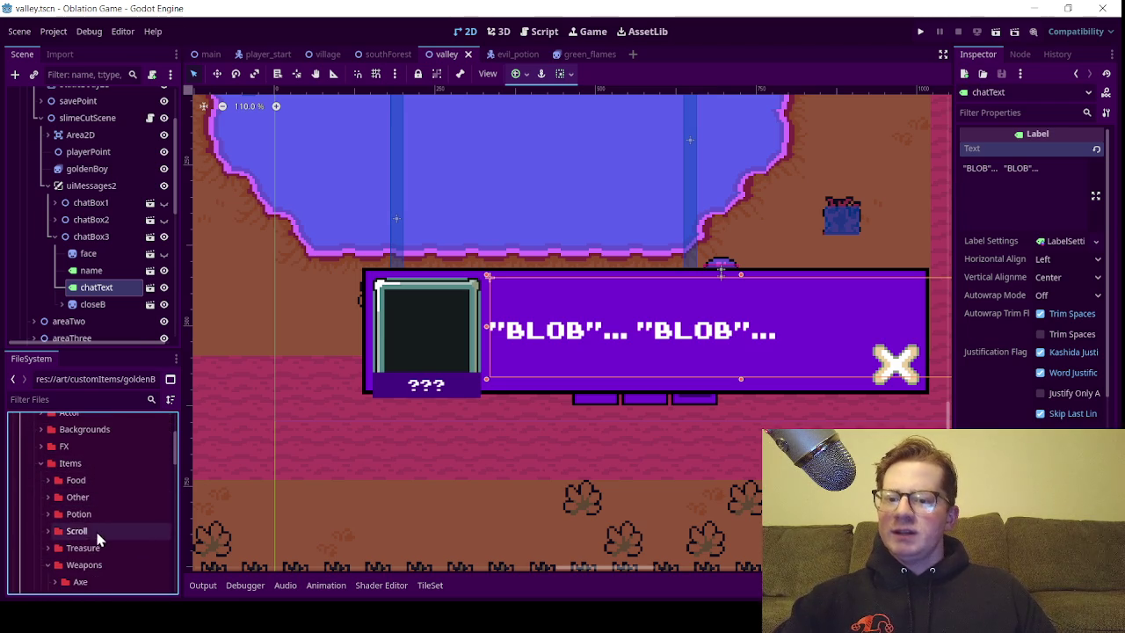
pyautogui.scroll(-6, 80, 505)
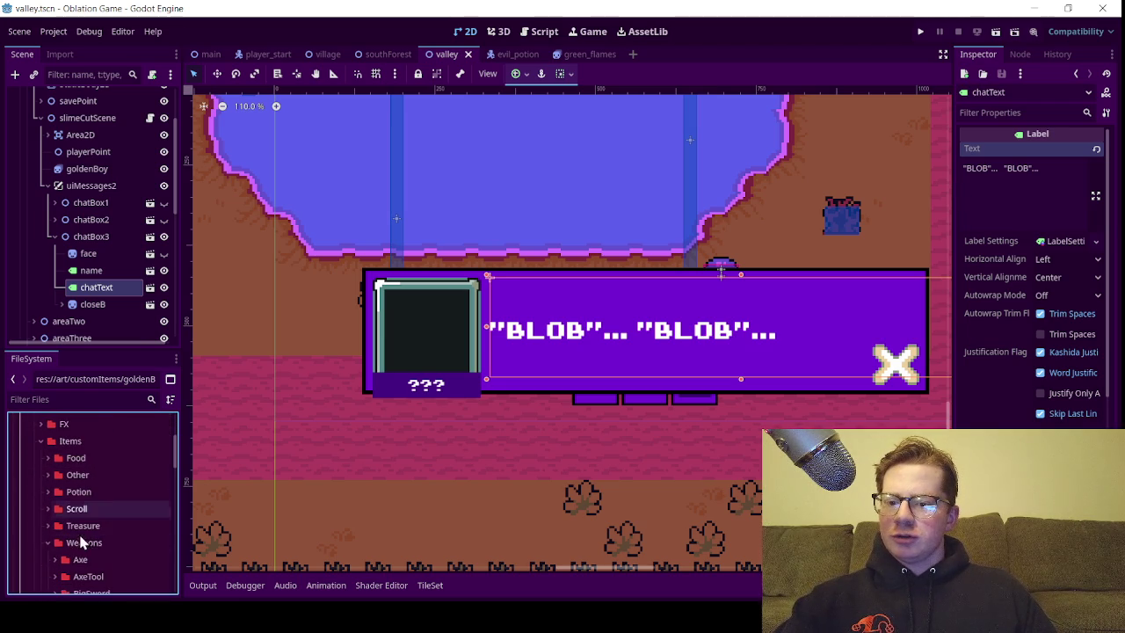
pyautogui.scroll(-2, 91, 536)
pyautogui.scroll(7, 84, 528)
# Collapse Weapons and Items, expand Actor > Boss, and collapse Characters and DemonCyclop2
pyautogui.click(48, 453)
pyautogui.scroll(3, 50, 473)
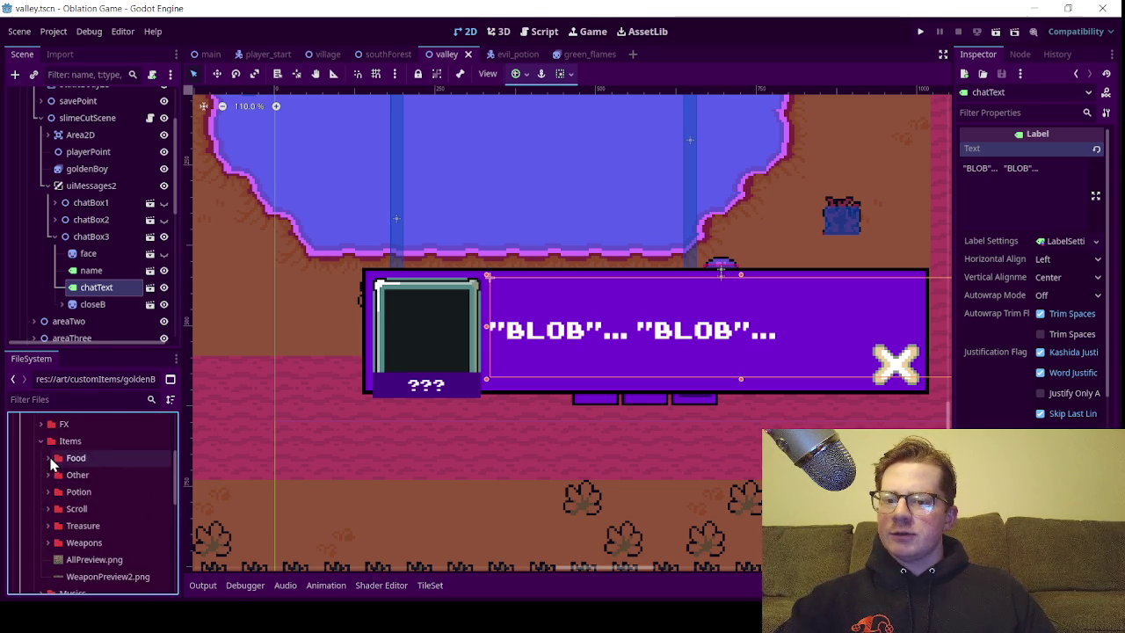
pyautogui.click(42, 483)
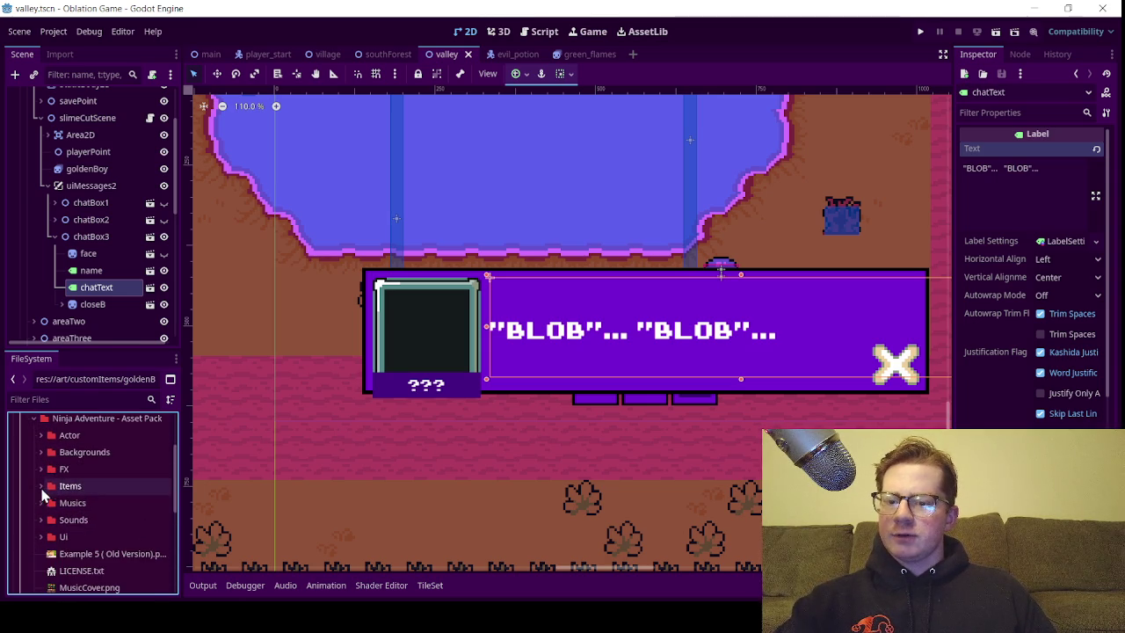
pyautogui.click(40, 435)
pyautogui.click(48, 485)
pyautogui.click(48, 468)
pyautogui.click(55, 503)
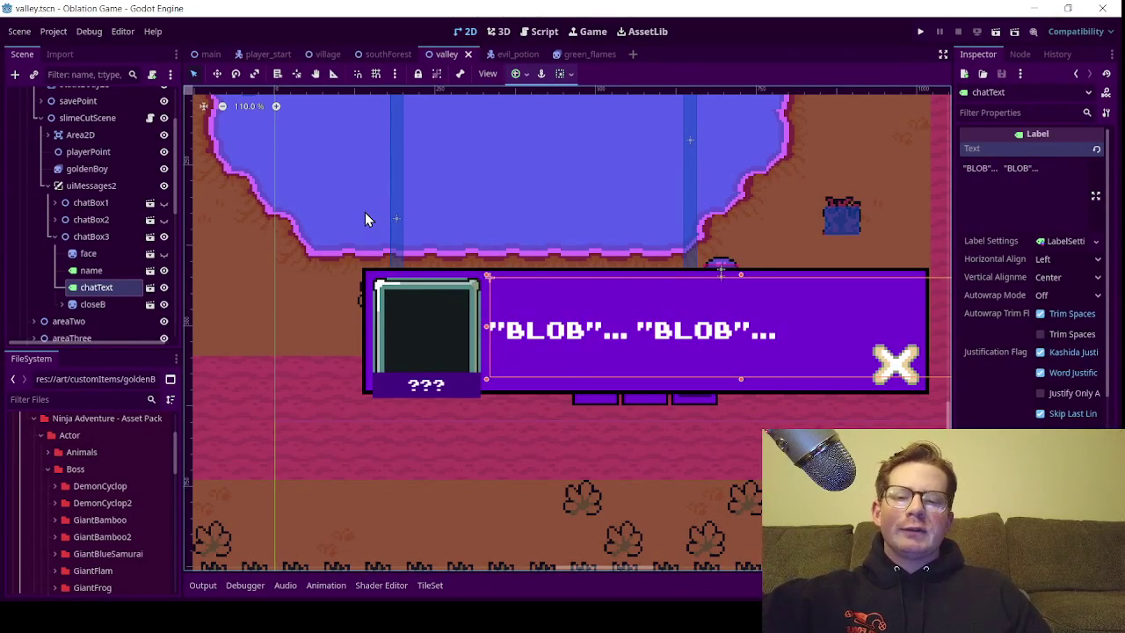
# Zoom around the valley canvas to the playerStart blob, then switch to the player_start scene
pyautogui.scroll(-1, 458, 282)
pyautogui.scroll(-1, 501, 290)
pyautogui.scroll(-1, 551, 249)
pyautogui.scroll(3, 557, 277)
pyautogui.scroll(2, 560, 277)
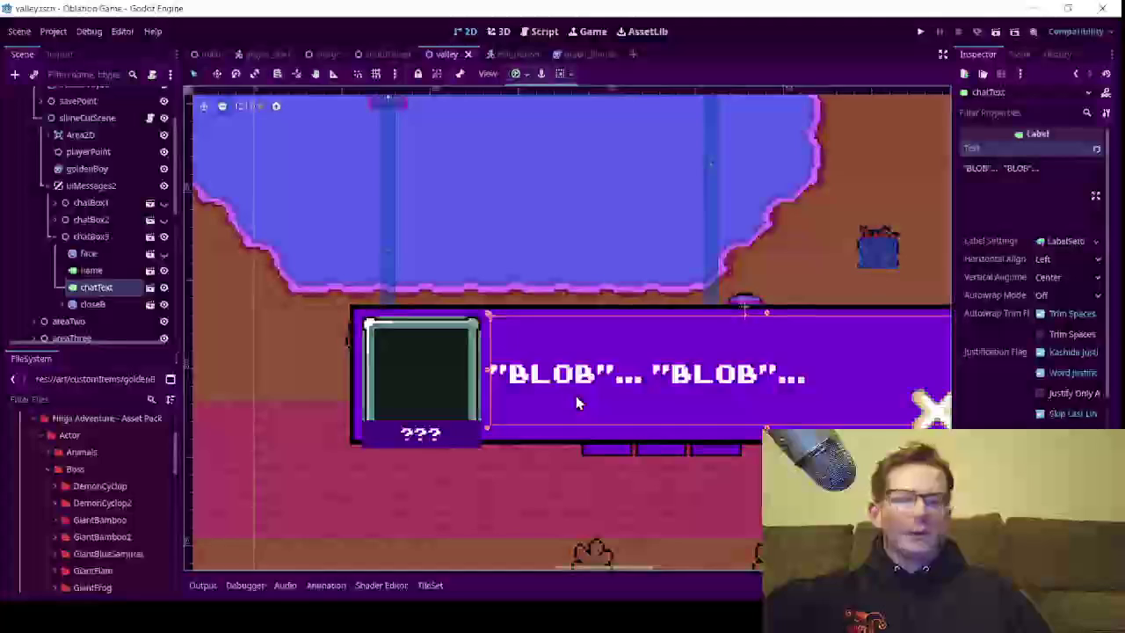
pyautogui.scroll(1, 575, 395)
pyautogui.hscroll(1, 609, 385)
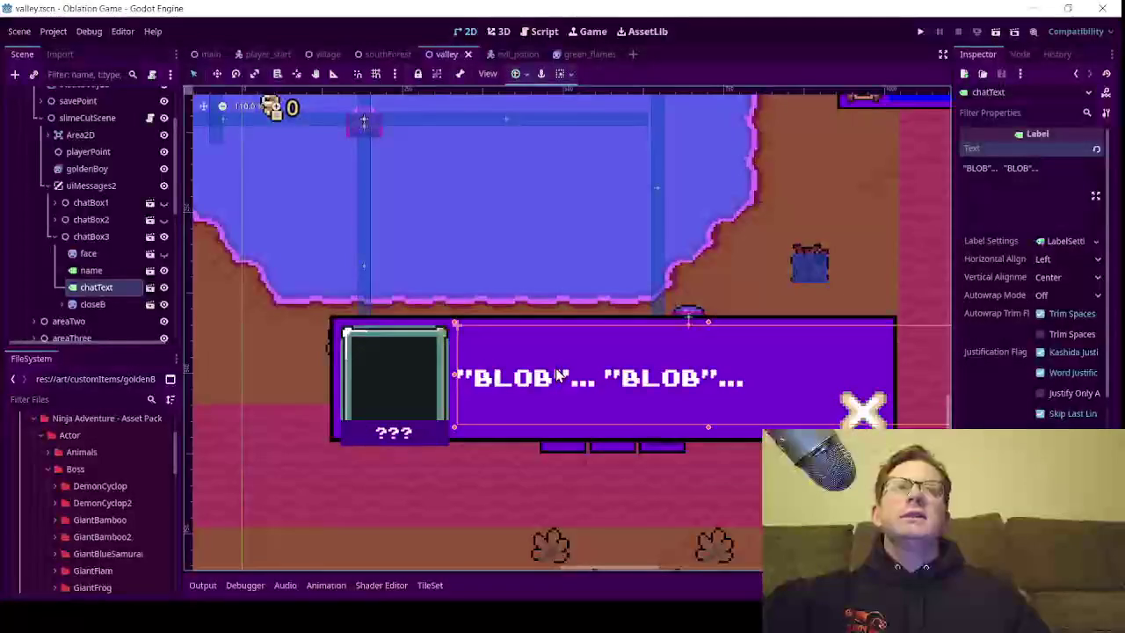
pyautogui.hscroll(1, 650, 373)
pyautogui.hscroll(-2, 659, 366)
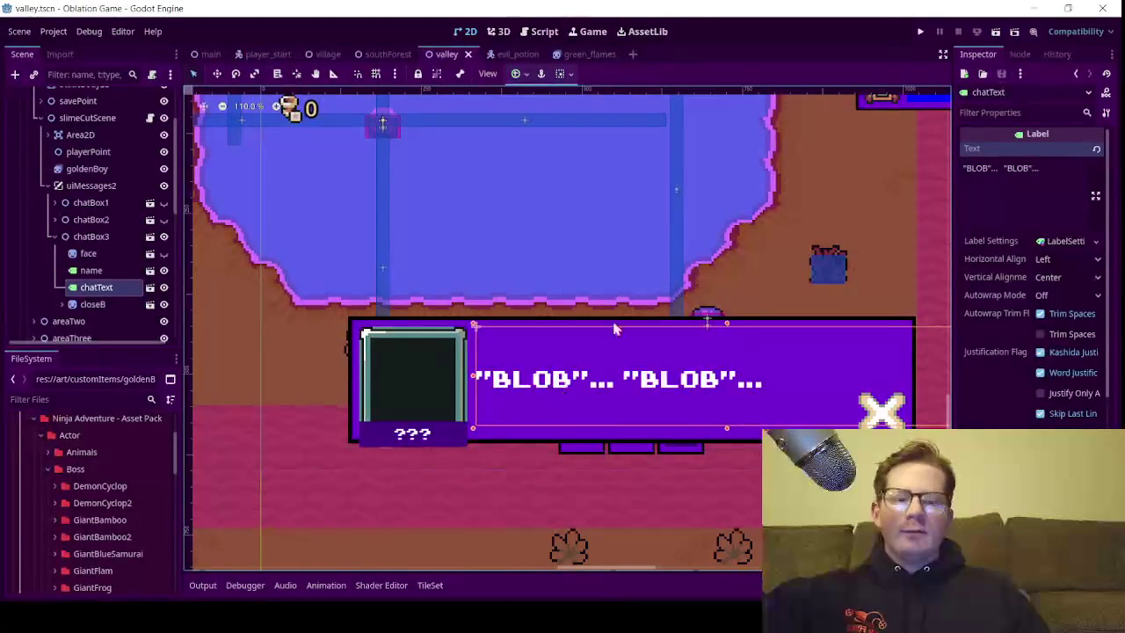
pyautogui.scroll(-10, 613, 349)
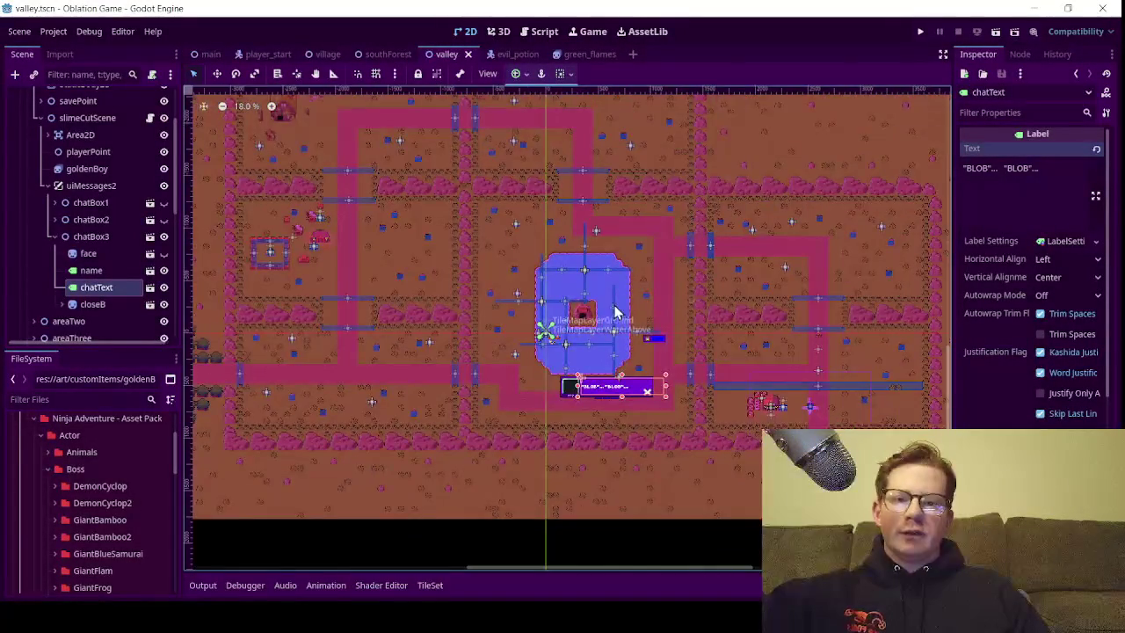
pyautogui.scroll(-2, 690, 381)
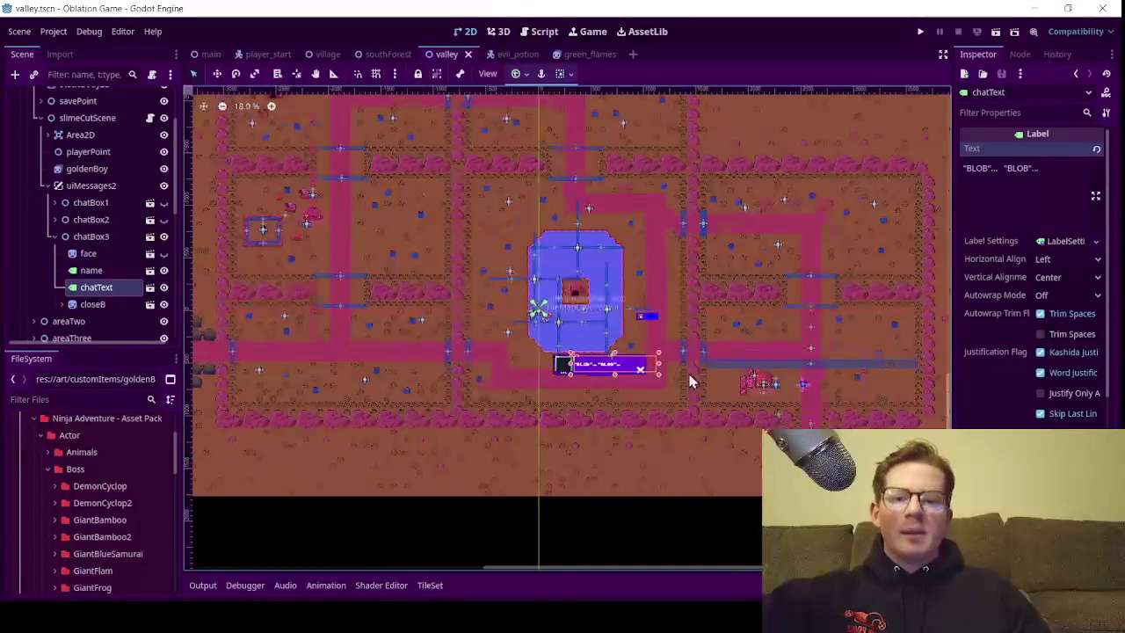
pyautogui.scroll(5, 690, 381)
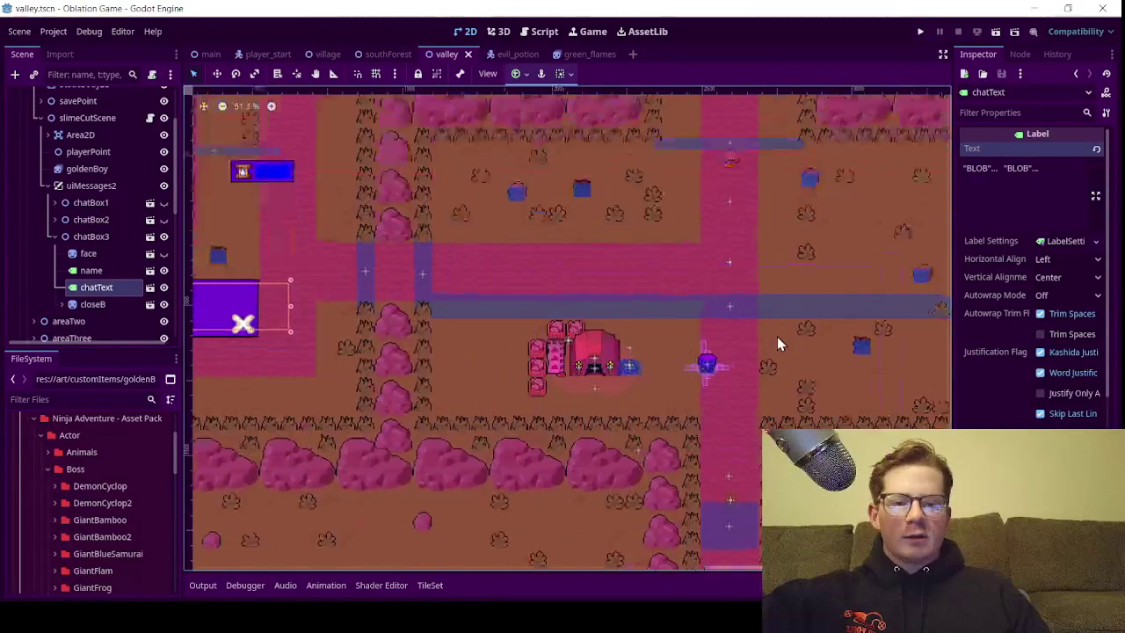
pyautogui.scroll(12, 717, 369)
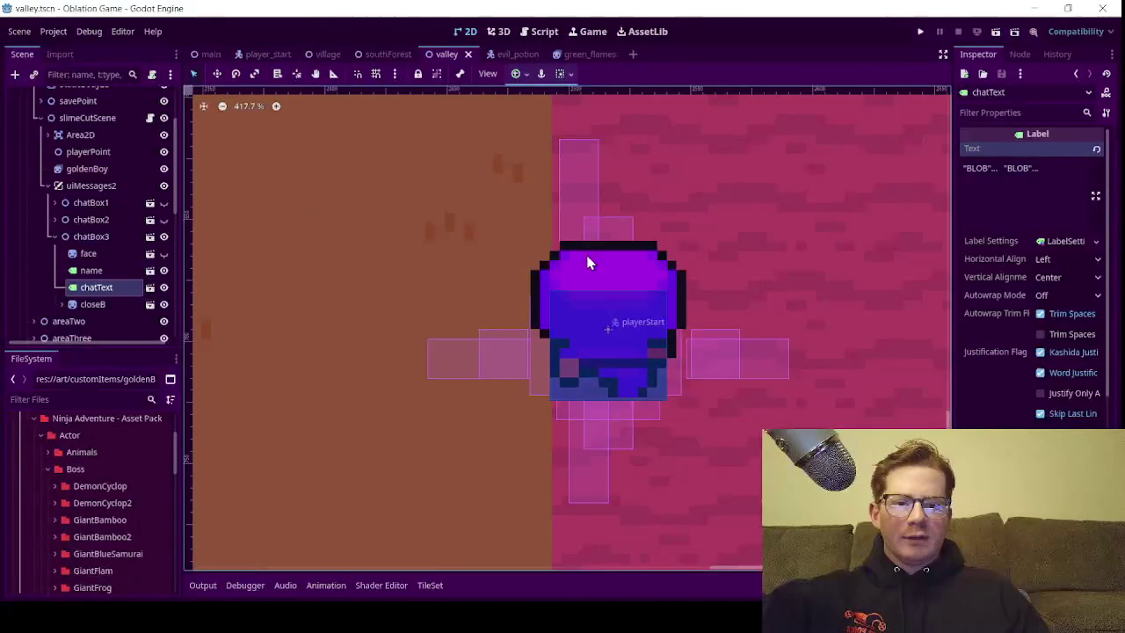
pyautogui.click(264, 54)
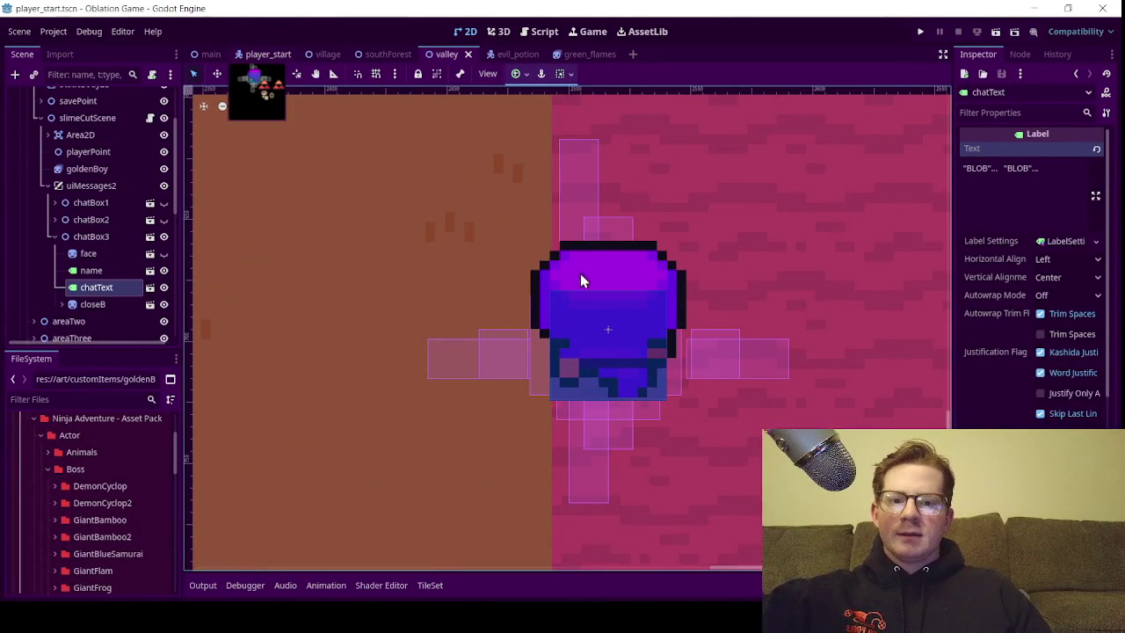
# Select the player's AnimatedSprite2D and display its idleD animation (one frame at 2.0 FPS)
pyautogui.scroll(8, 575, 227)
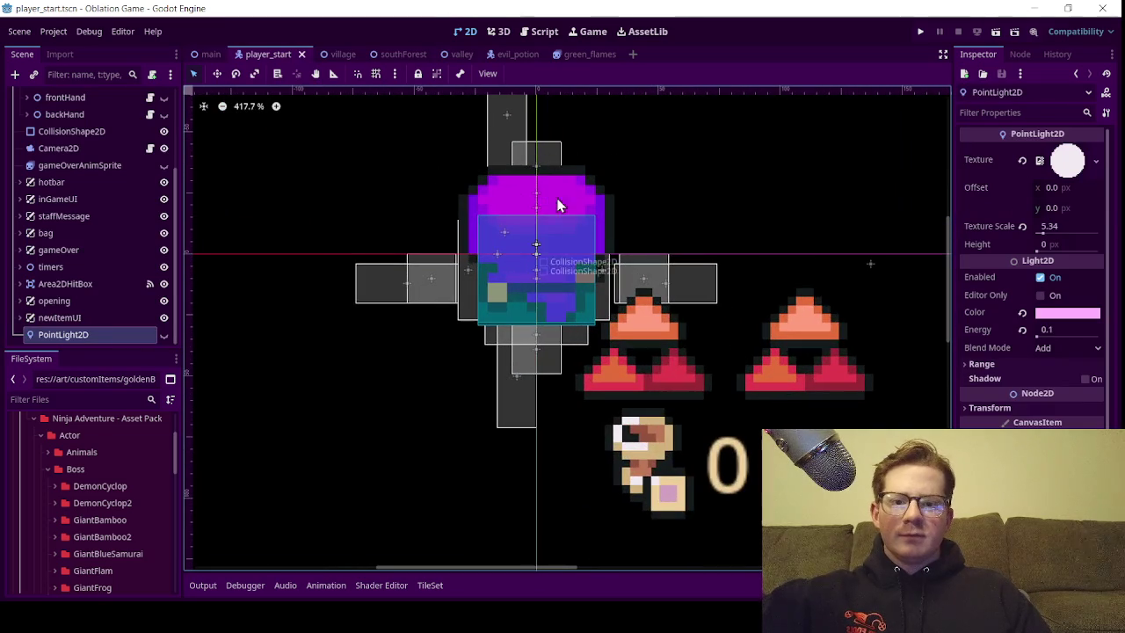
pyautogui.scroll(5, 80, 176)
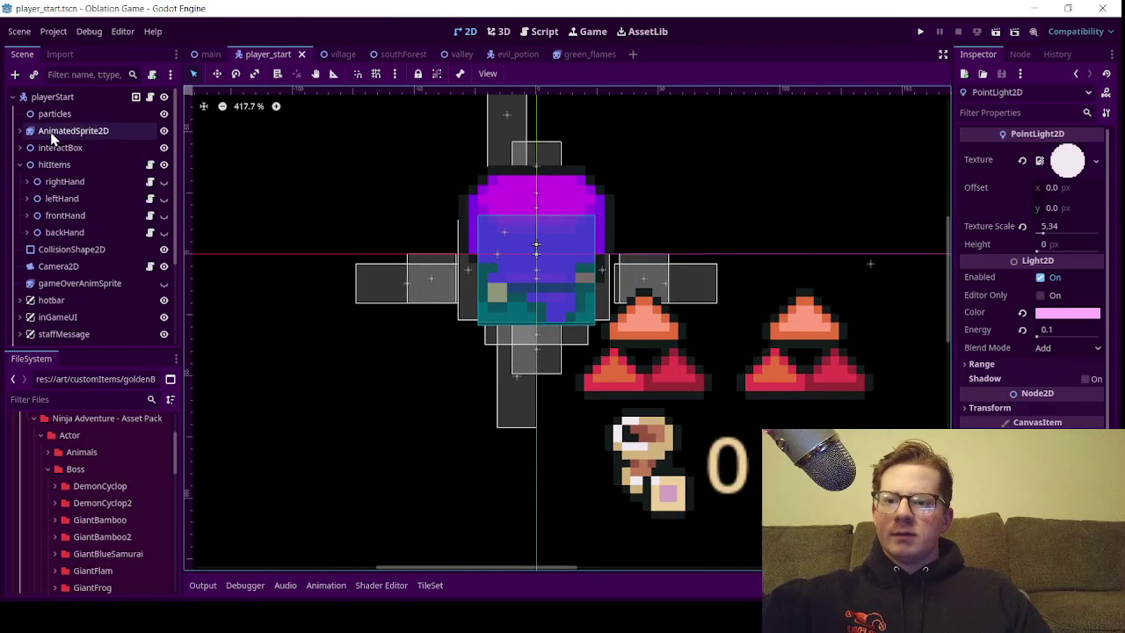
pyautogui.click(55, 131)
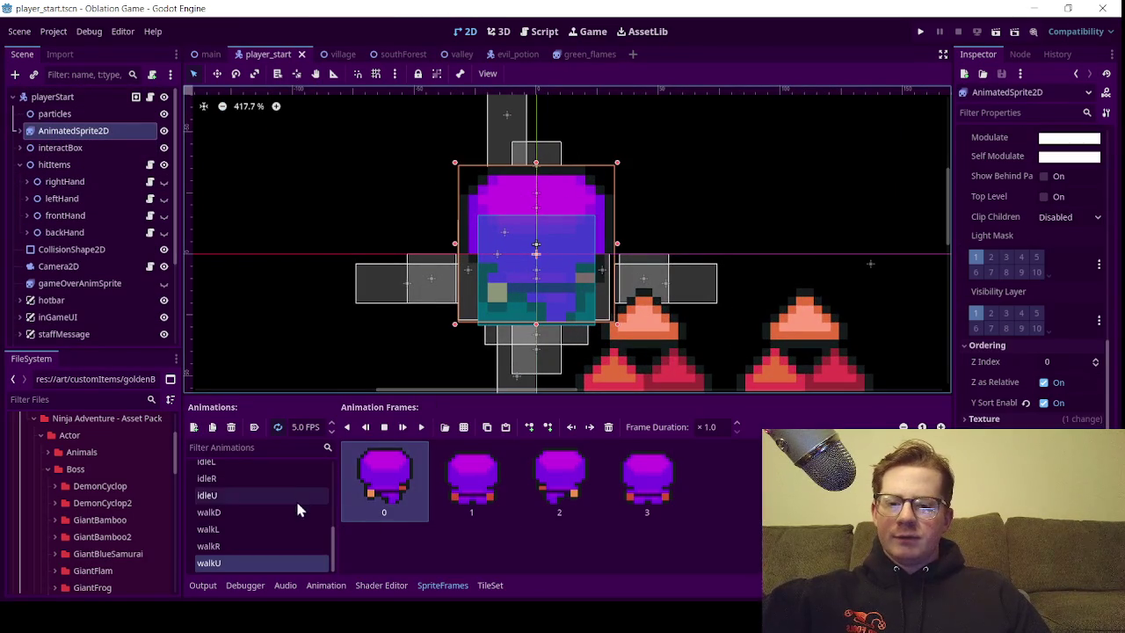
pyautogui.scroll(2, 291, 501)
pyautogui.scroll(4, 290, 519)
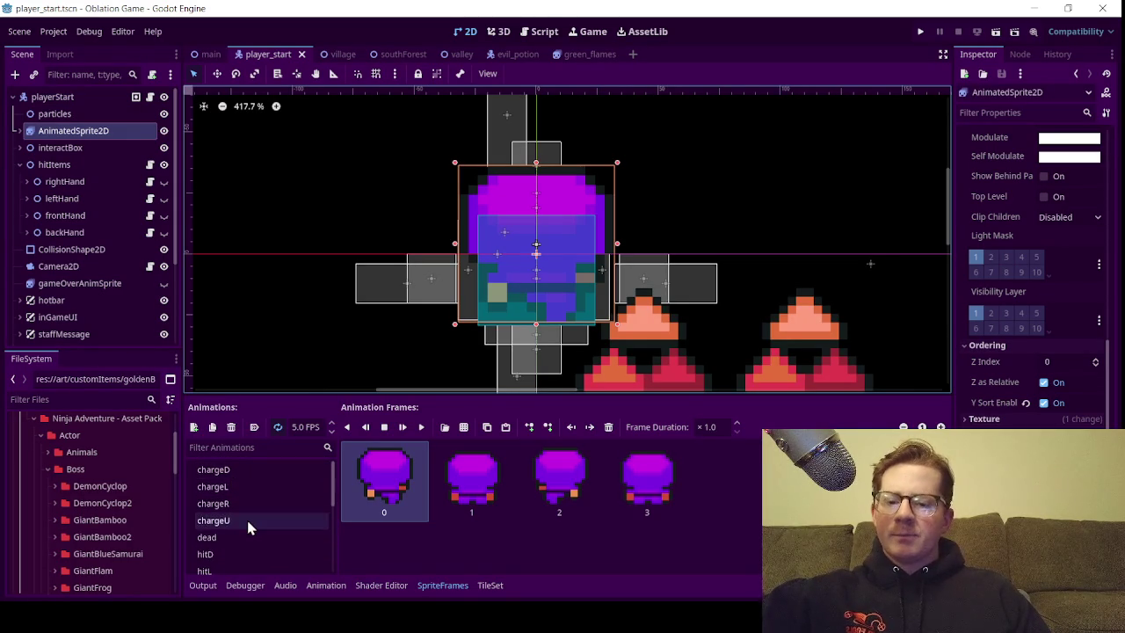
pyautogui.scroll(-4, 246, 517)
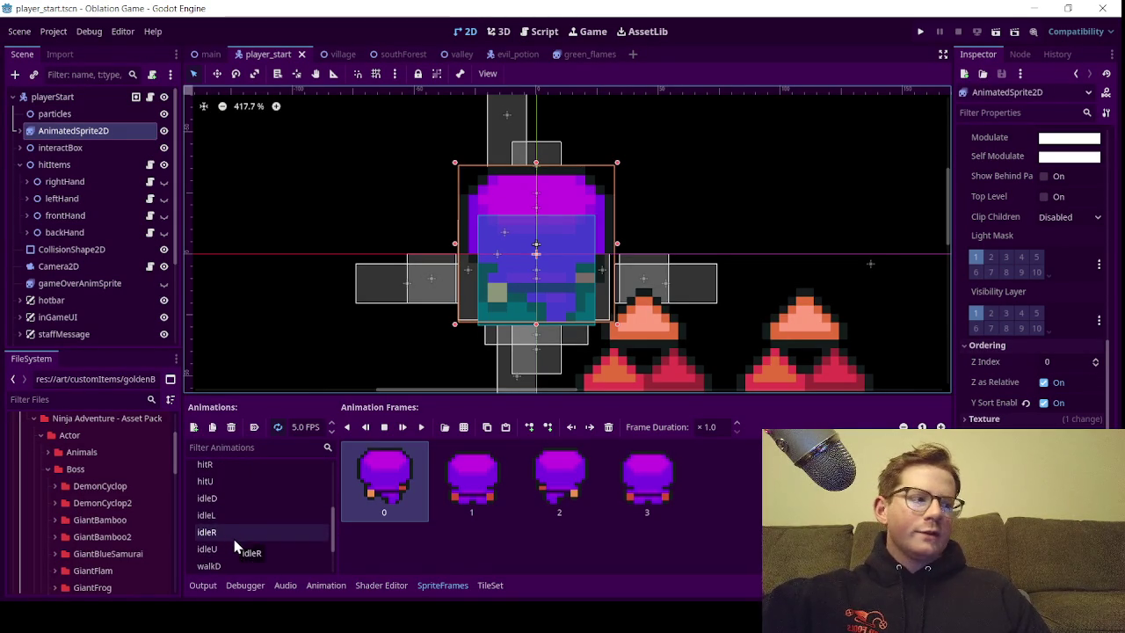
pyautogui.scroll(-1, 236, 524)
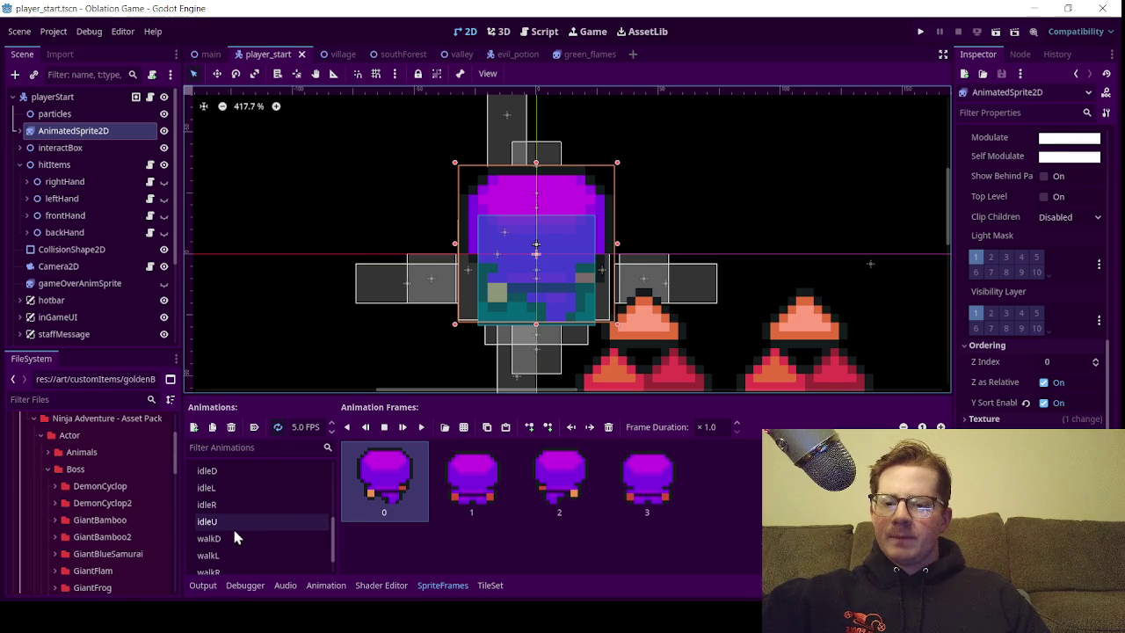
pyautogui.click(228, 475)
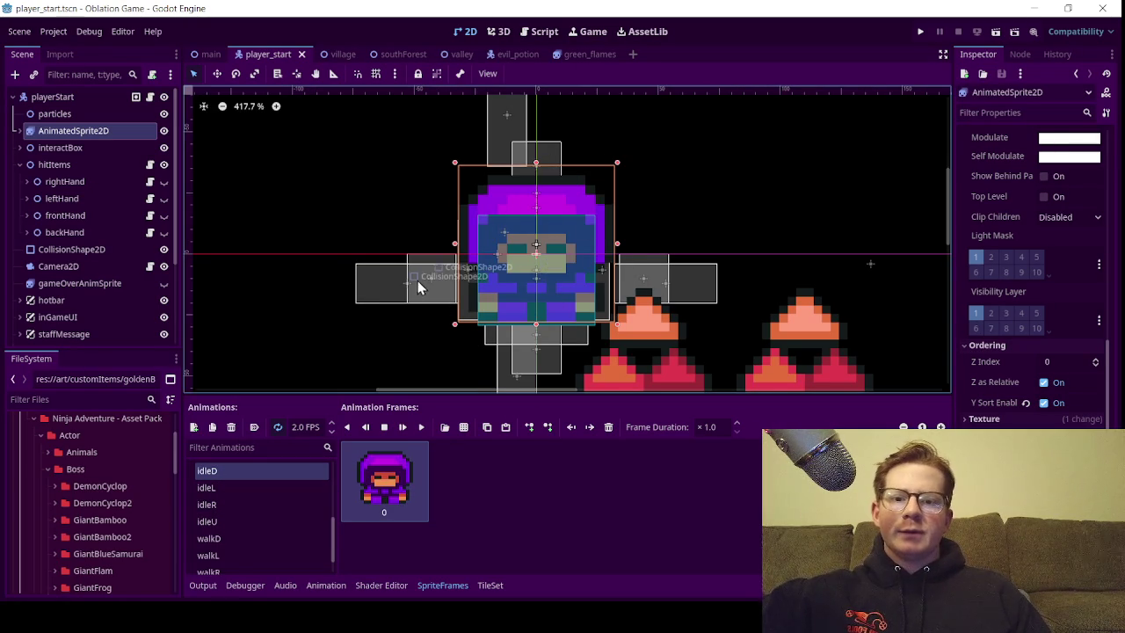
pyautogui.scroll(-1, 413, 294)
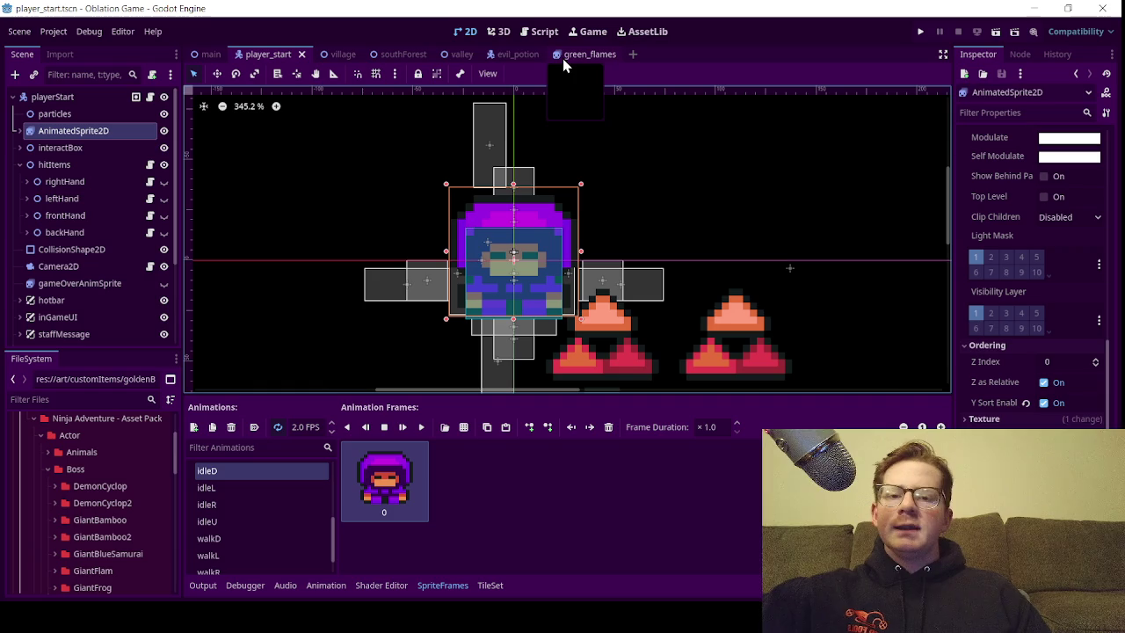
# Return to the valley scene and open the GiantSlime folder in FileSystem
pyautogui.click(449, 54)
pyautogui.scroll(-2, 612, 377)
pyautogui.scroll(-4, 611, 369)
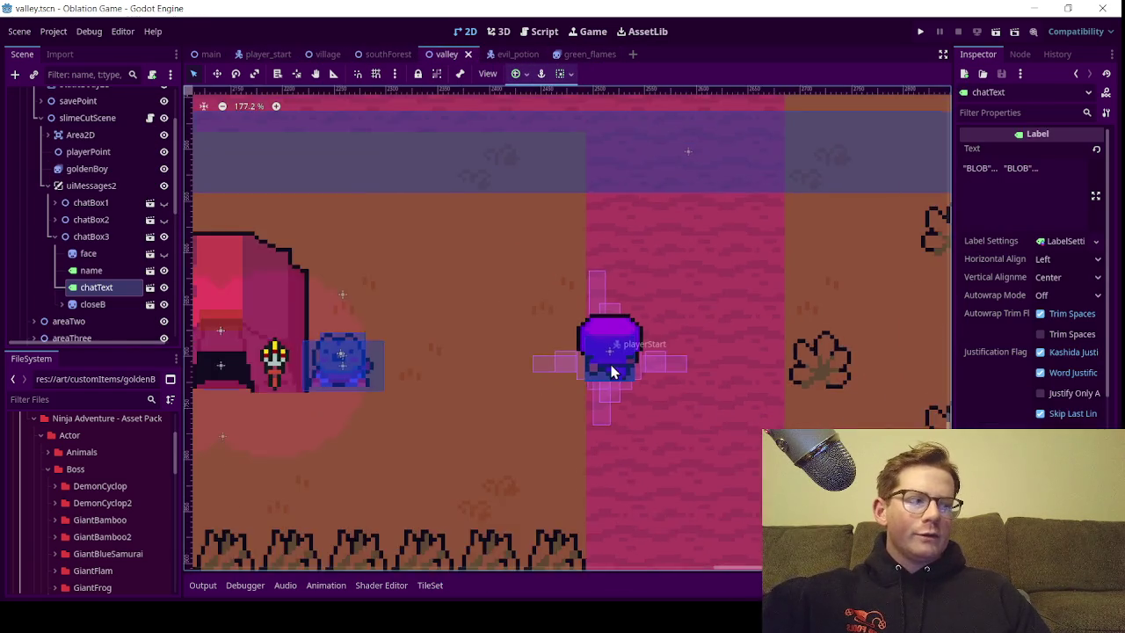
pyautogui.scroll(3, 606, 360)
pyautogui.scroll(-8, 450, 314)
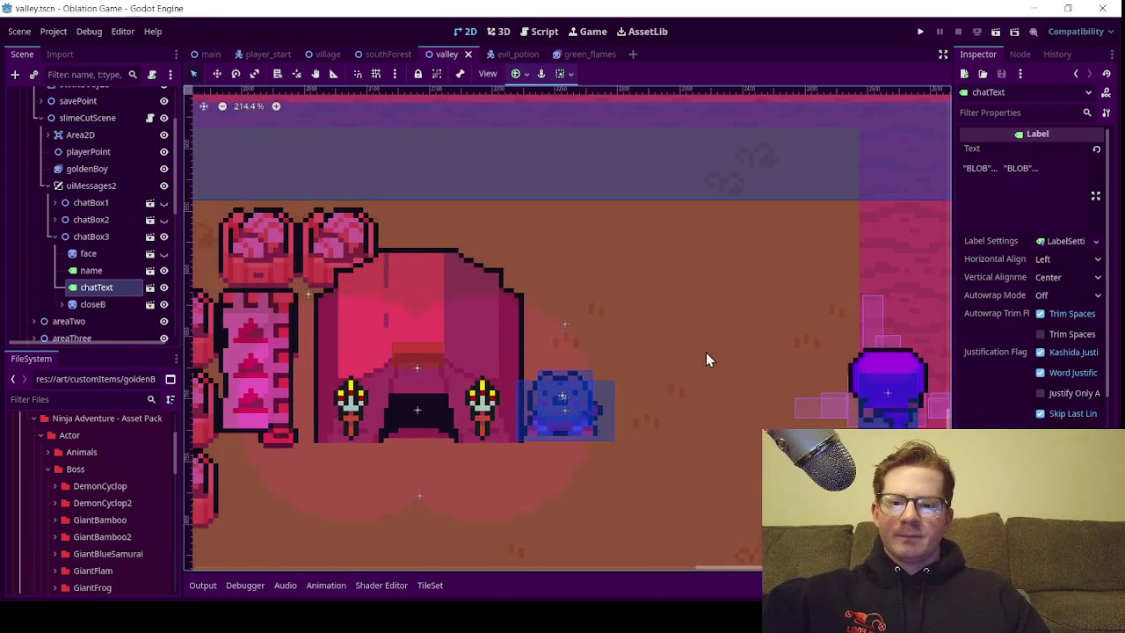
pyautogui.scroll(4, 466, 303)
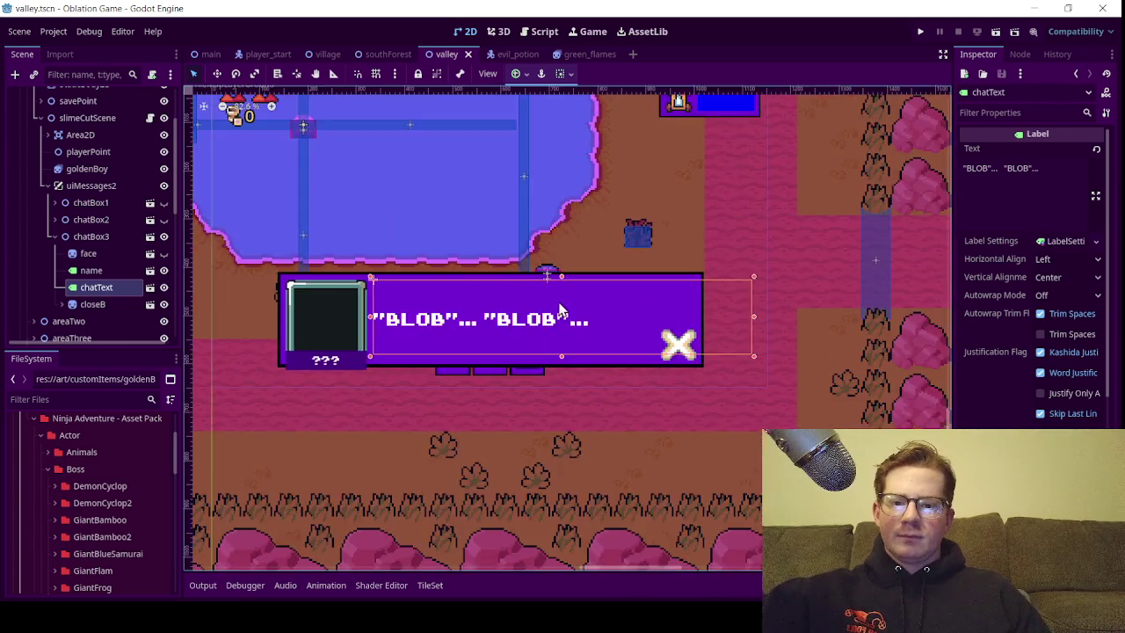
pyautogui.scroll(-4, 97, 527)
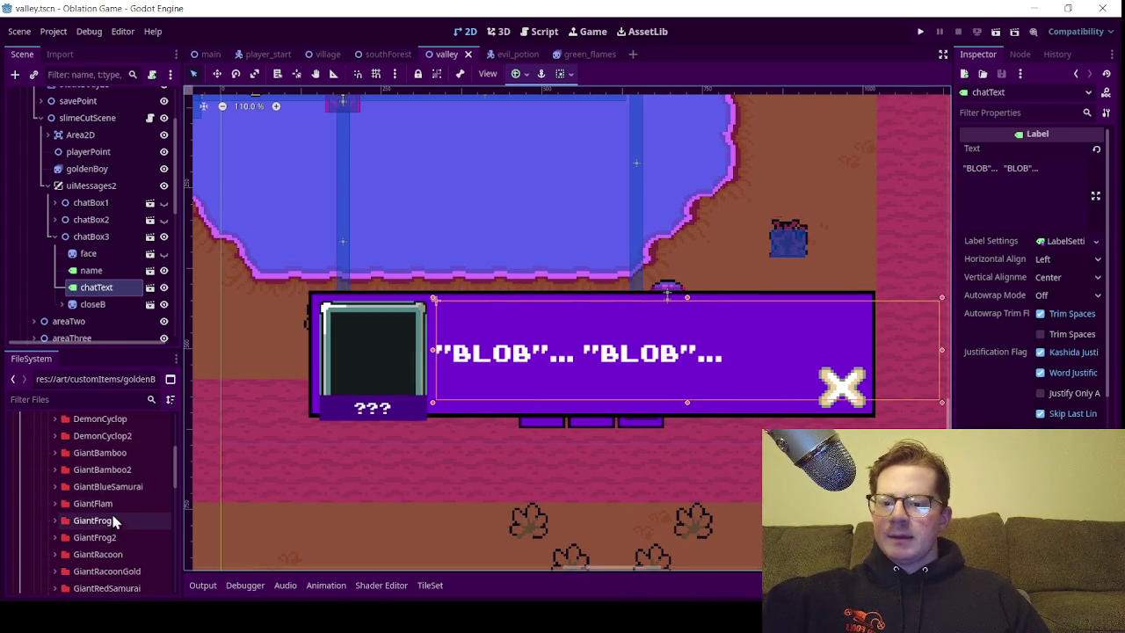
pyautogui.scroll(-8, 115, 532)
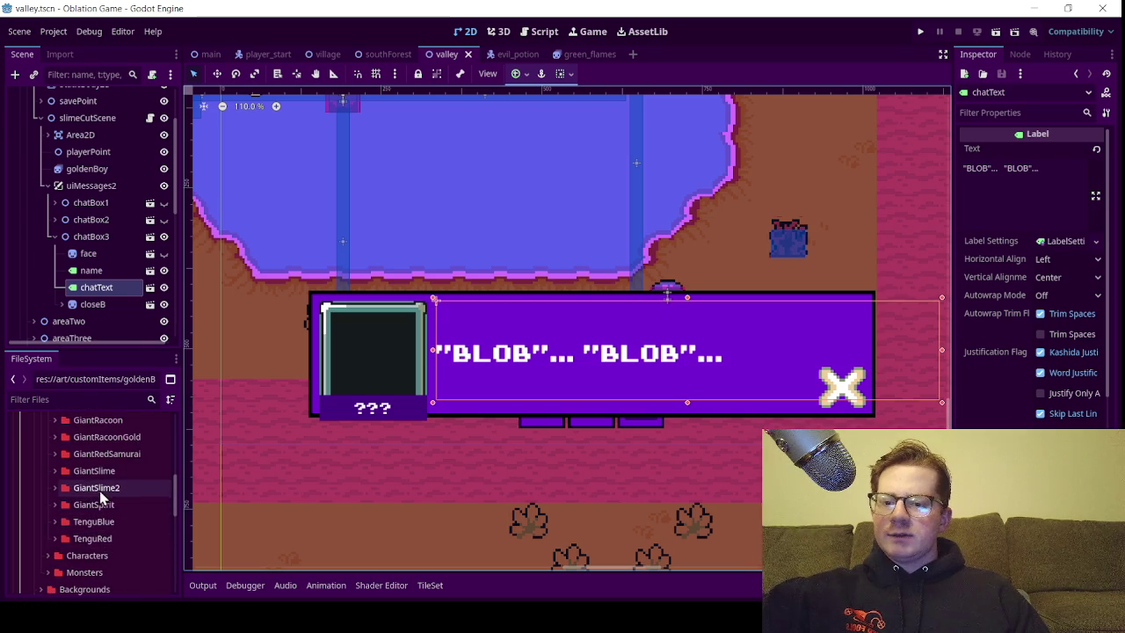
pyautogui.click(55, 472)
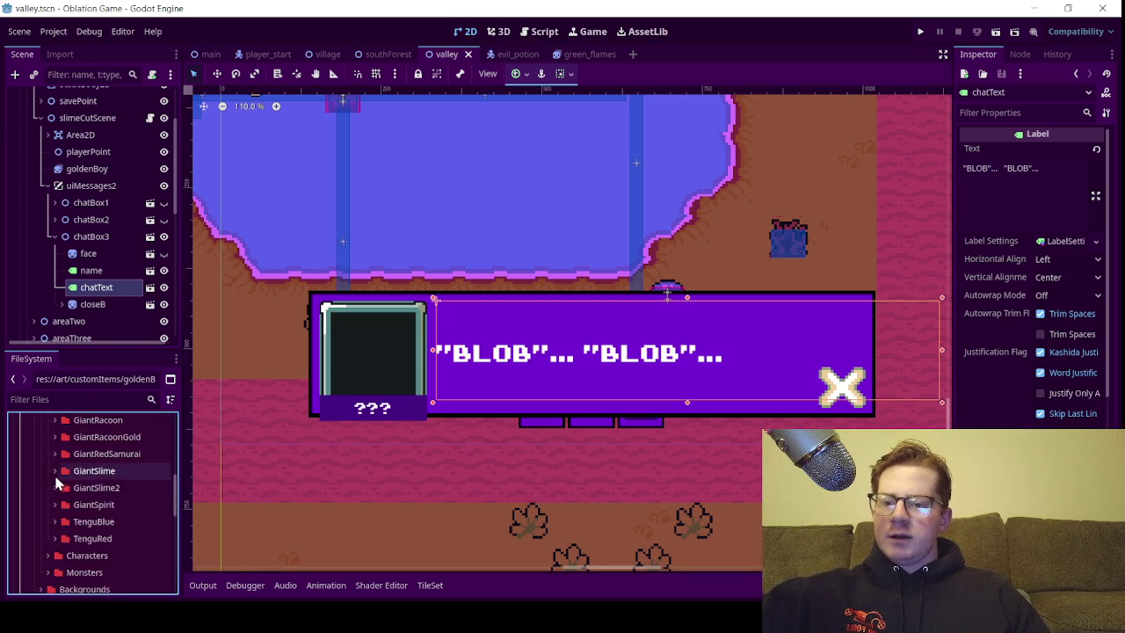
pyautogui.click(55, 472)
pyautogui.click(55, 489)
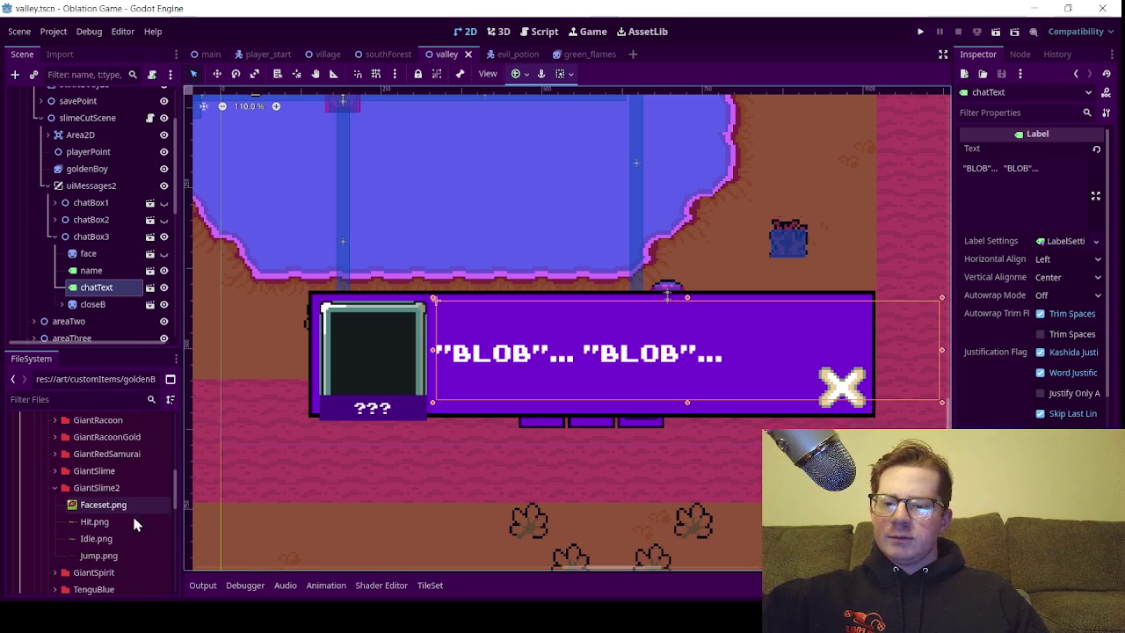
pyautogui.click(56, 473)
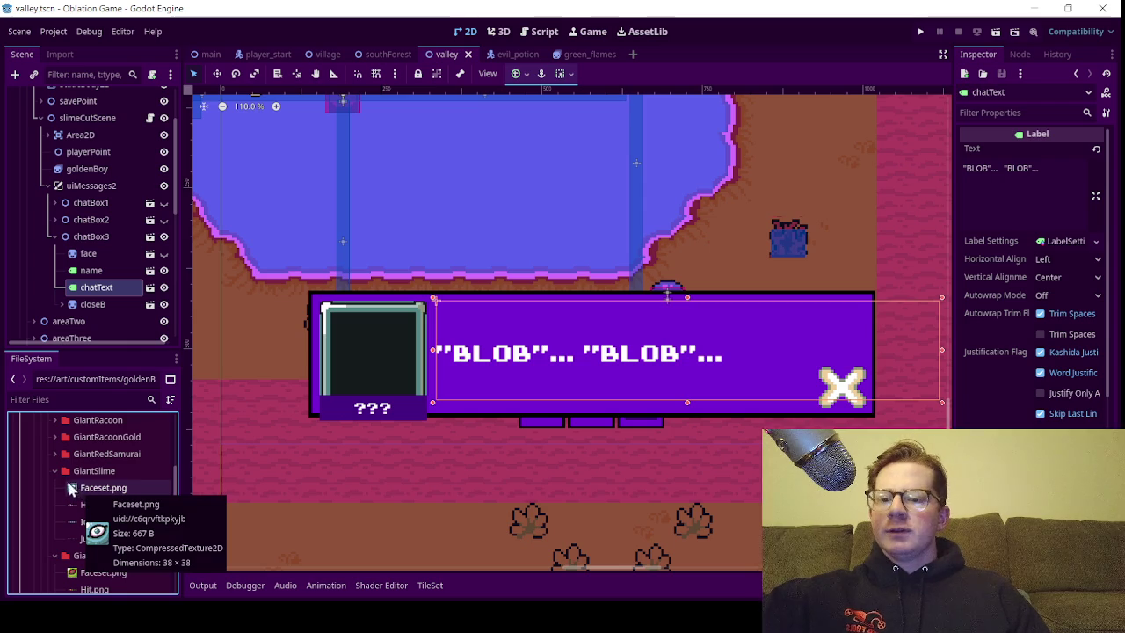
pyautogui.click(57, 472)
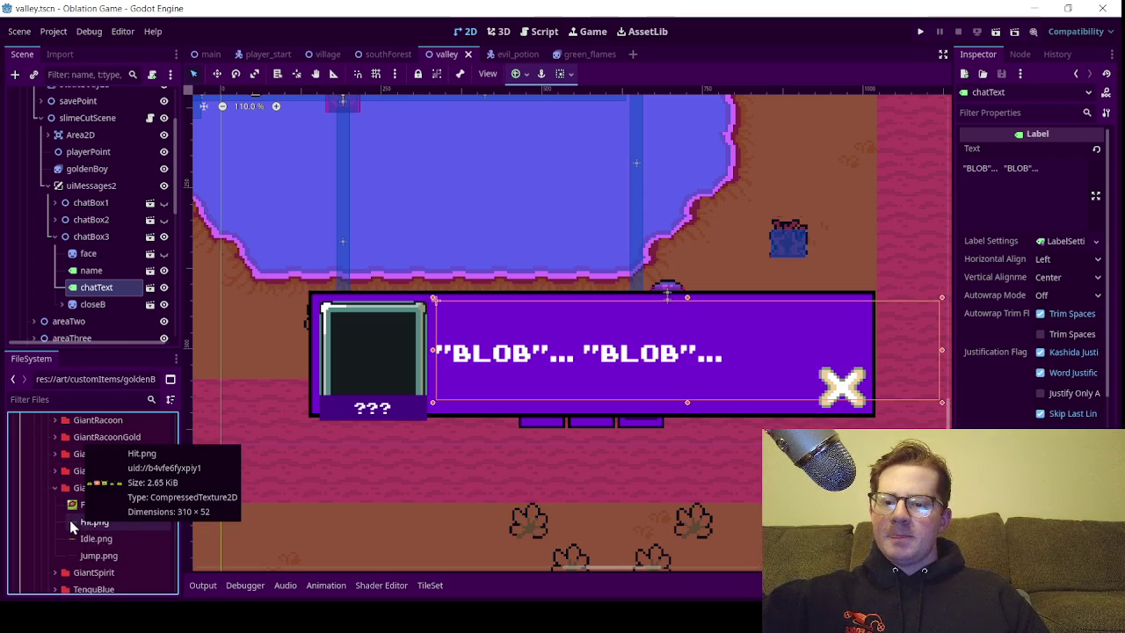
pyautogui.click(55, 488)
pyautogui.click(56, 472)
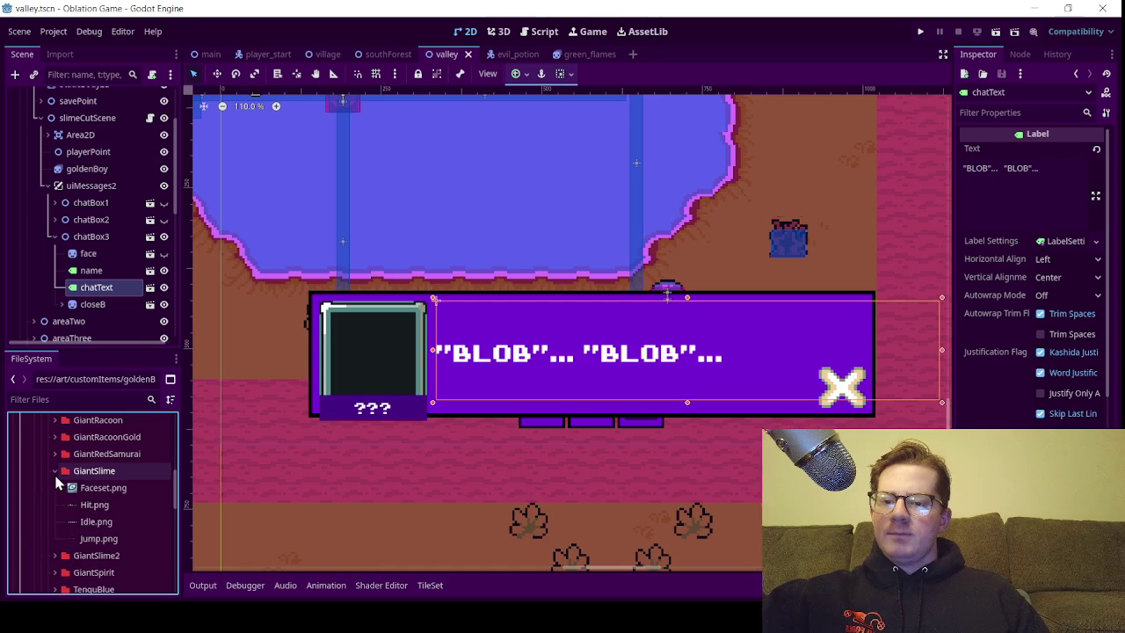
# Drag GiantSlime's Faceset.png onto chatBox3's face node as the portrait texture
pyautogui.moveTo(67, 494)
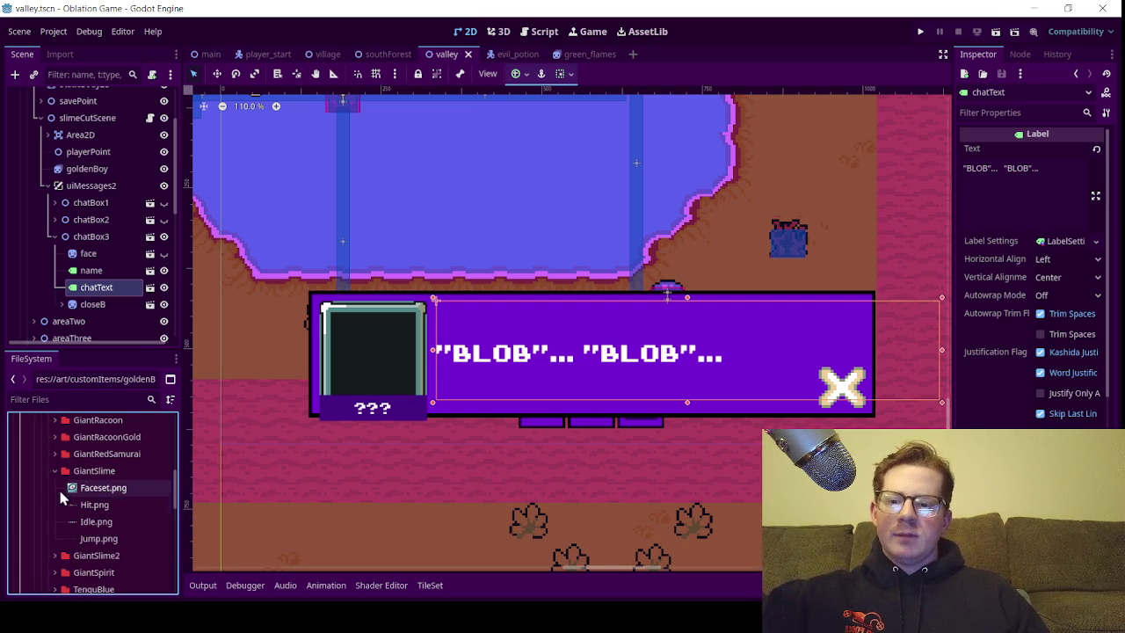
pyautogui.click(103, 522)
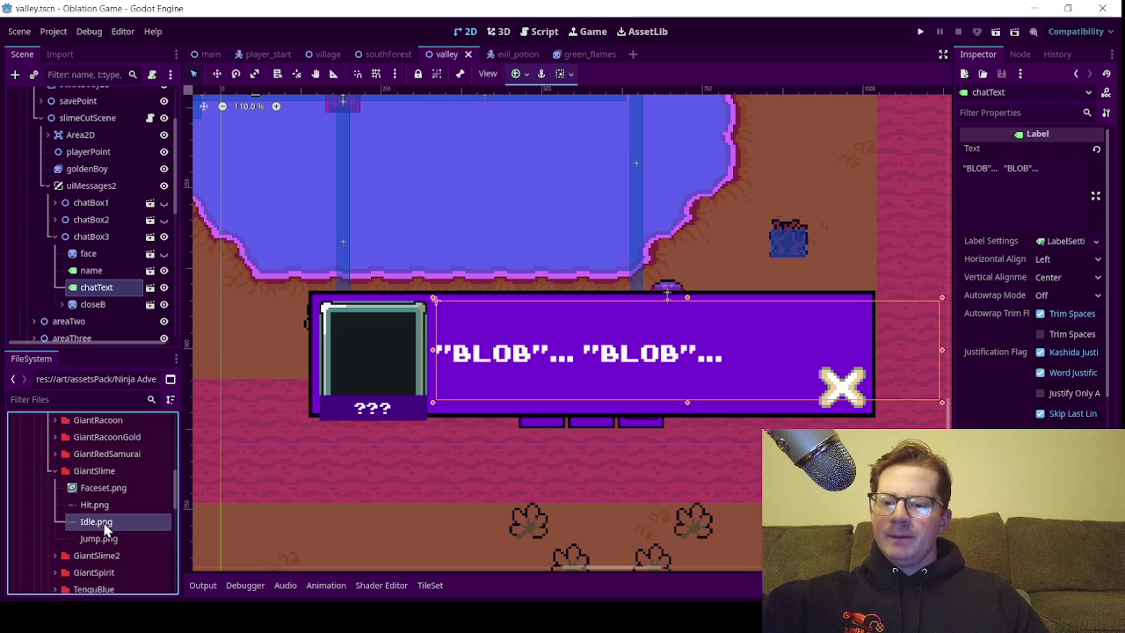
pyautogui.moveTo(84, 489); pyautogui.dragTo(88, 149)
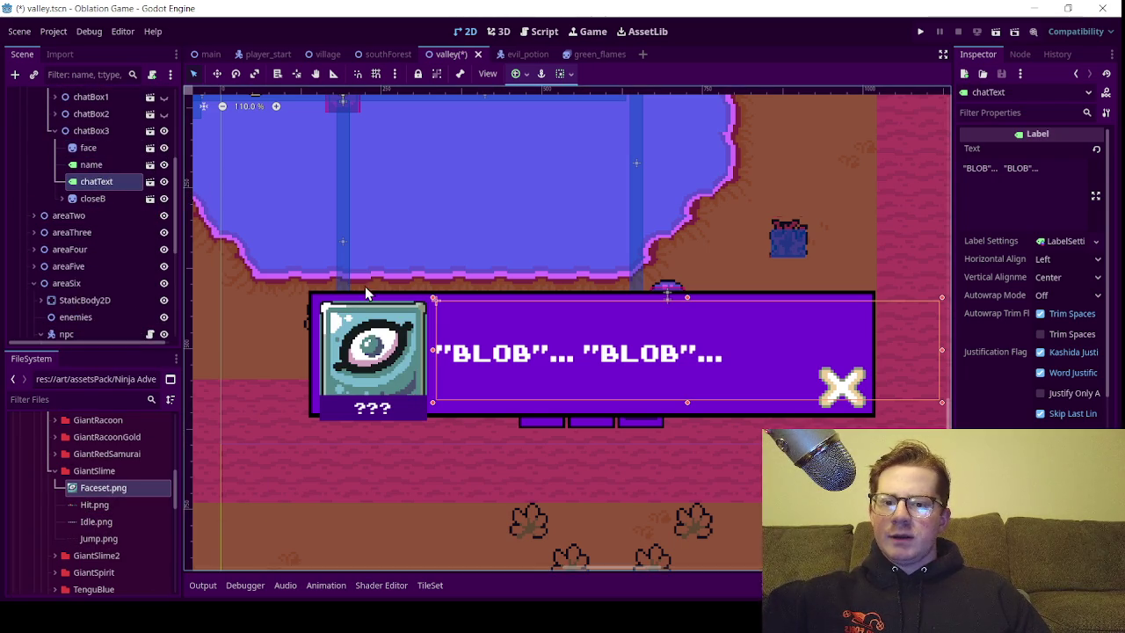
pyautogui.scroll(-2, 376, 393)
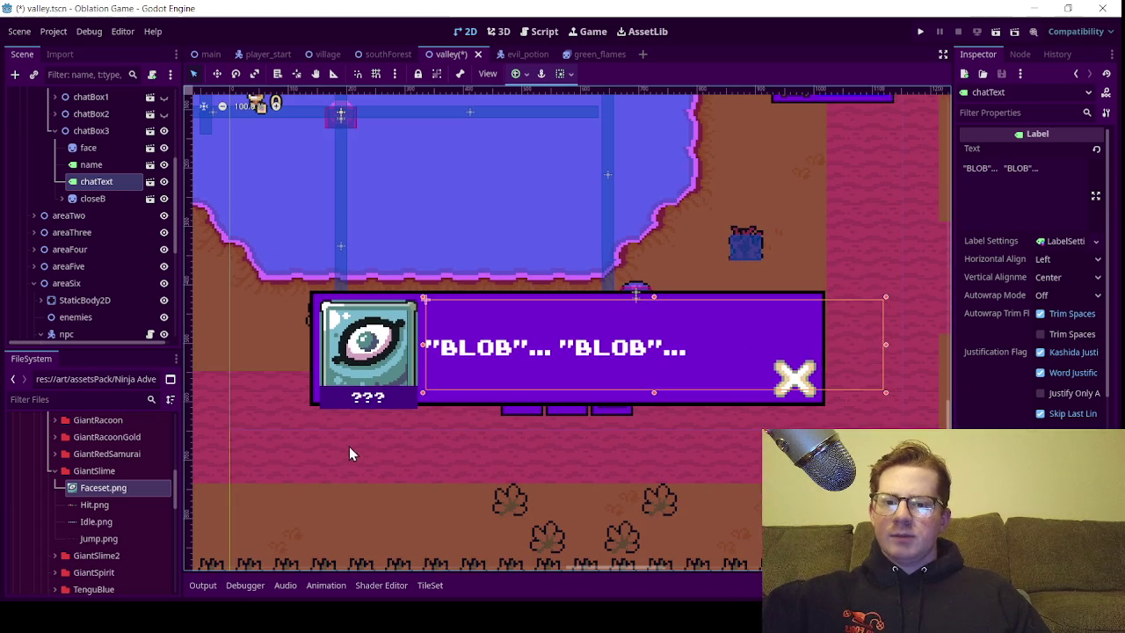
pyautogui.scroll(4, 373, 378)
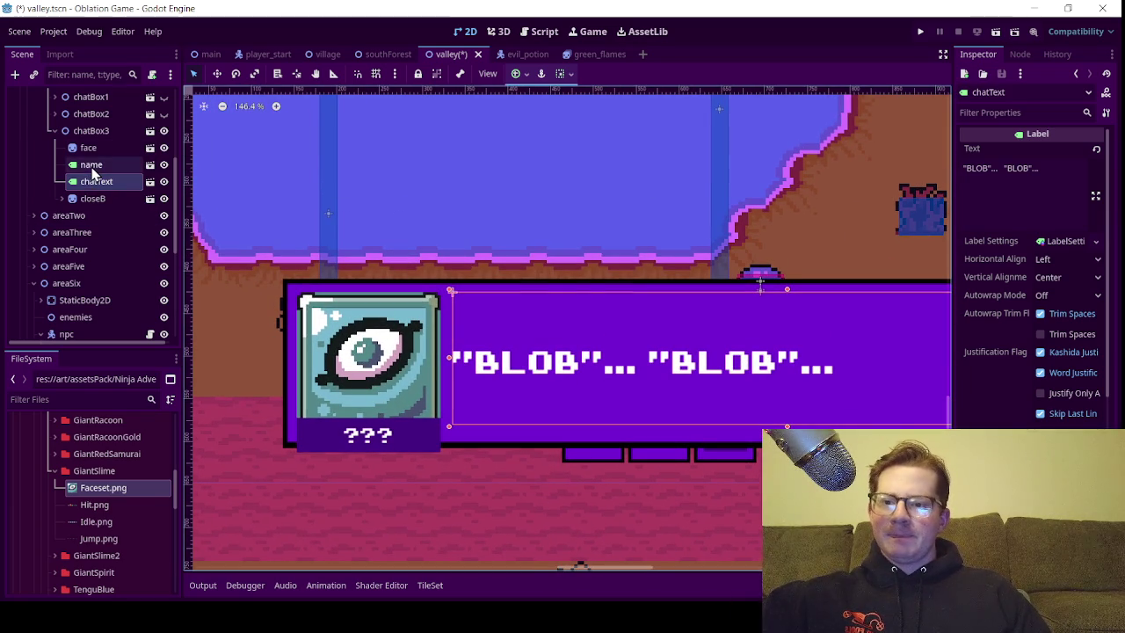
# Set the speaker name label's text to 'Giant Slime', then change it to 'Mega Slime'
pyautogui.click(92, 169)
pyautogui.click(1021, 180)
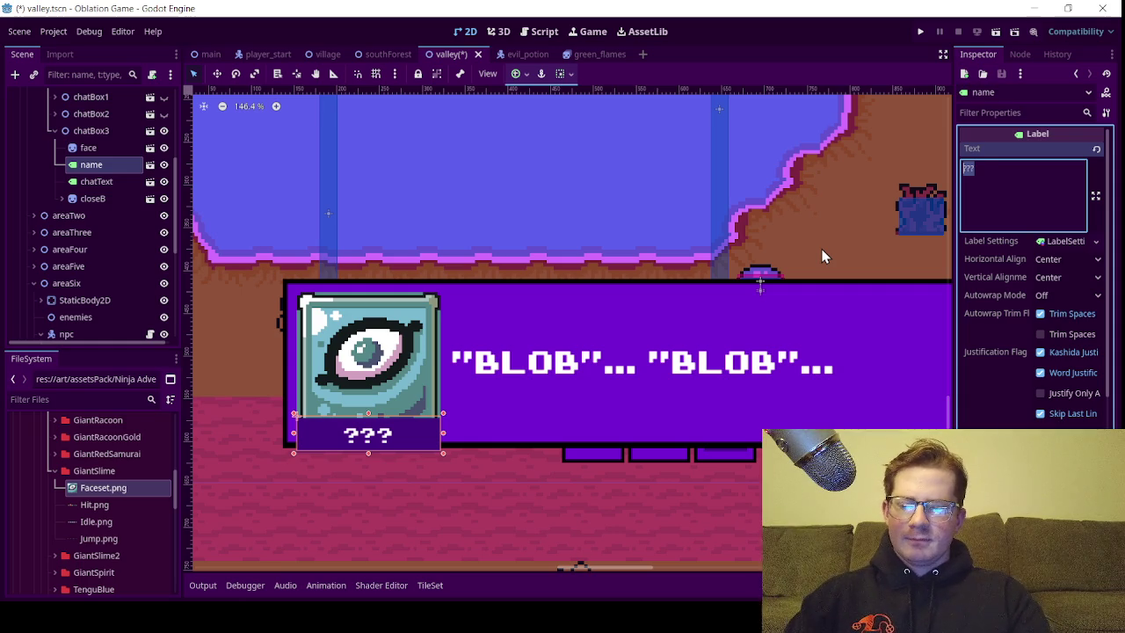
pyautogui.write('Giant ')
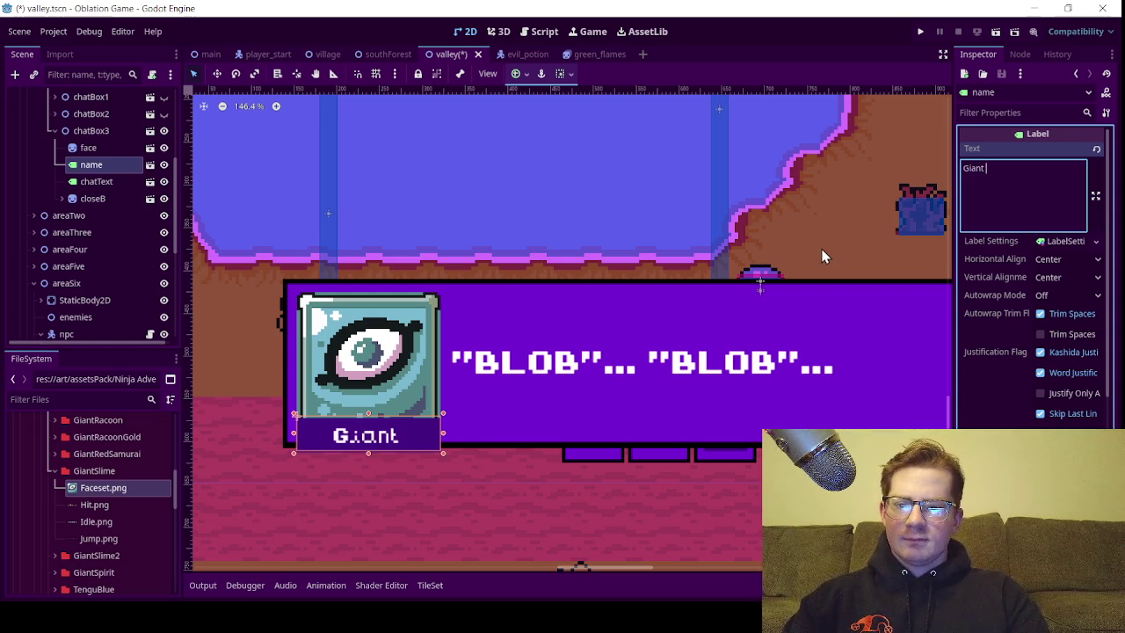
pyautogui.write('Slime')
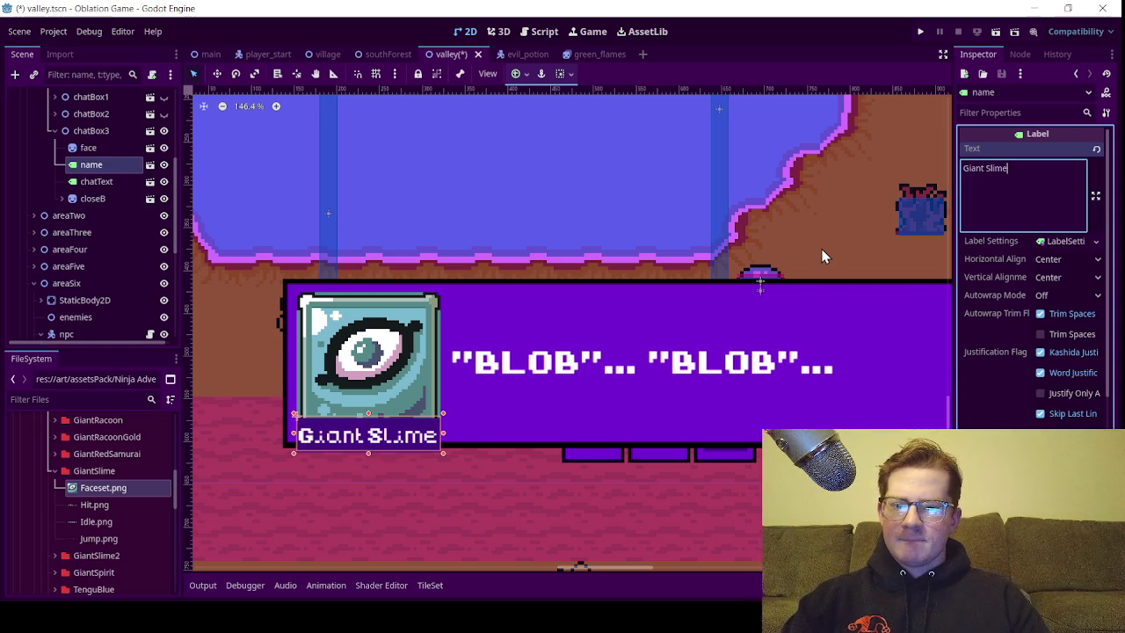
pyautogui.doubleClick(972, 168)
pyautogui.write('Meh')
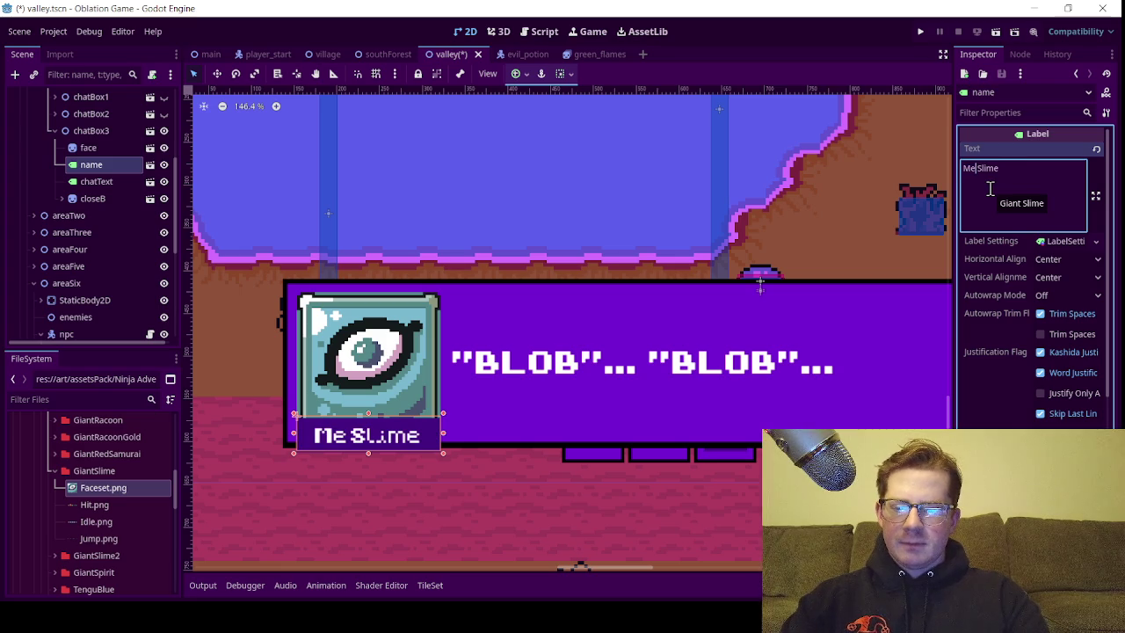
pyautogui.press('BackSpace')
pyautogui.write('ga')
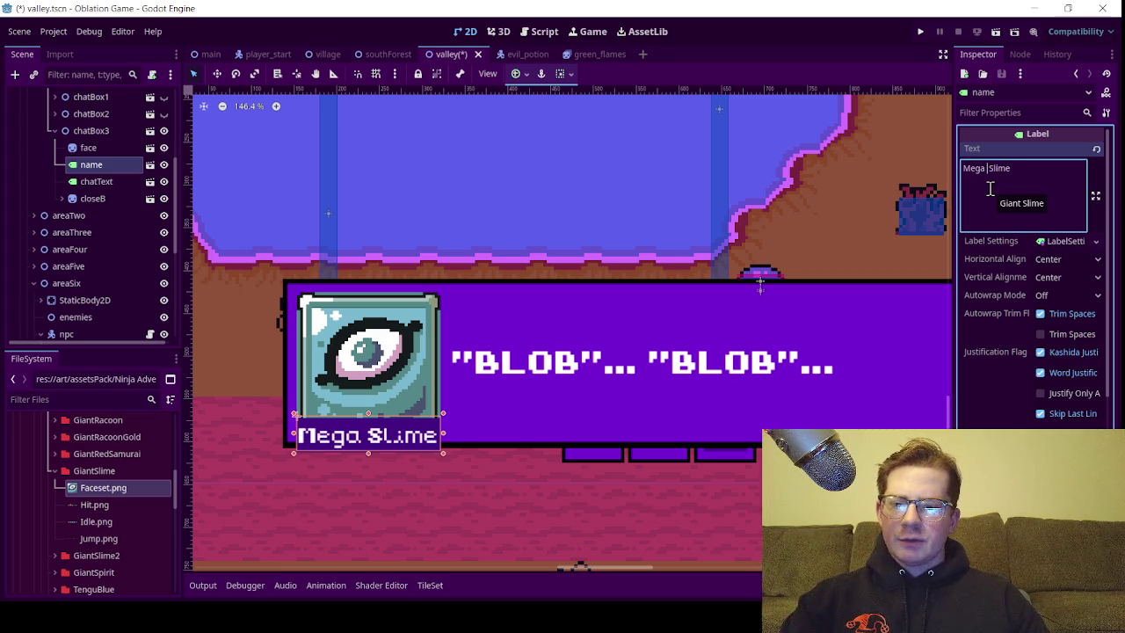
# Select the closeB sprite and look through its properties in the Inspector
pyautogui.scroll(8, 308, 429)
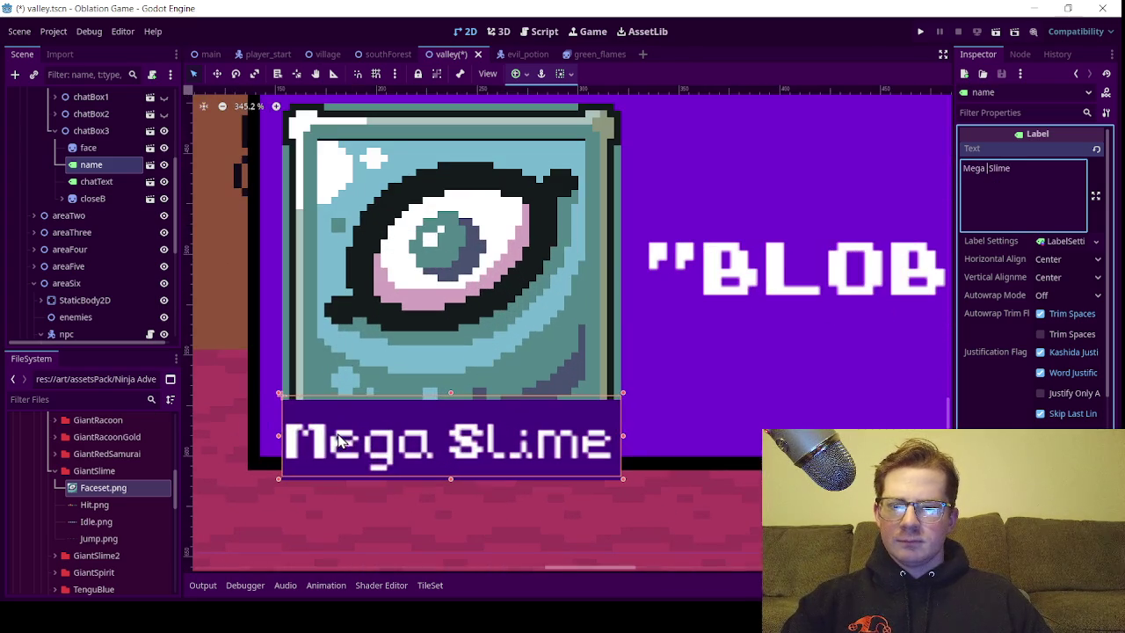
pyautogui.click(92, 198)
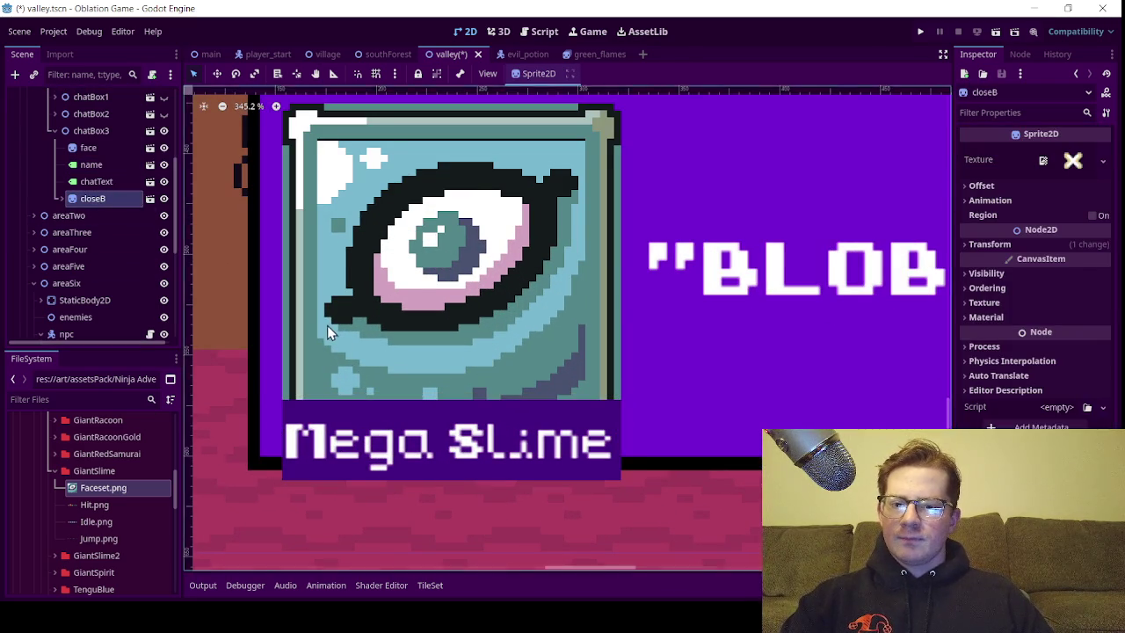
pyautogui.scroll(-4, 328, 332)
pyautogui.scroll(-4, 328, 327)
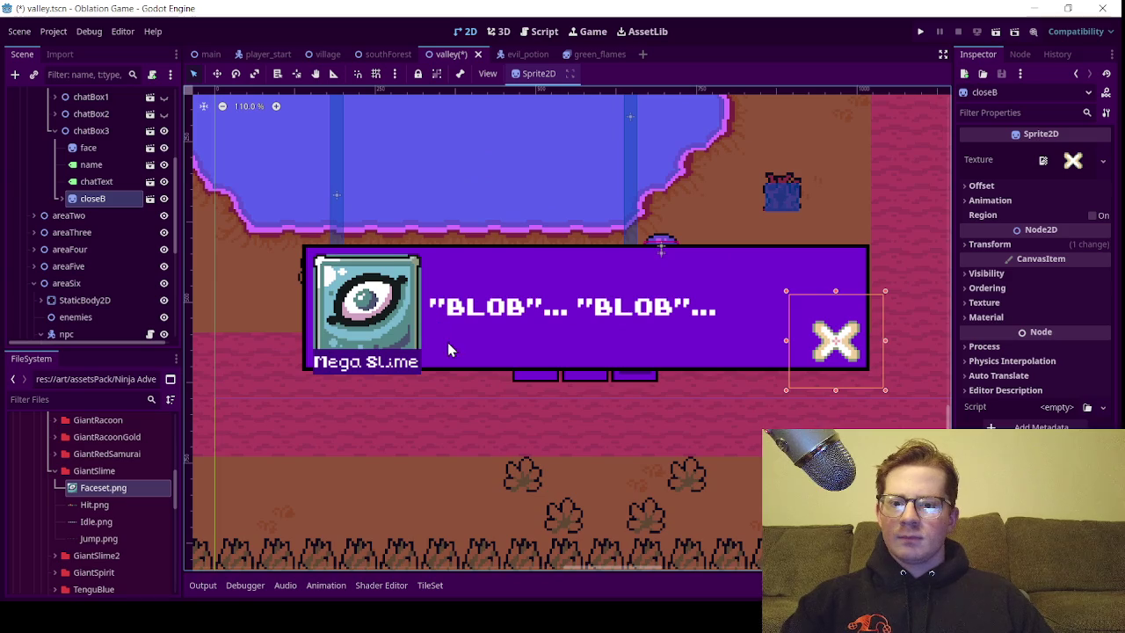
pyautogui.scroll(-2, 448, 349)
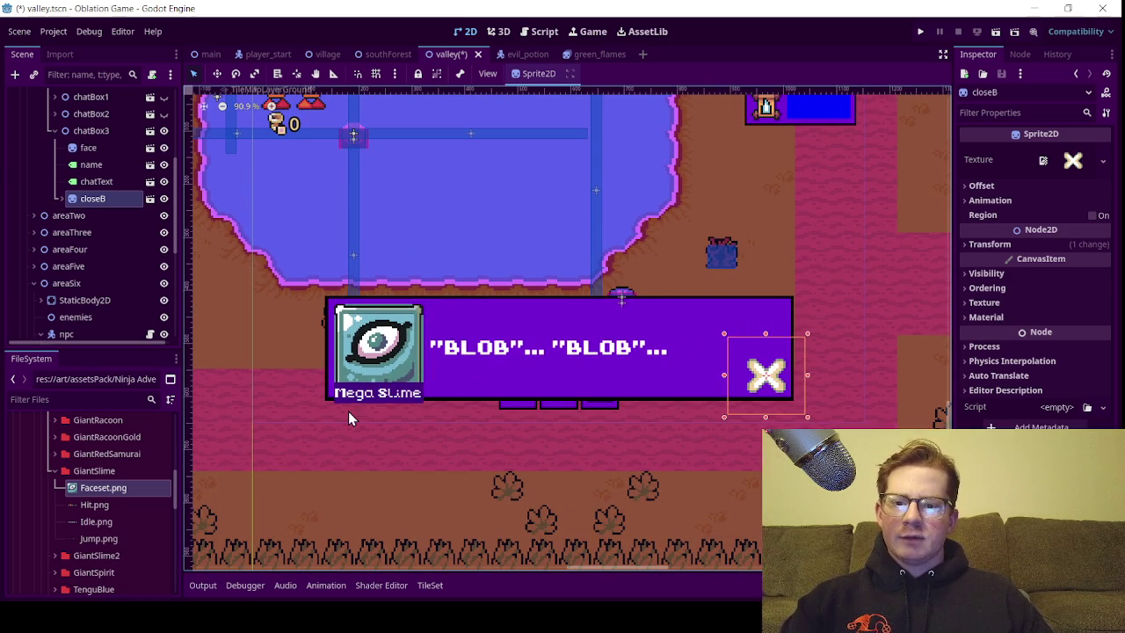
pyautogui.scroll(4, 378, 393)
pyautogui.scroll(6, 378, 393)
pyautogui.scroll(3, 378, 393)
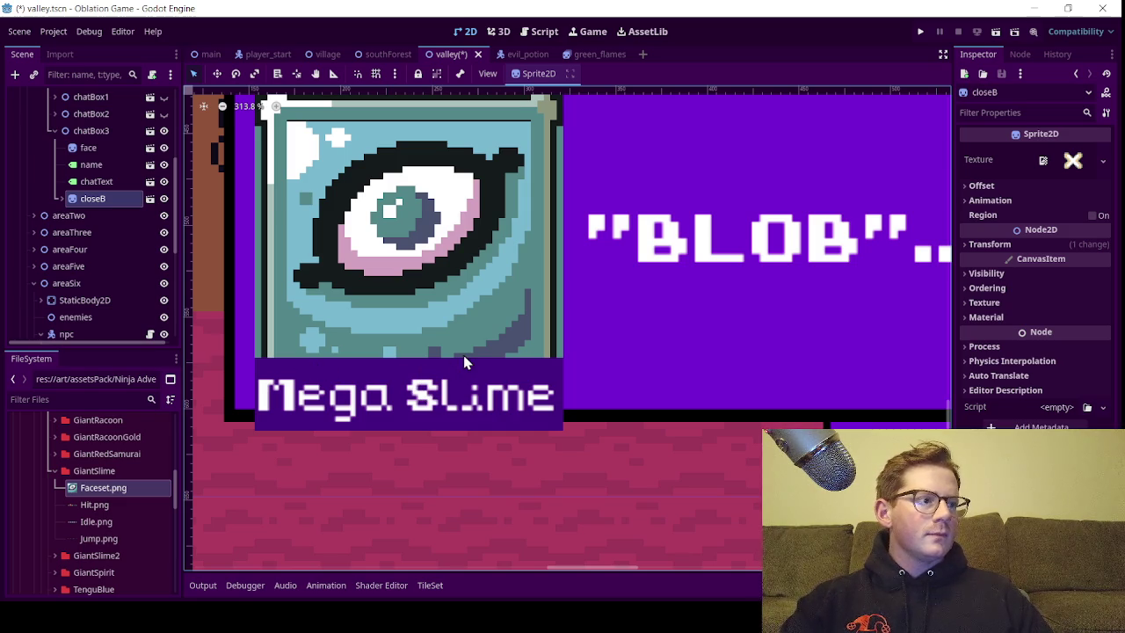
pyautogui.scroll(-4, 450, 398)
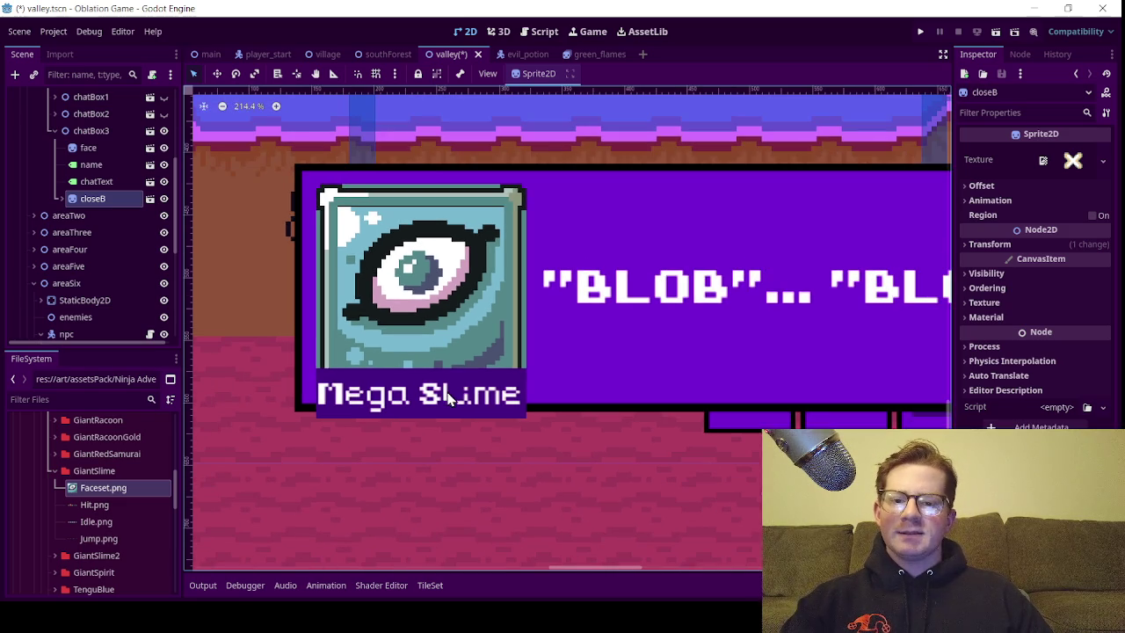
# Change the speaker name from 'Mega Slime' to 'Big Slime'
pyautogui.click(91, 165)
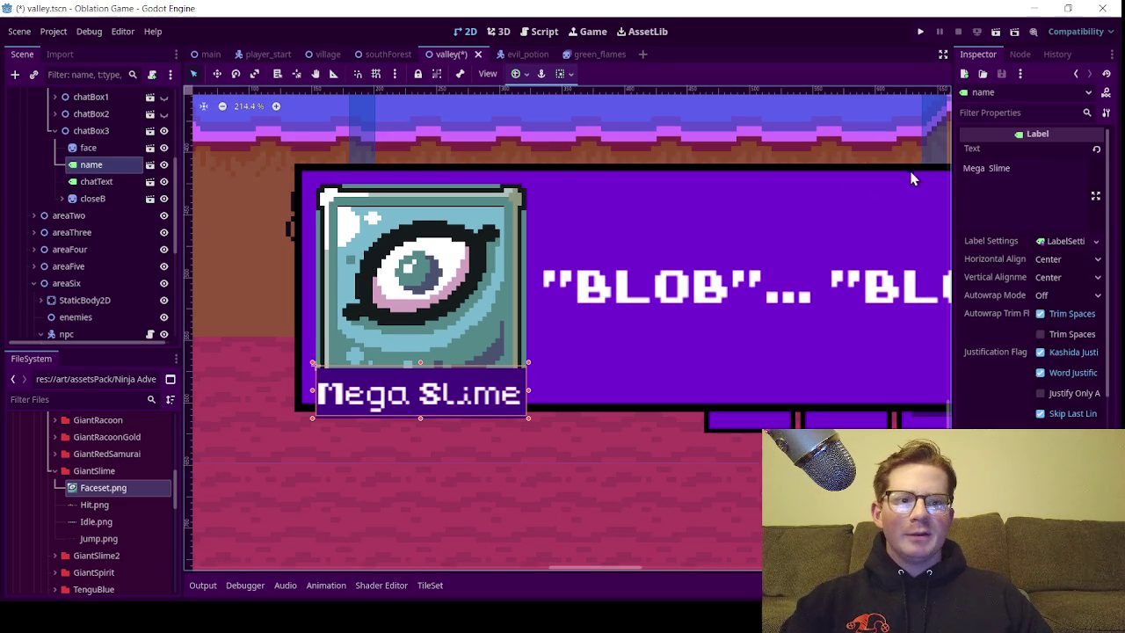
pyautogui.doubleClick(974, 168)
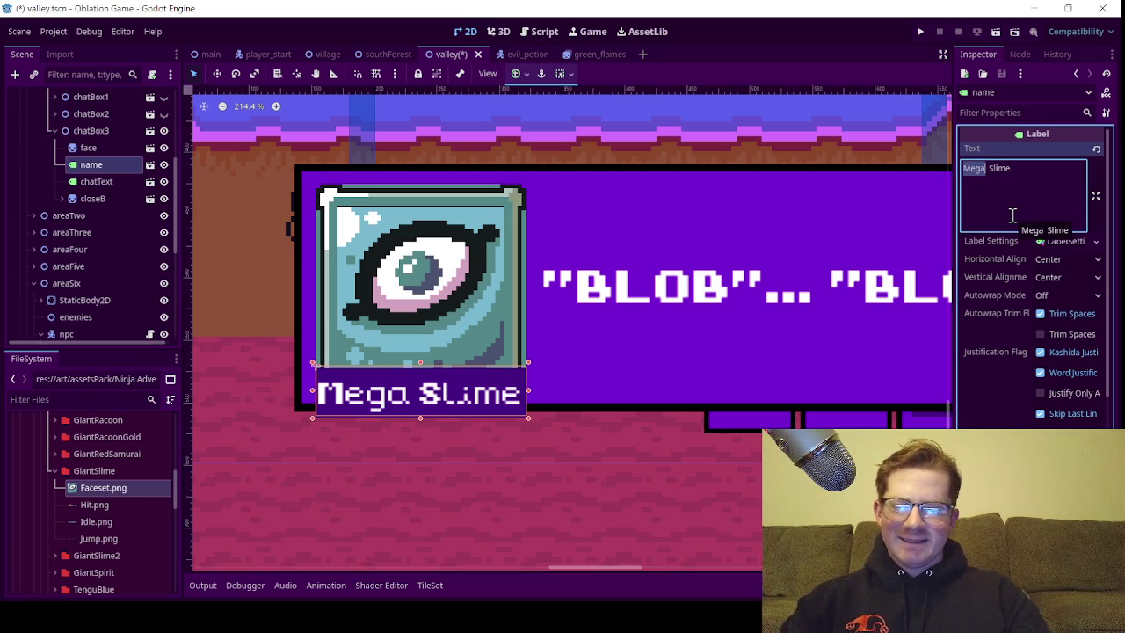
pyautogui.write('Big')
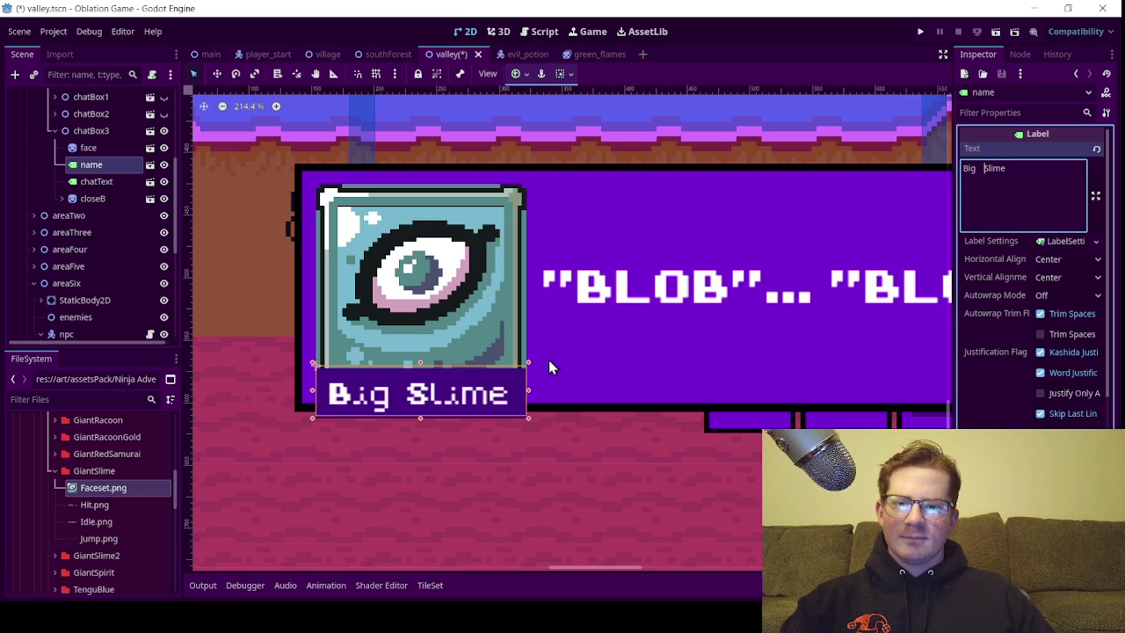
pyautogui.scroll(-5, 602, 337)
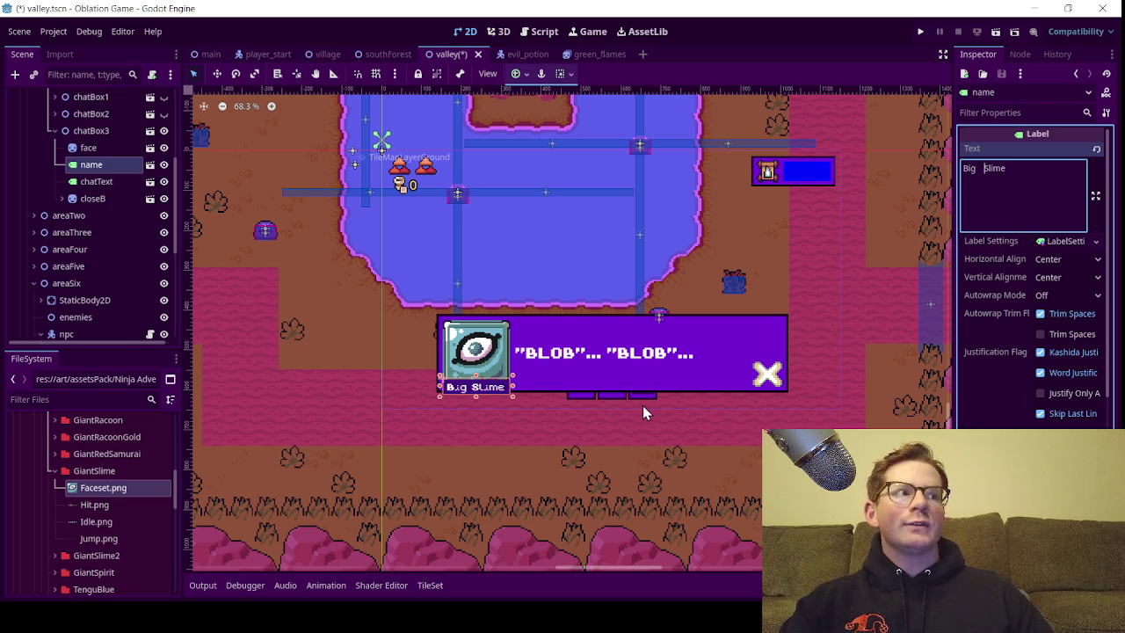
pyautogui.scroll(2, 554, 380)
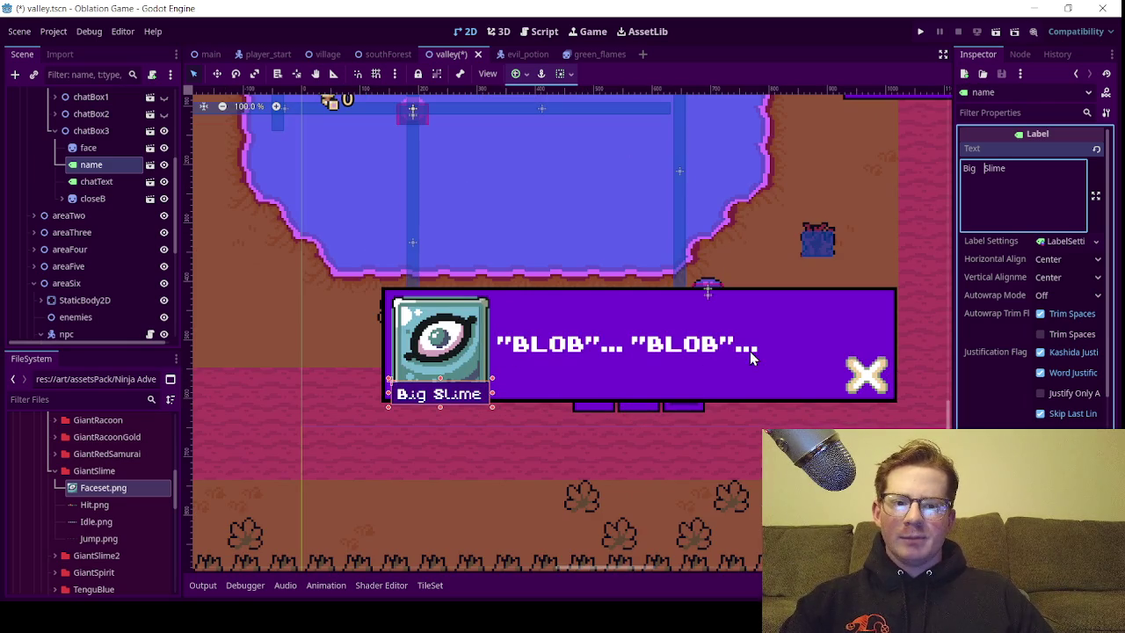
pyautogui.click(97, 181)
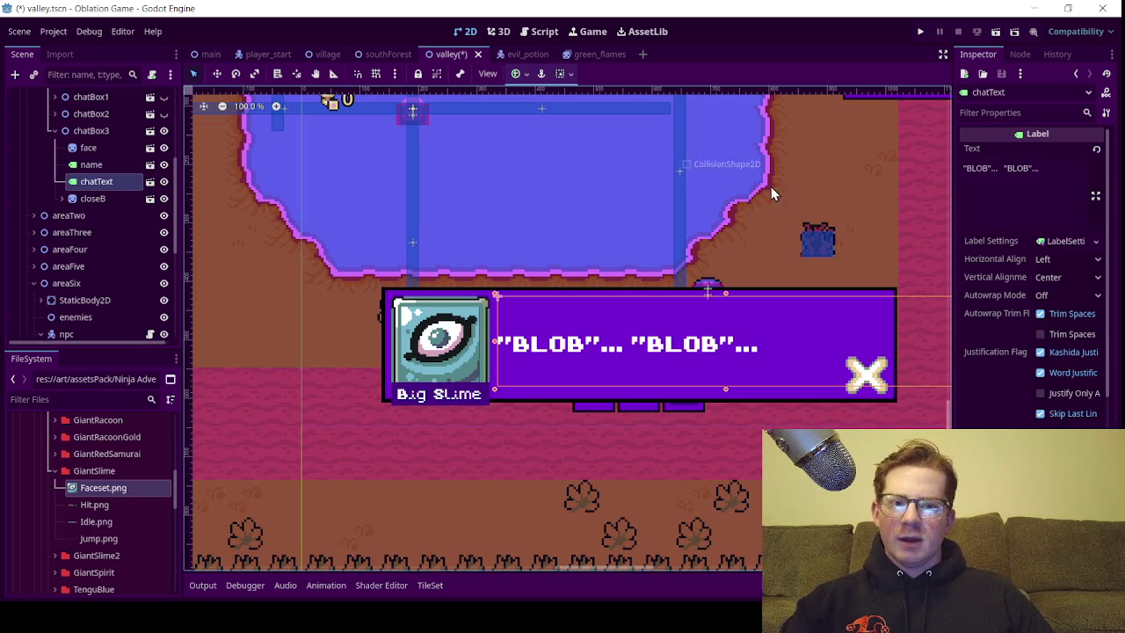
# Replace both ellipses with '!' and paste in a third "BLOB"! in the chatText line
pyautogui.moveTo(1002, 169); pyautogui.dragTo(994, 173)
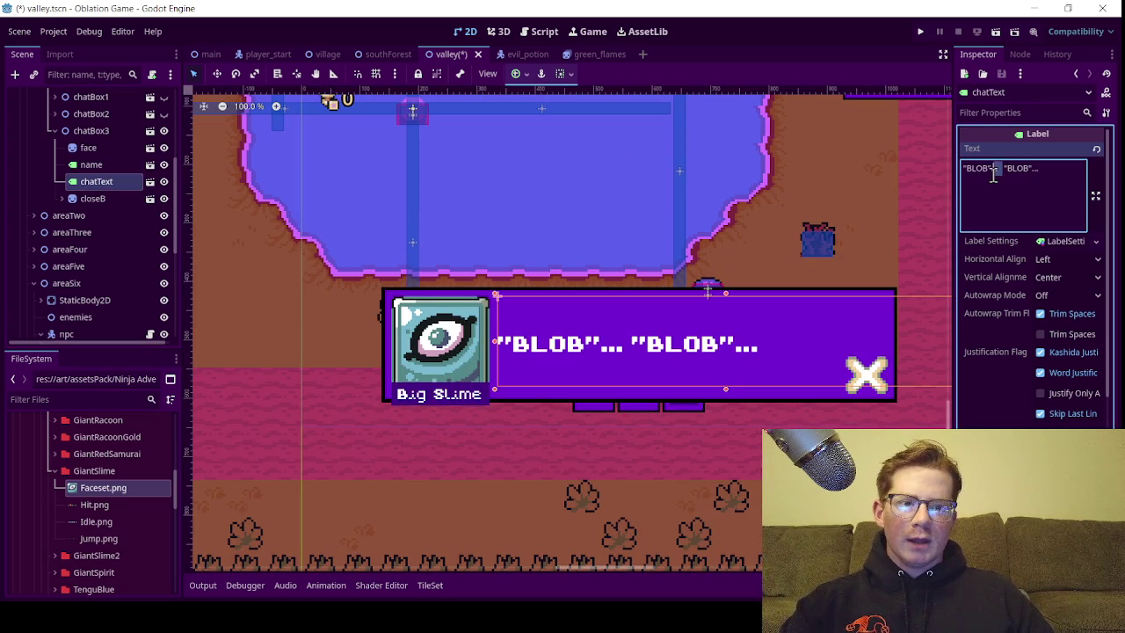
pyautogui.write('!')
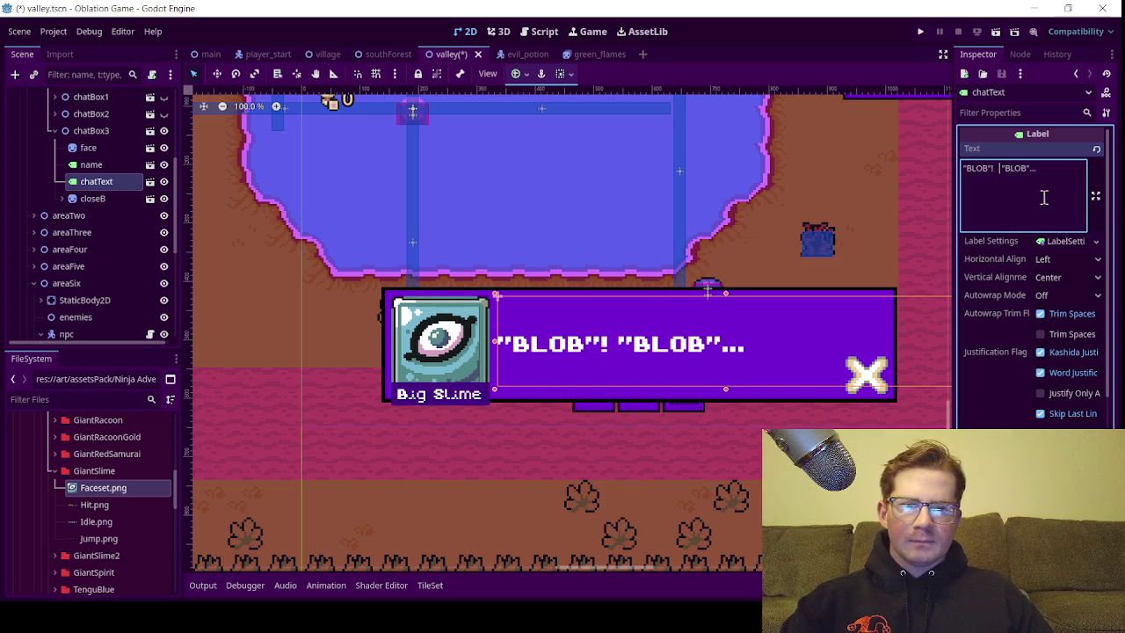
pyautogui.moveTo(1036, 172); pyautogui.dragTo(1029, 170)
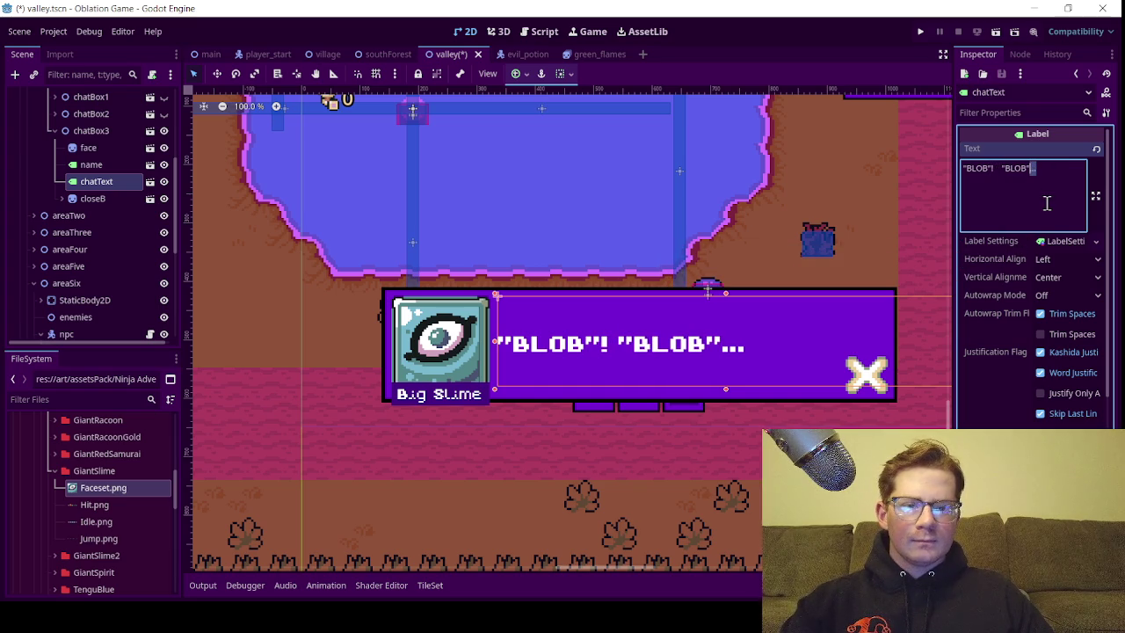
pyautogui.write('!')
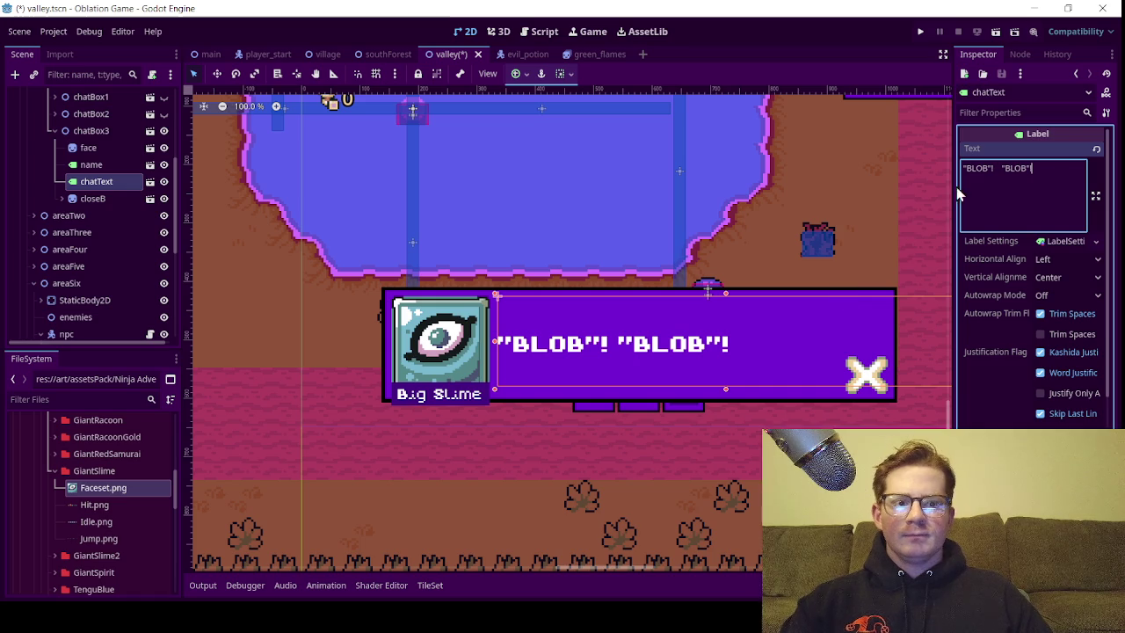
pyautogui.moveTo(1036, 171)
pyautogui.mouseDown()
pyautogui.moveTo(999, 173)
pyautogui.moveTo(1040, 170)
pyautogui.mouseUp()
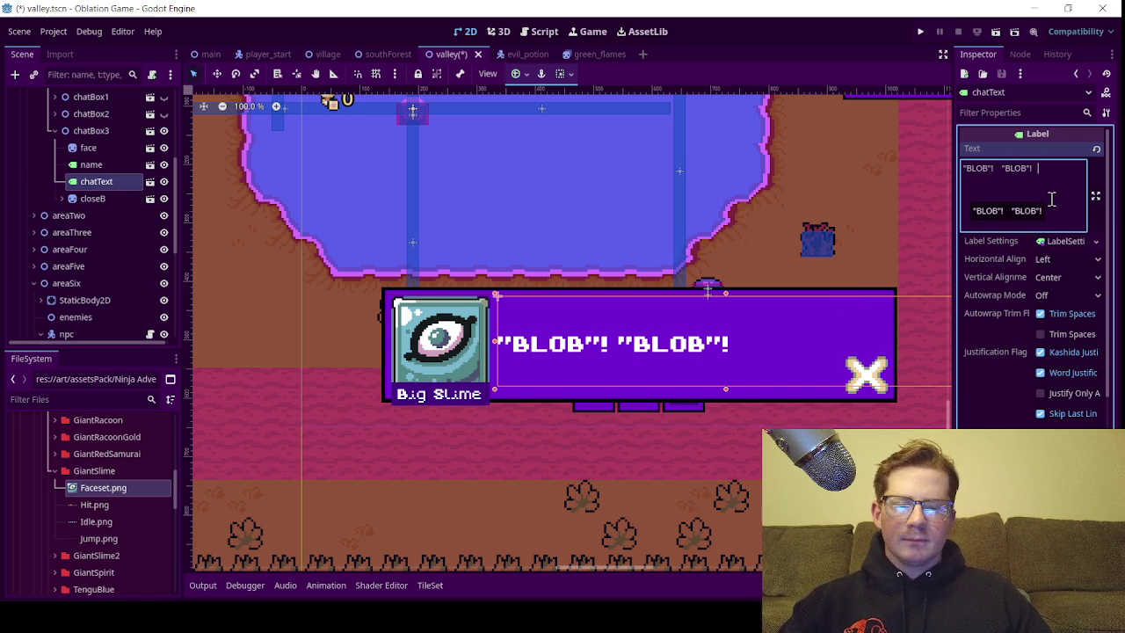
pyautogui.write('"BLOB"!')
pyautogui.scroll(-2, 709, 306)
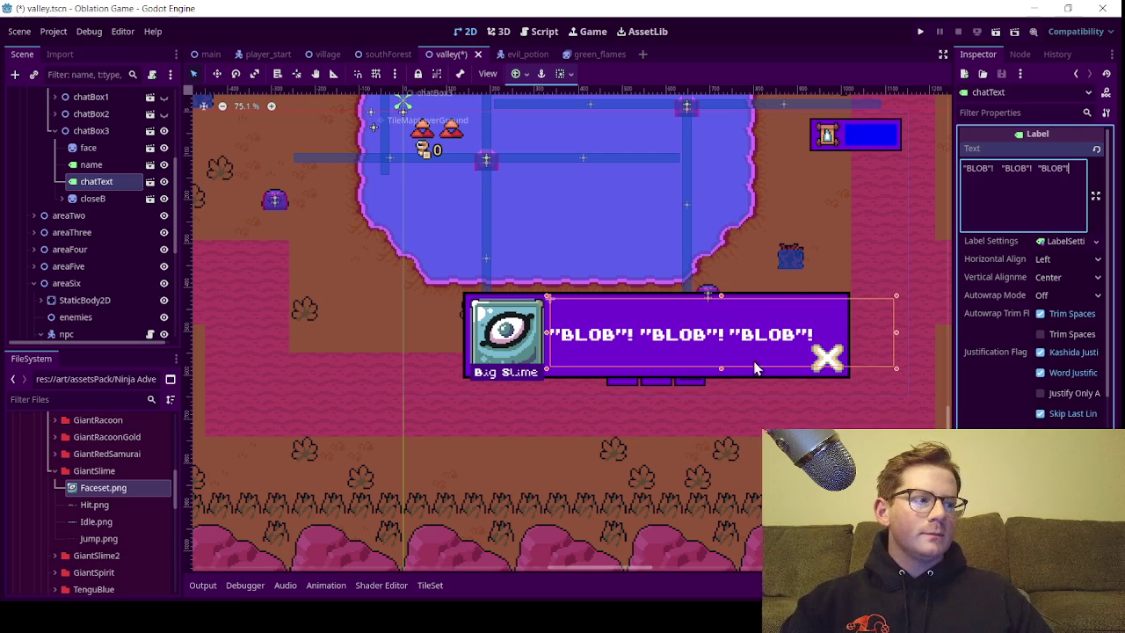
pyautogui.scroll(2, 657, 400)
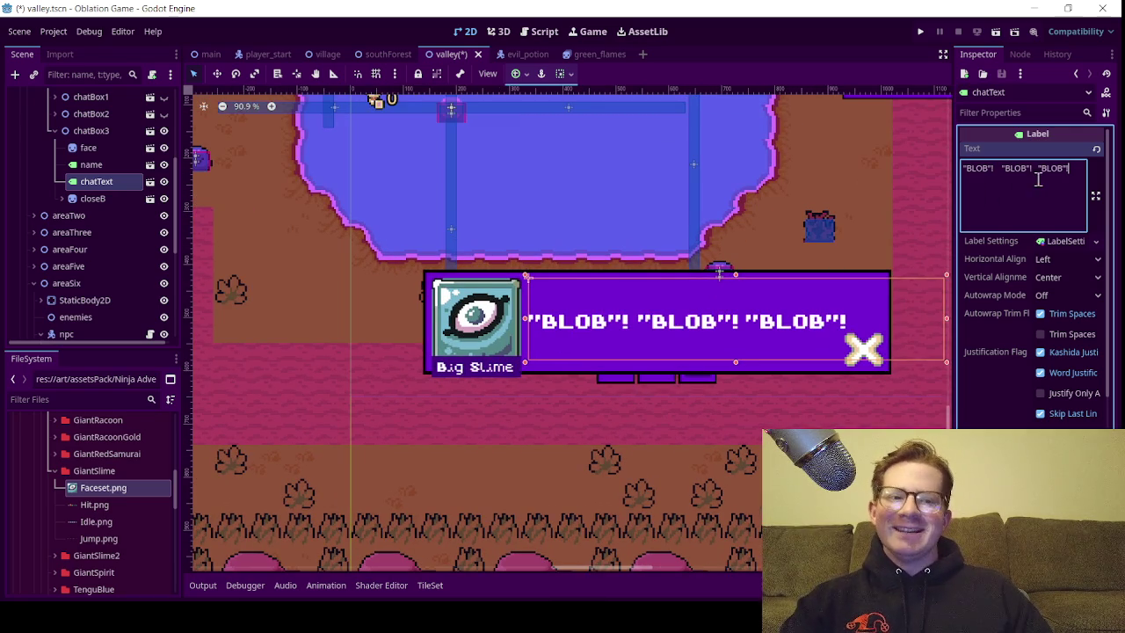
pyautogui.click(103, 166)
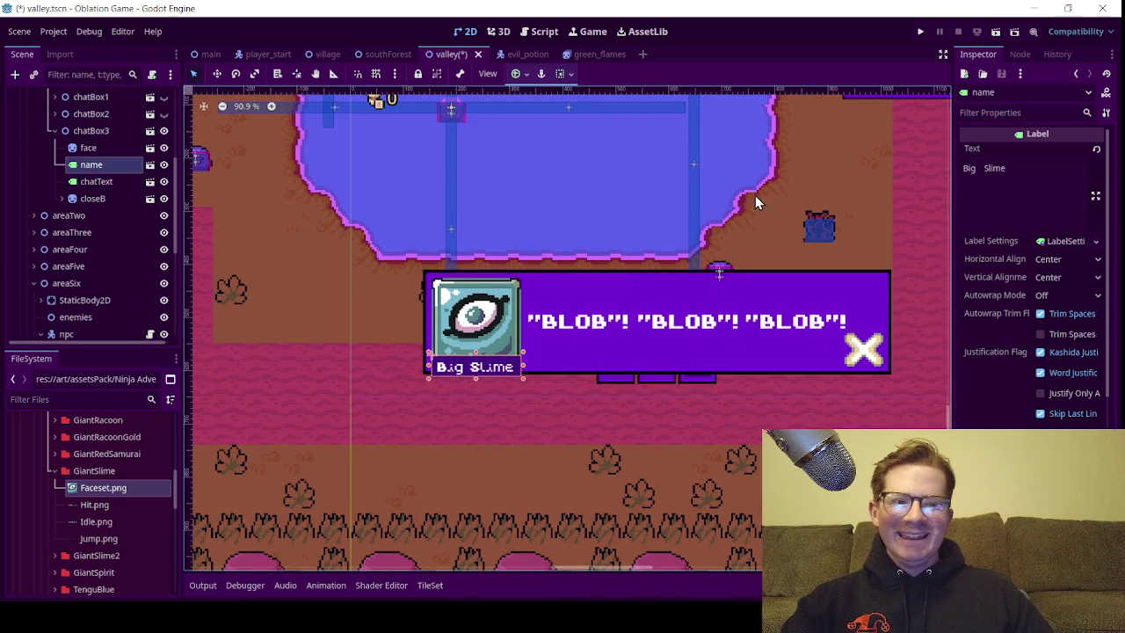
# Change the speaker name label from 'Big Slime' to 'Dr. Slime'
pyautogui.doubleClick(969, 167)
pyautogui.write('Dr.')
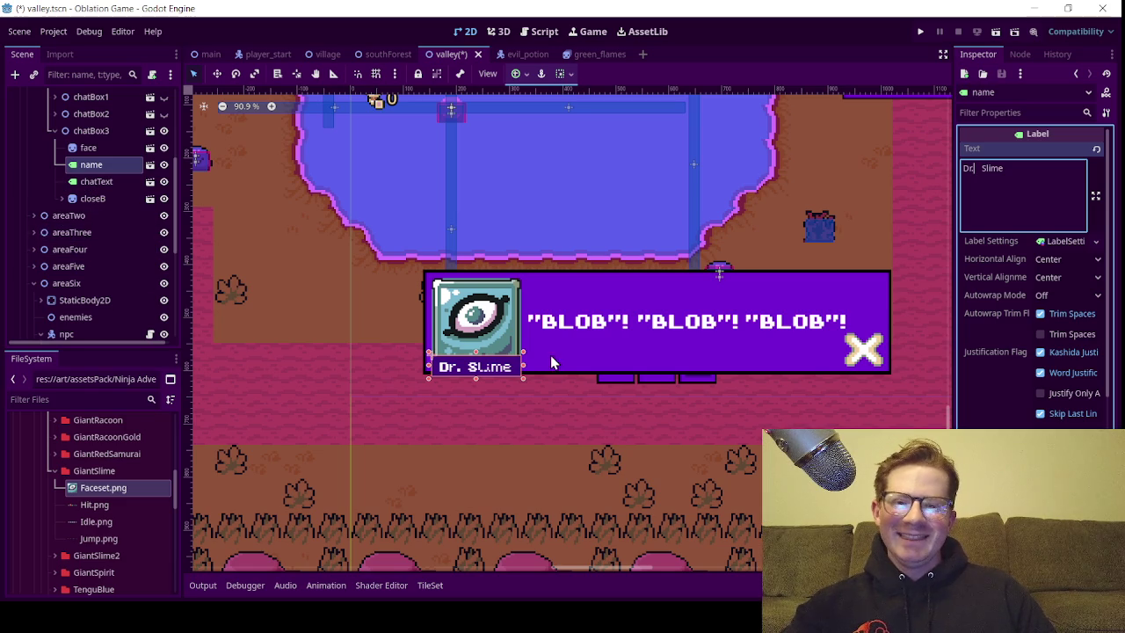
pyautogui.scroll(1, 562, 347)
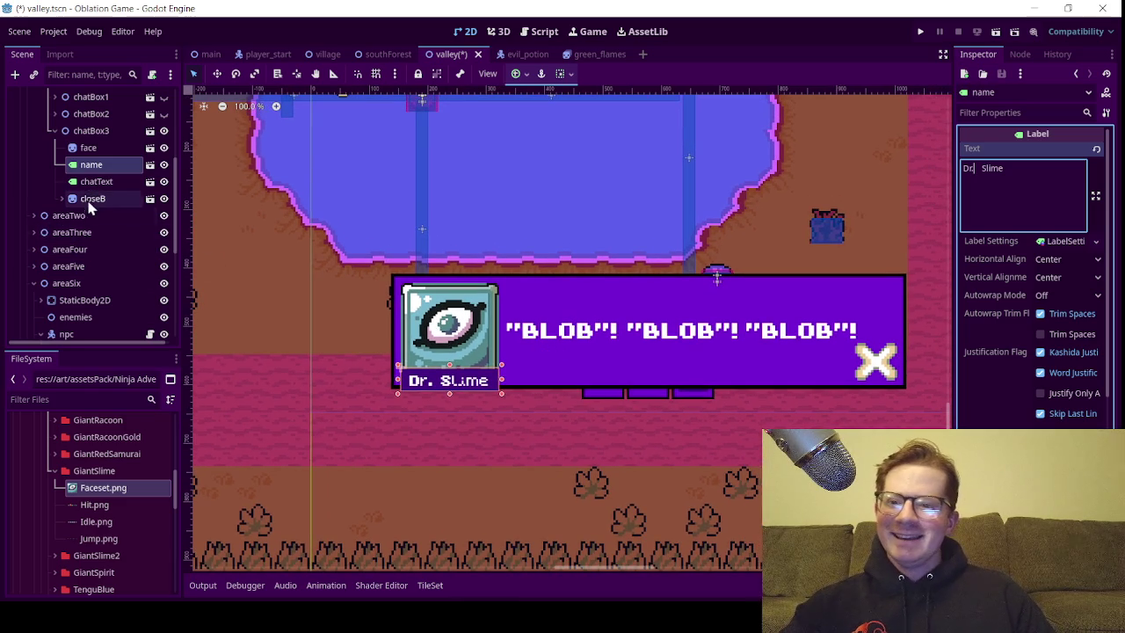
pyautogui.click(96, 181)
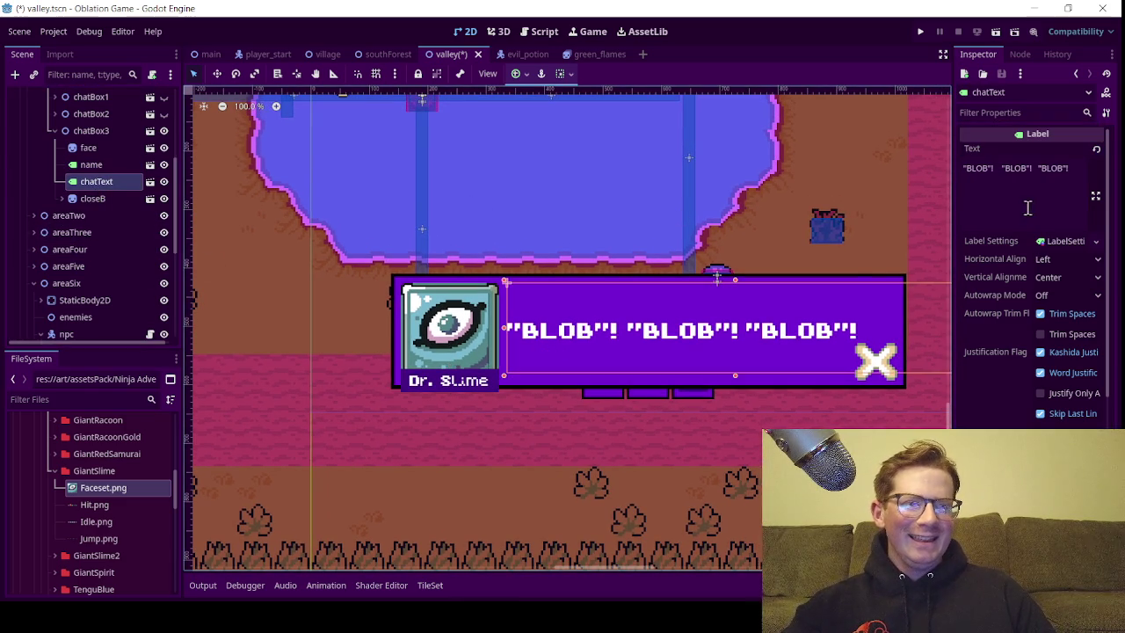
# Delete the last "BLOB"! so chatText reads "BLOB"! "BLOB"!
pyautogui.click(1072, 172)
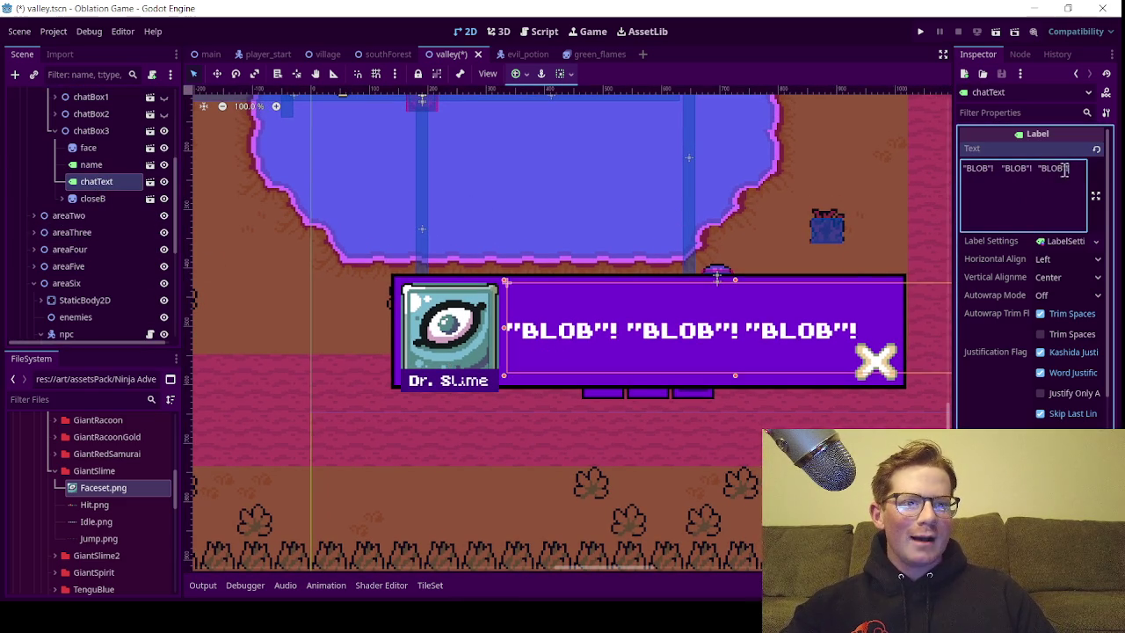
pyautogui.keyDown('shift'); pyautogui.click(1039, 174); pyautogui.keyUp('shift')
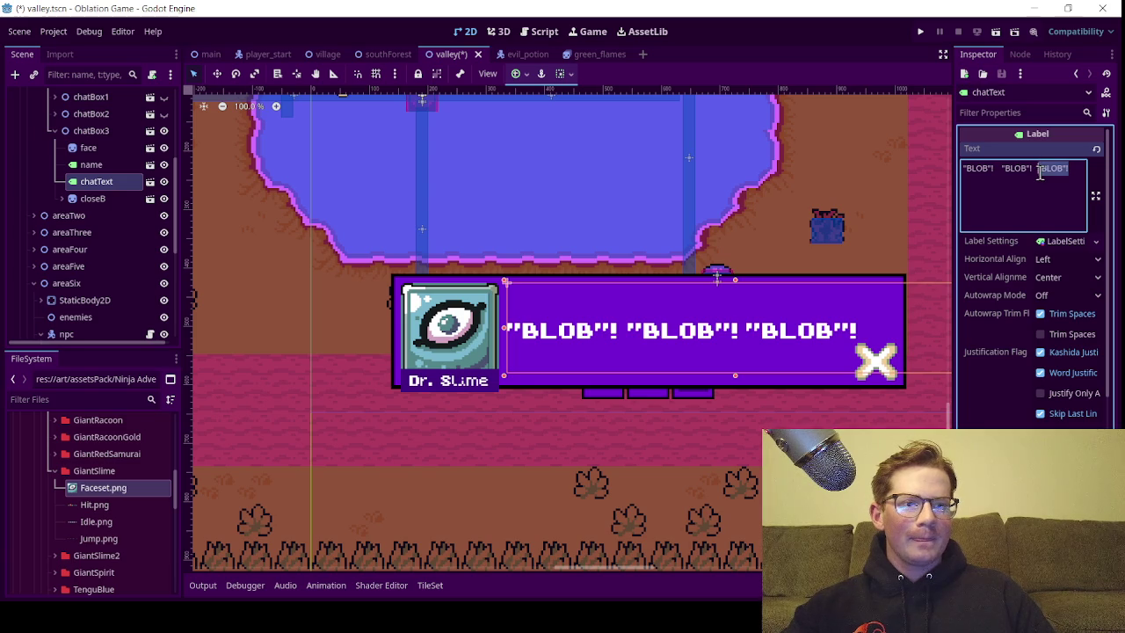
pyautogui.press('BackSpace')
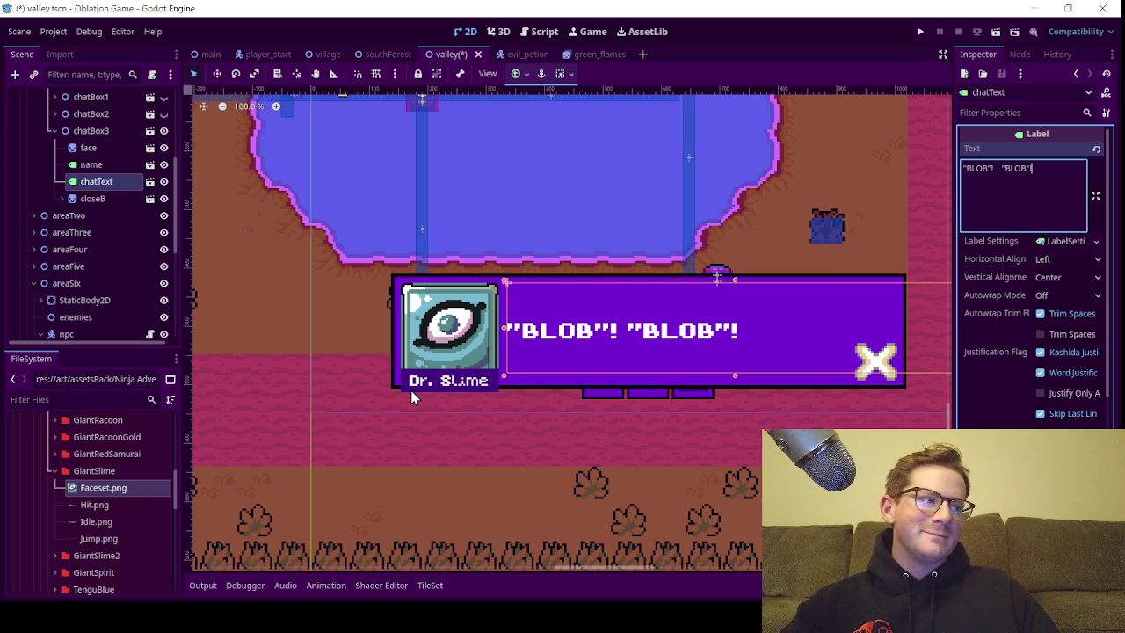
pyautogui.scroll(-4, 411, 391)
pyautogui.scroll(2, 410, 391)
pyautogui.scroll(1, 411, 397)
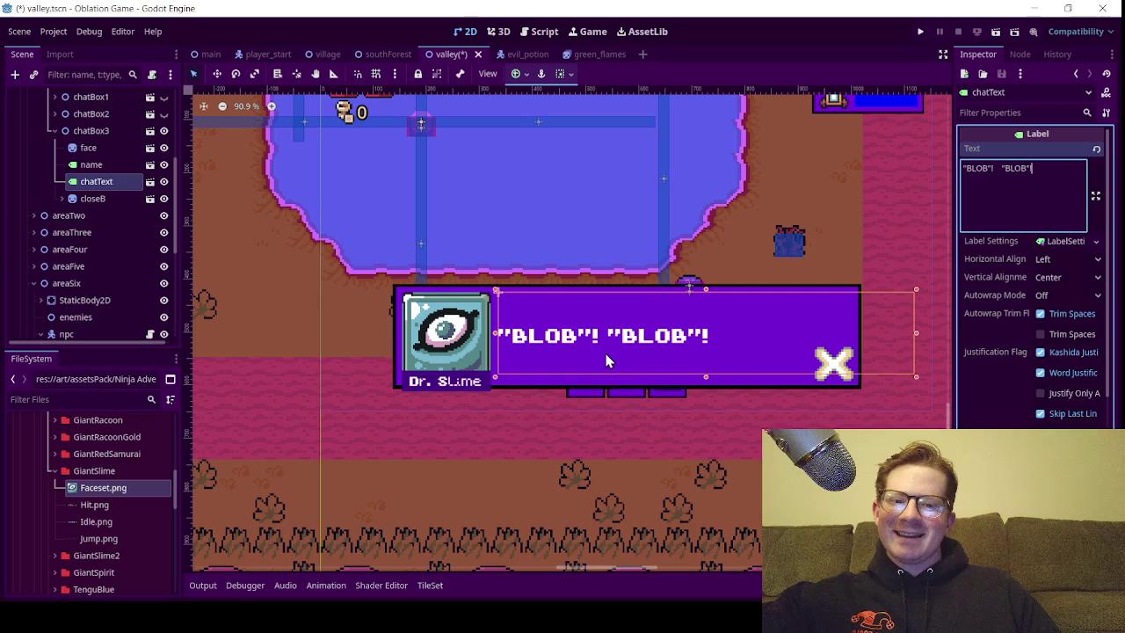
pyautogui.scroll(-1, 607, 353)
pyautogui.scroll(-1, 693, 348)
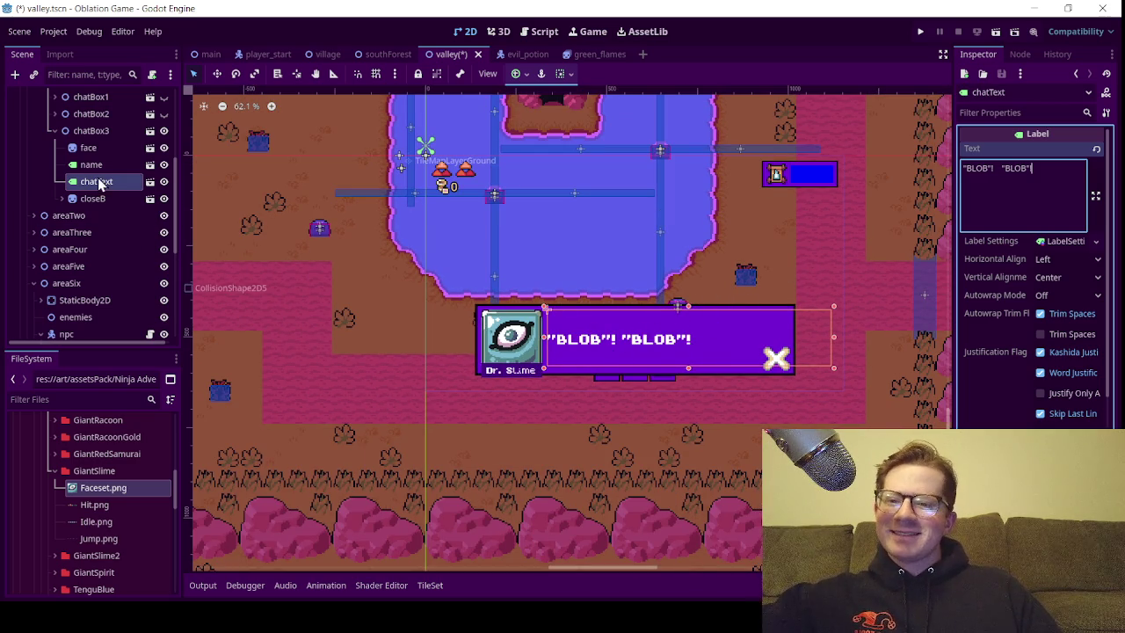
pyautogui.scroll(1, 666, 309)
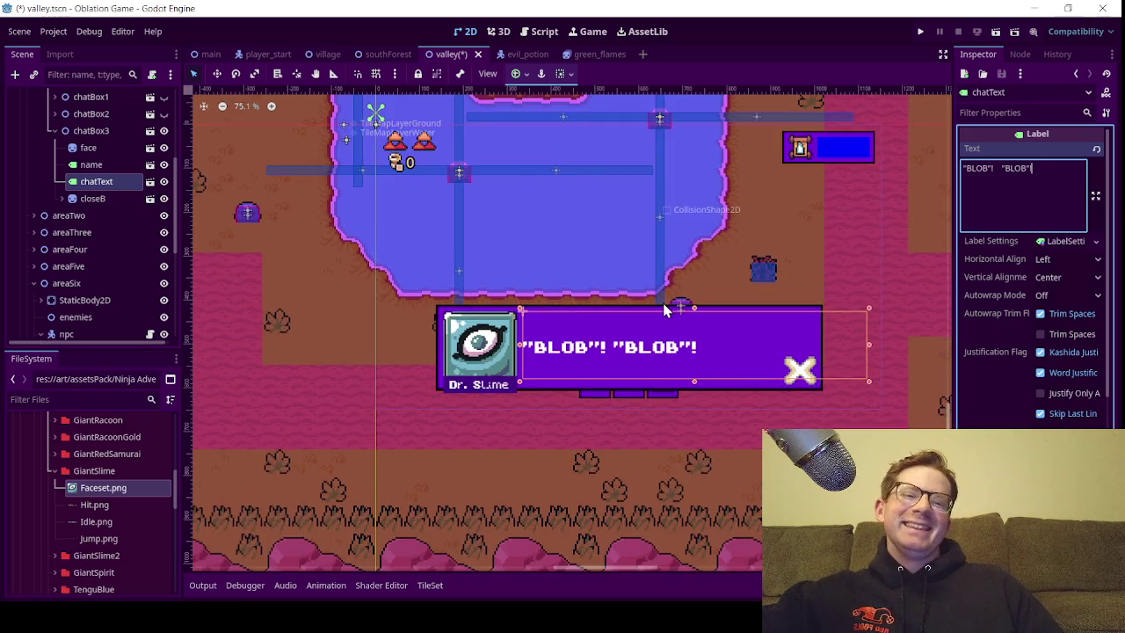
pyautogui.scroll(2, 666, 310)
pyautogui.scroll(-4, 549, 322)
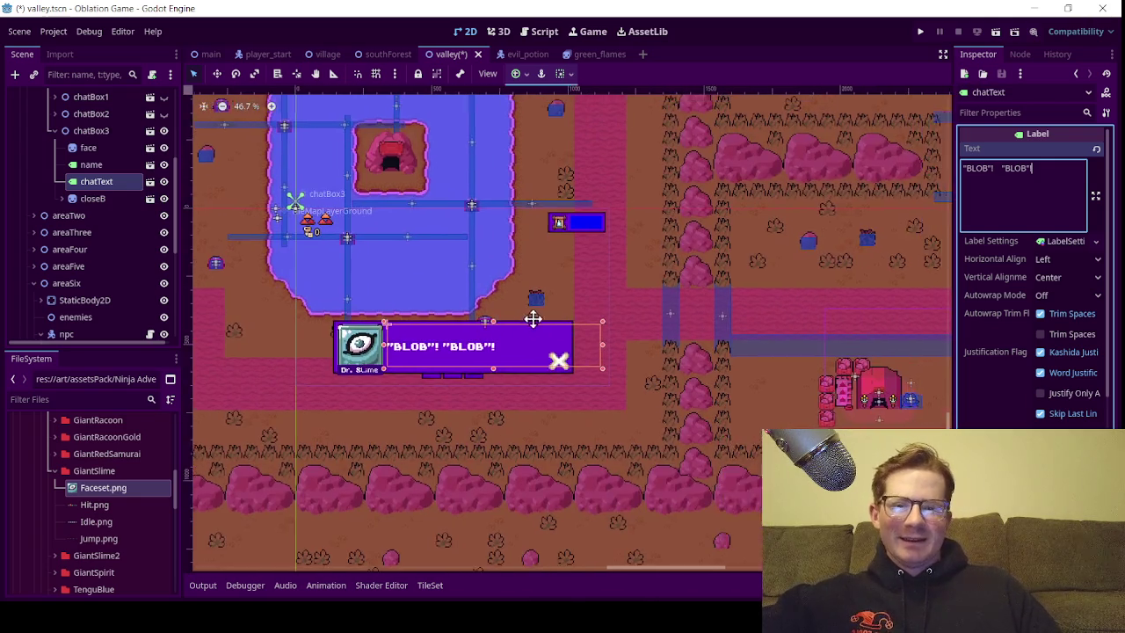
pyautogui.scroll(-1, 549, 322)
pyautogui.scroll(2, 106, 190)
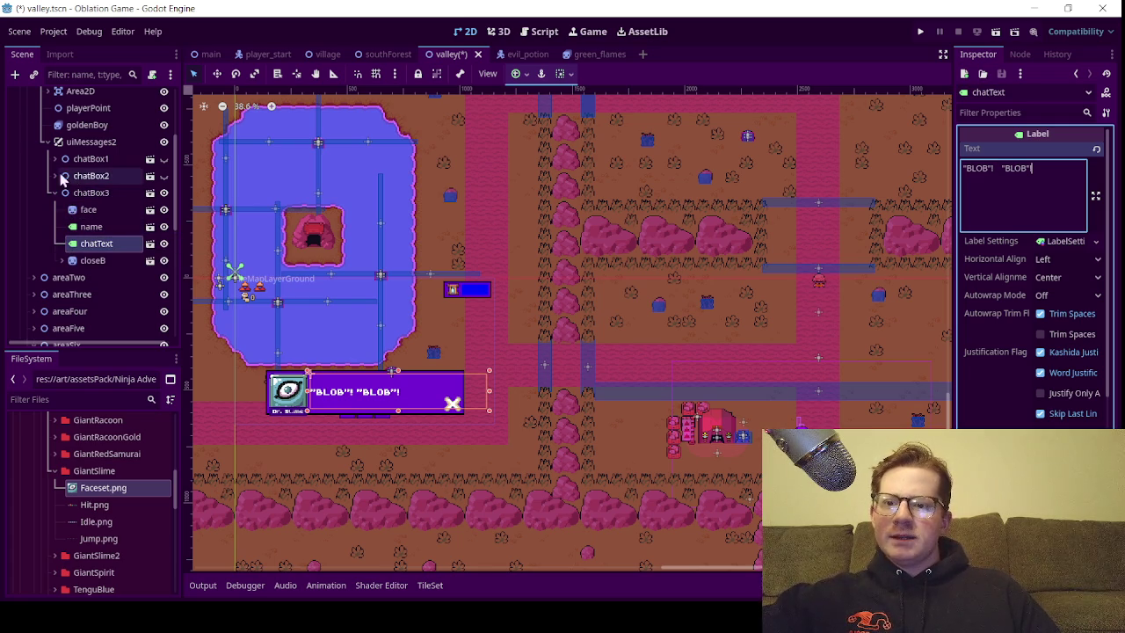
# Collapse chatBox3, turn off its visibility, and collapse the uiMessages2 branch
pyautogui.click(53, 193)
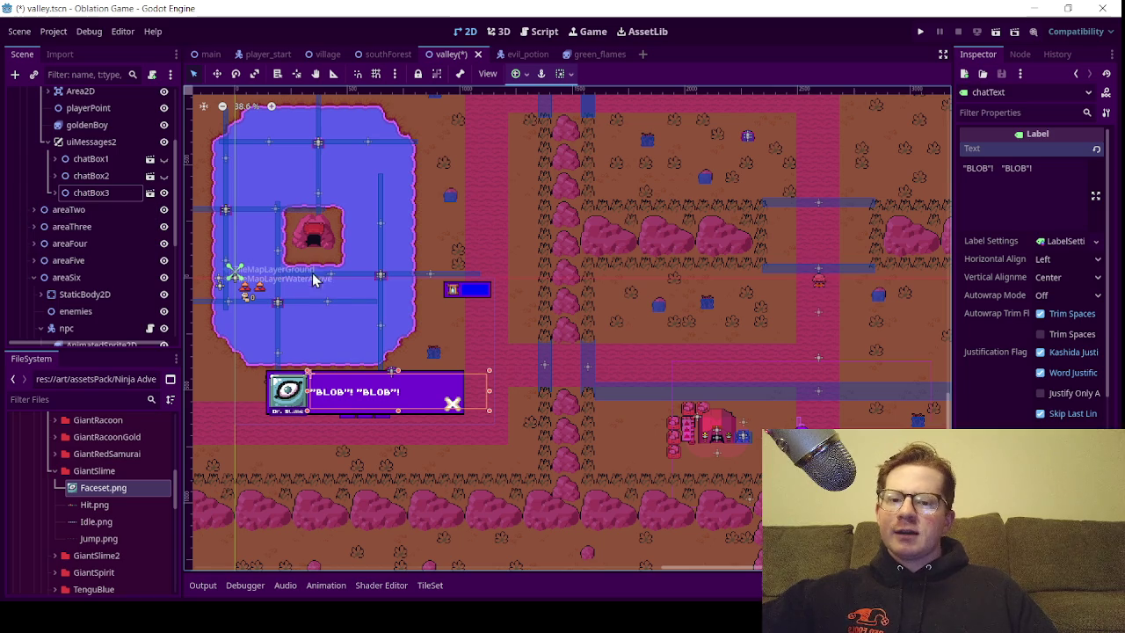
pyautogui.scroll(-1, 439, 259)
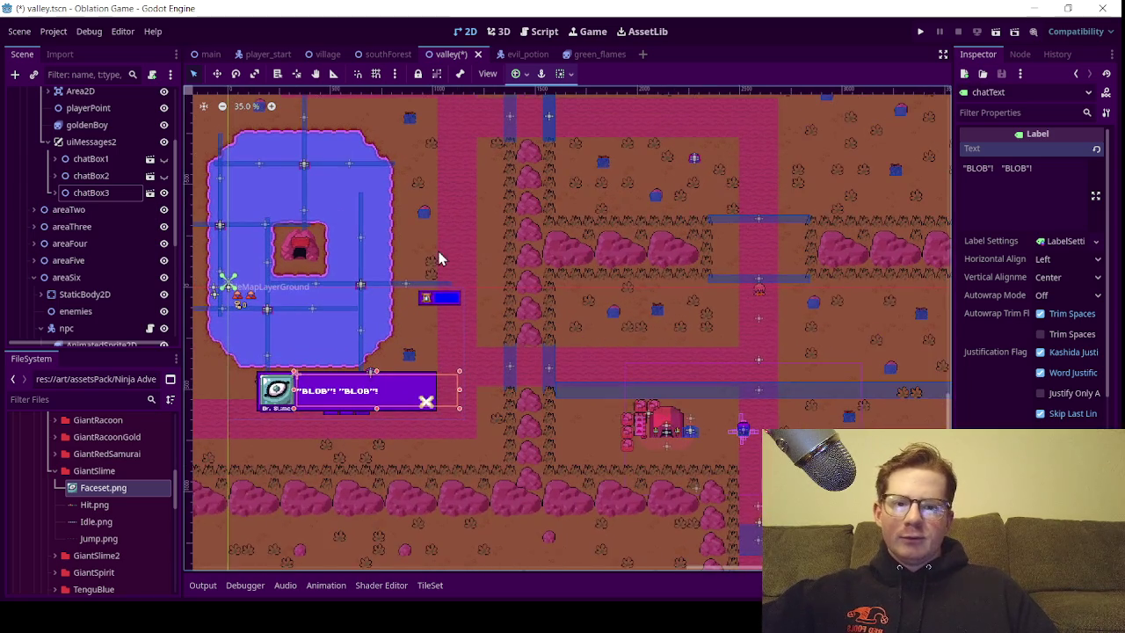
pyautogui.moveTo(440, 260); pyautogui.dragTo(501, 267)
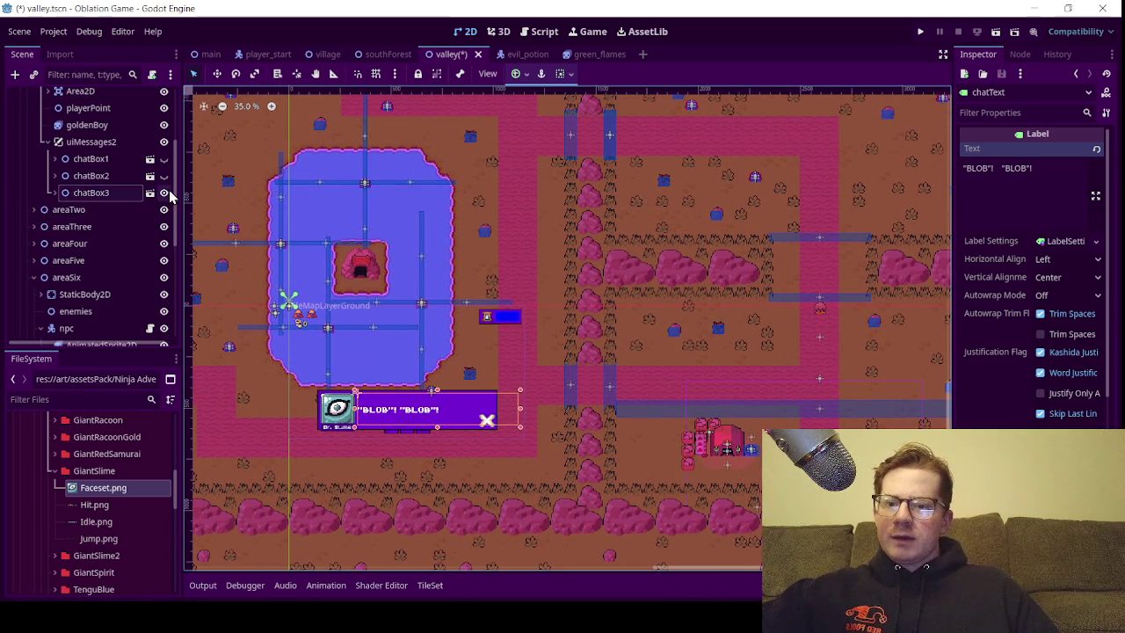
pyautogui.click(163, 193)
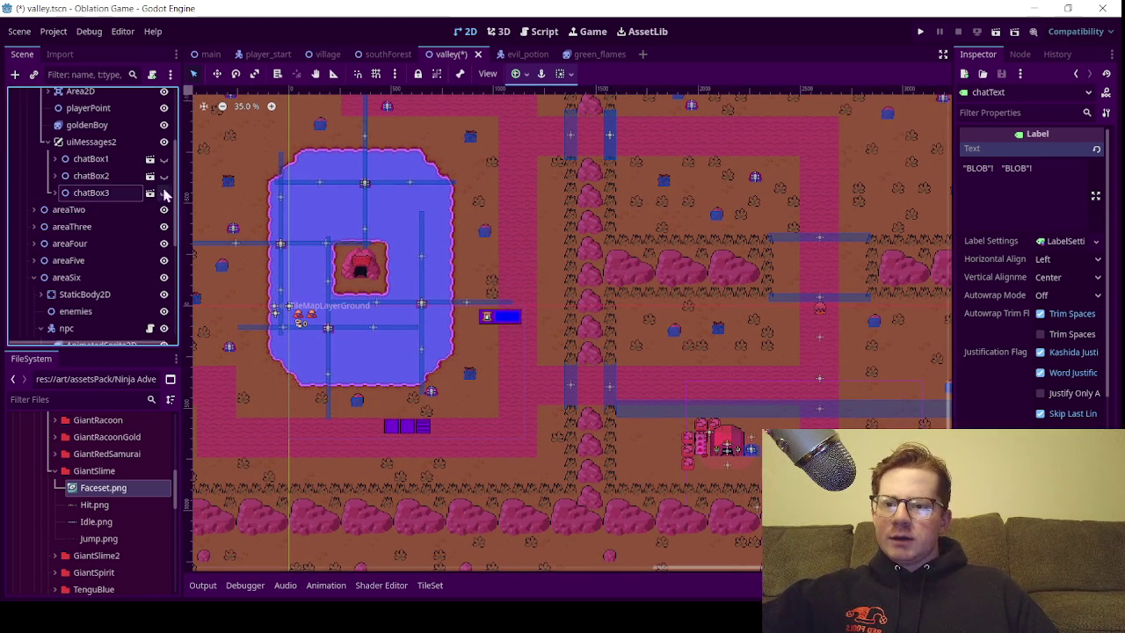
pyautogui.click(40, 144)
pyautogui.scroll(3, 103, 189)
pyautogui.moveTo(809, 390); pyautogui.dragTo(698, 375)
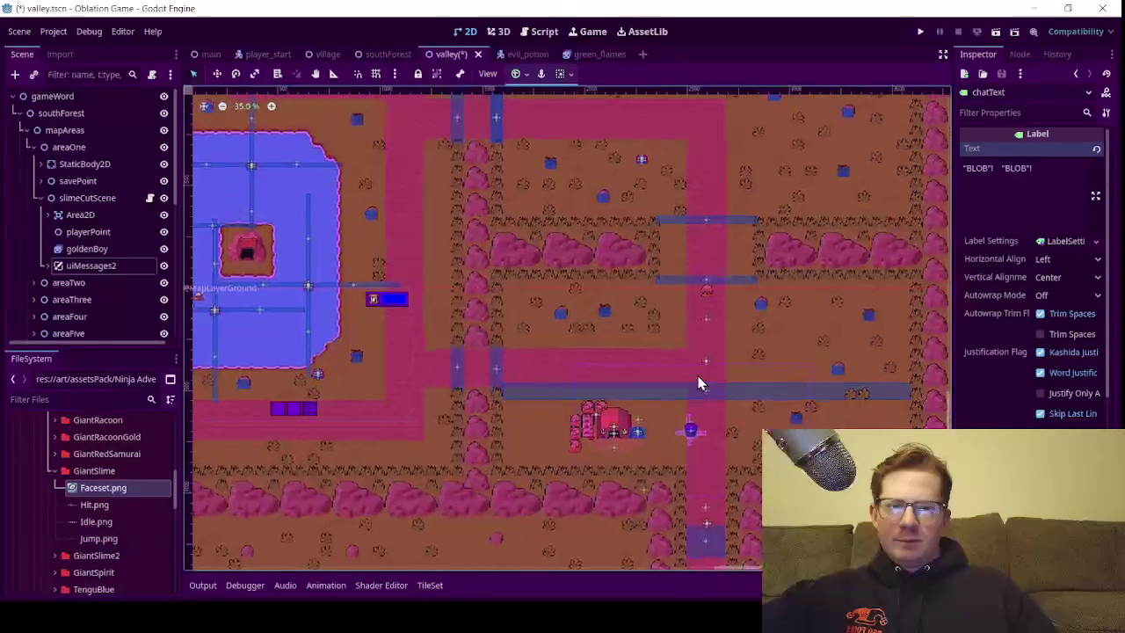
pyautogui.scroll(2, 698, 374)
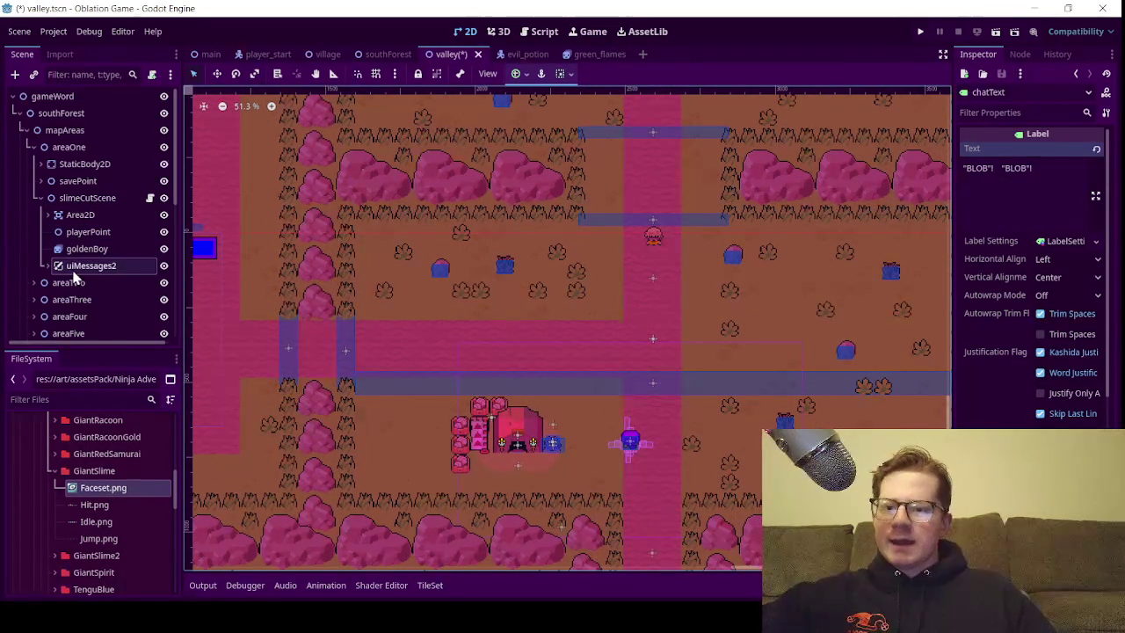
# Add an AnimatedSprite2D child to slimeCutScene and rename it DrSlime
pyautogui.rightClick(85, 200)
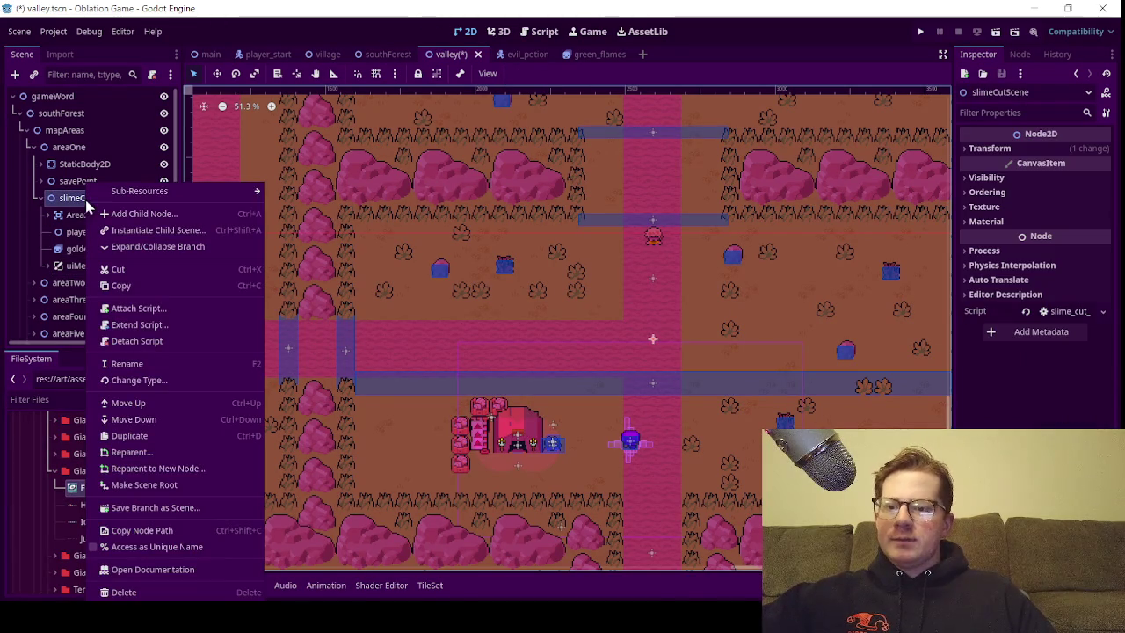
pyautogui.click(132, 221)
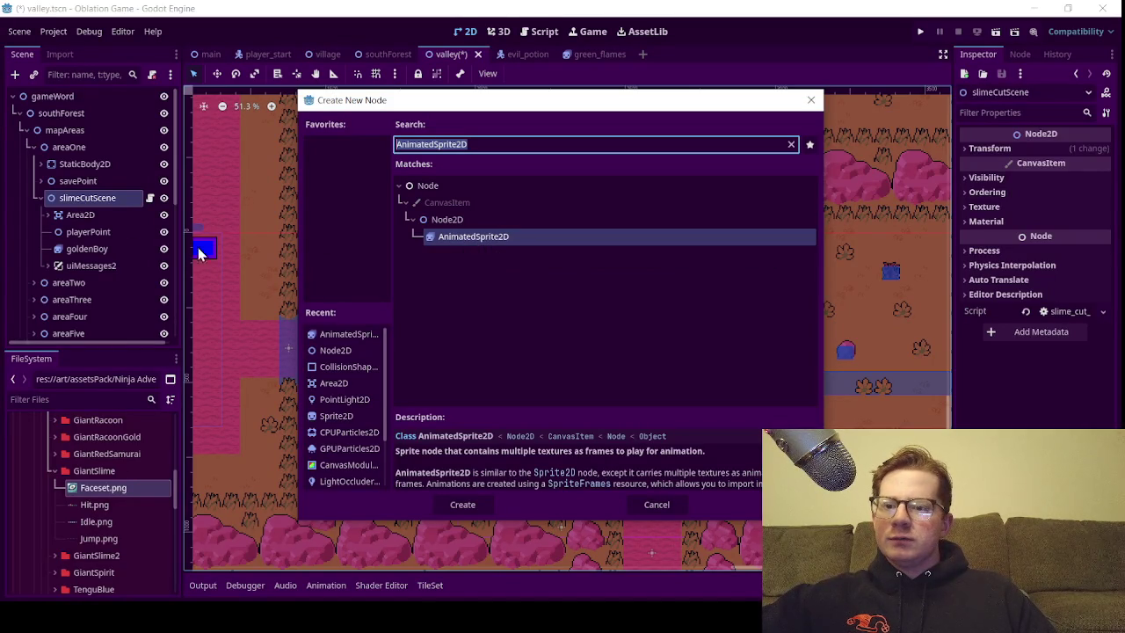
pyautogui.doubleClick(454, 243)
pyautogui.click(120, 286)
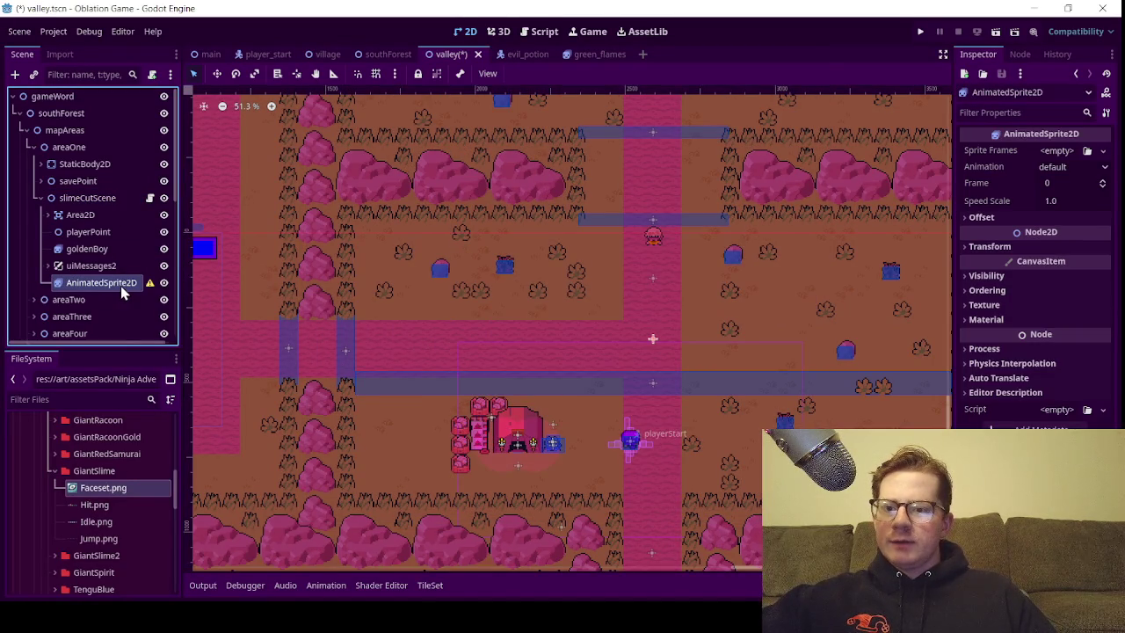
pyautogui.click(122, 284)
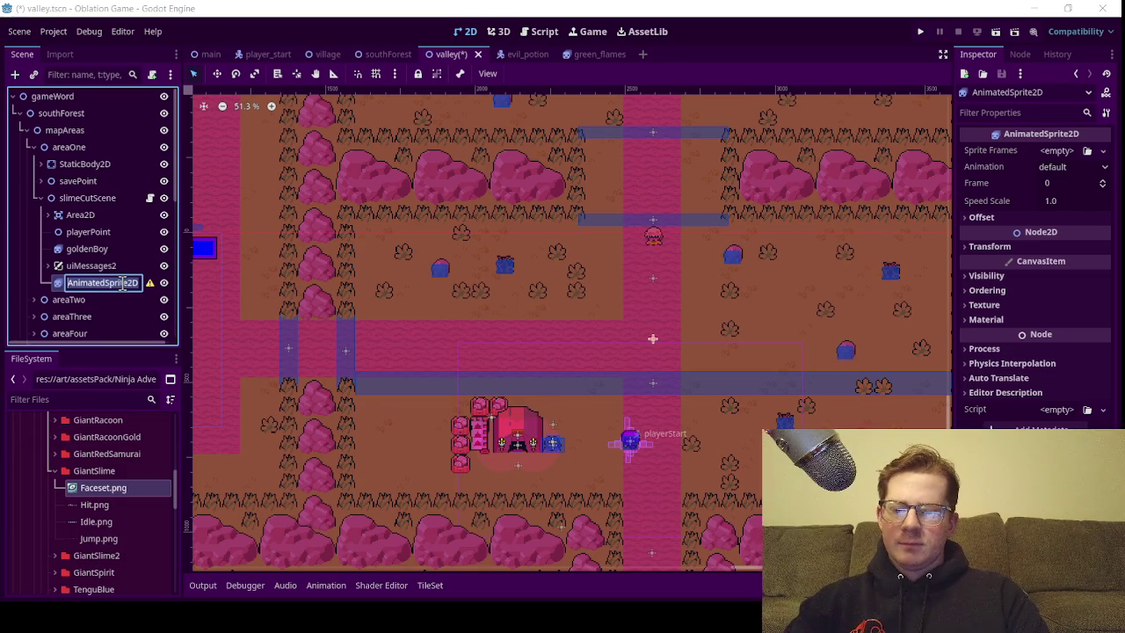
pyautogui.write('DrSlime')
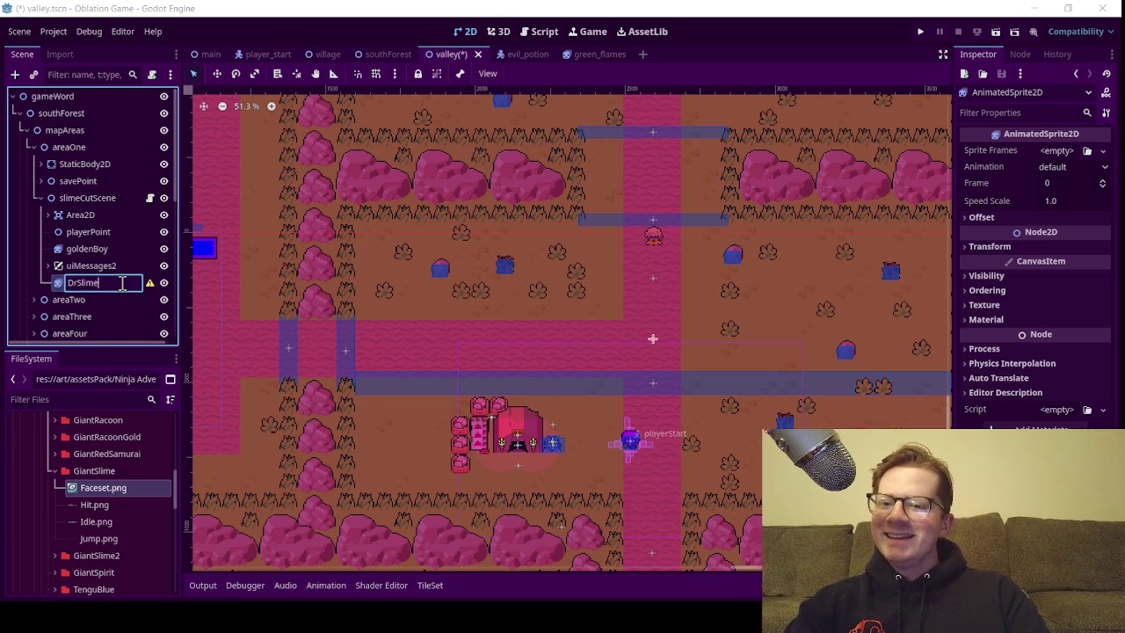
pyautogui.press('Return')
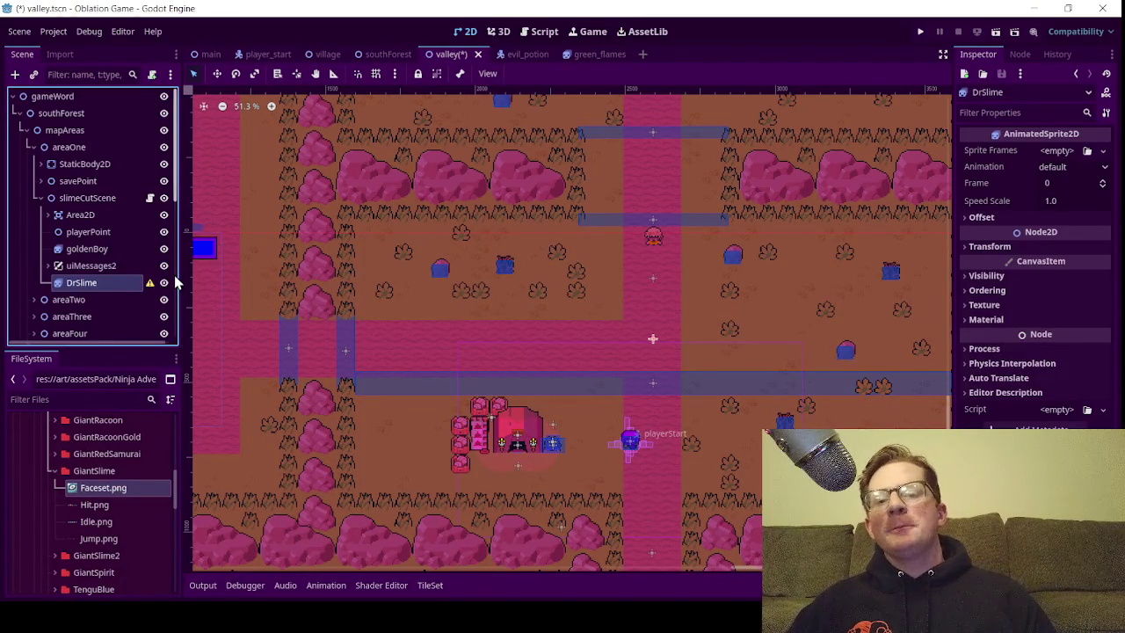
# Use the Move tool to drag DrSlime upward onto the pink path
pyautogui.scroll(5, 664, 234)
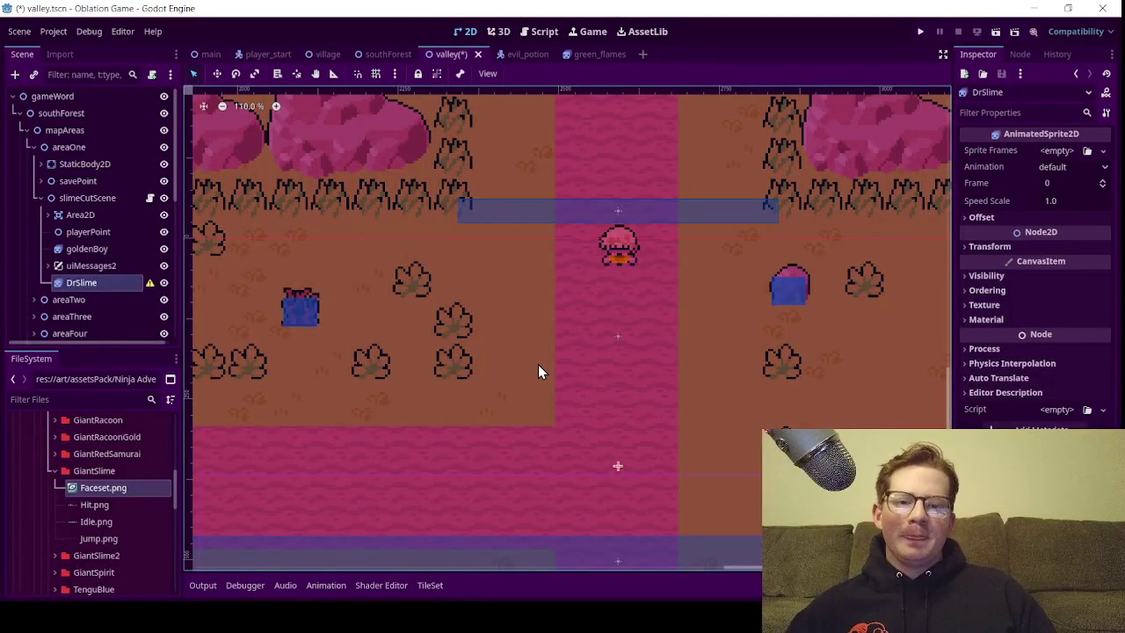
pyautogui.scroll(-2, 538, 363)
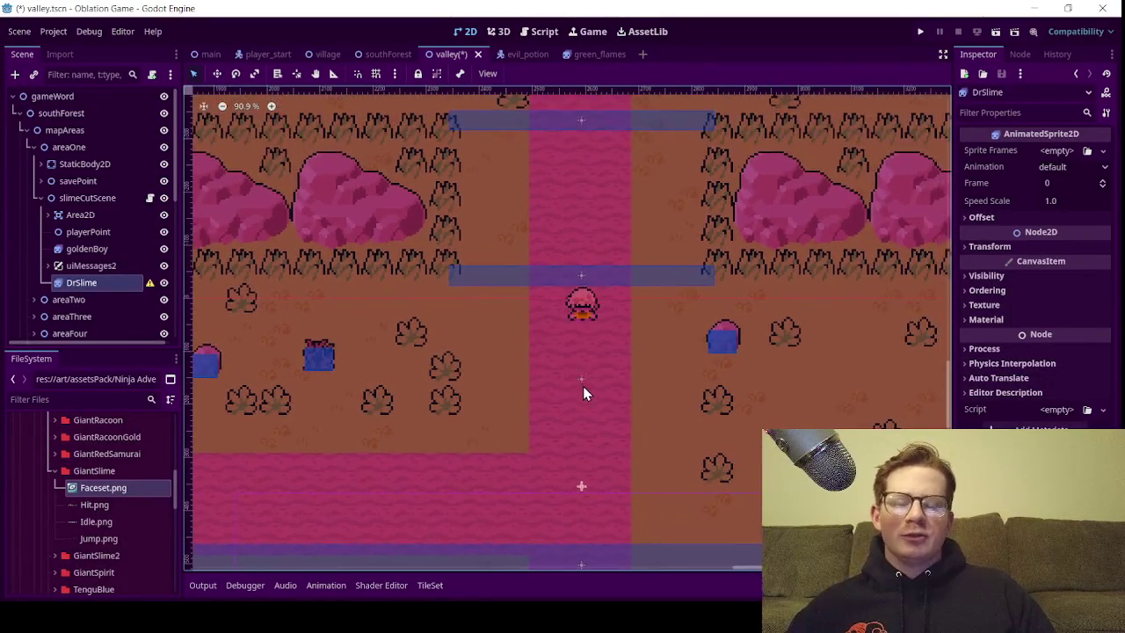
pyautogui.scroll(3, 583, 389)
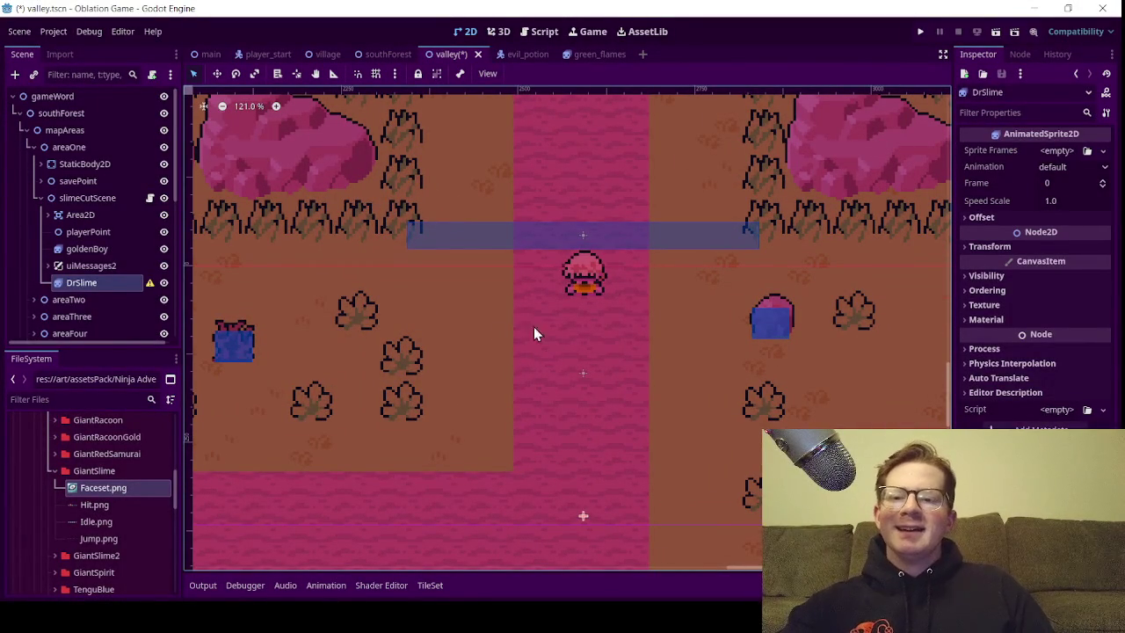
pyautogui.scroll(-5, 342, 330)
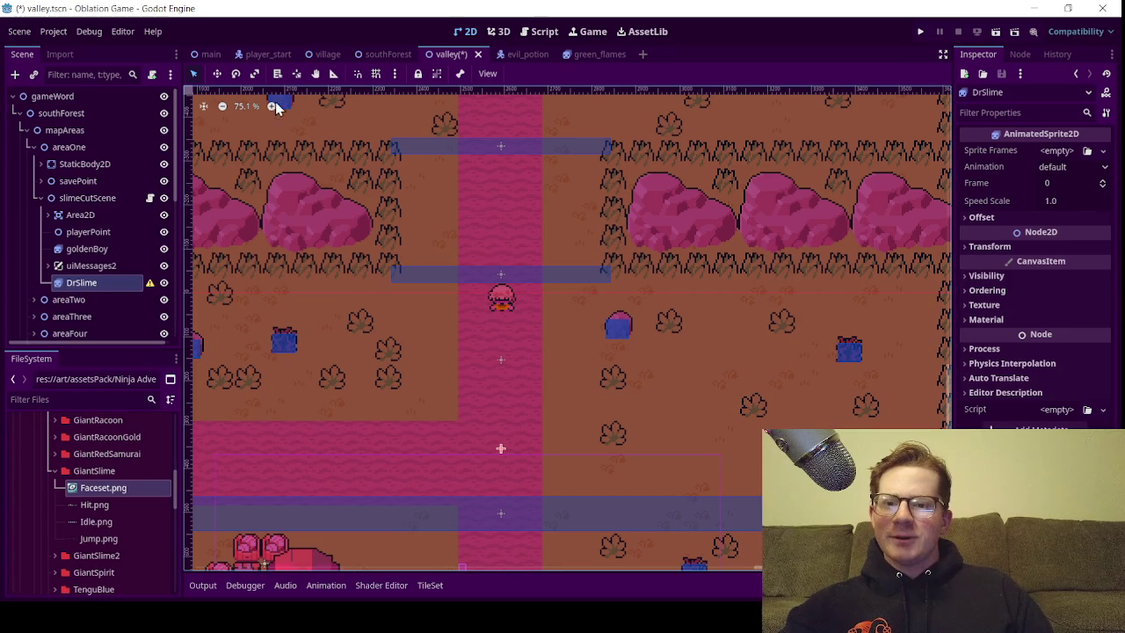
pyautogui.click(217, 73)
pyautogui.scroll(-5, 313, 319)
pyautogui.moveTo(369, 314)
pyautogui.mouseDown()
pyautogui.moveTo(314, 319)
pyautogui.moveTo(547, 317)
pyautogui.moveTo(483, 337)
pyautogui.moveTo(564, 344)
pyautogui.moveTo(572, 245)
pyautogui.mouseUp()
pyautogui.scroll(2, 572, 243)
pyautogui.scroll(2, 673, 279)
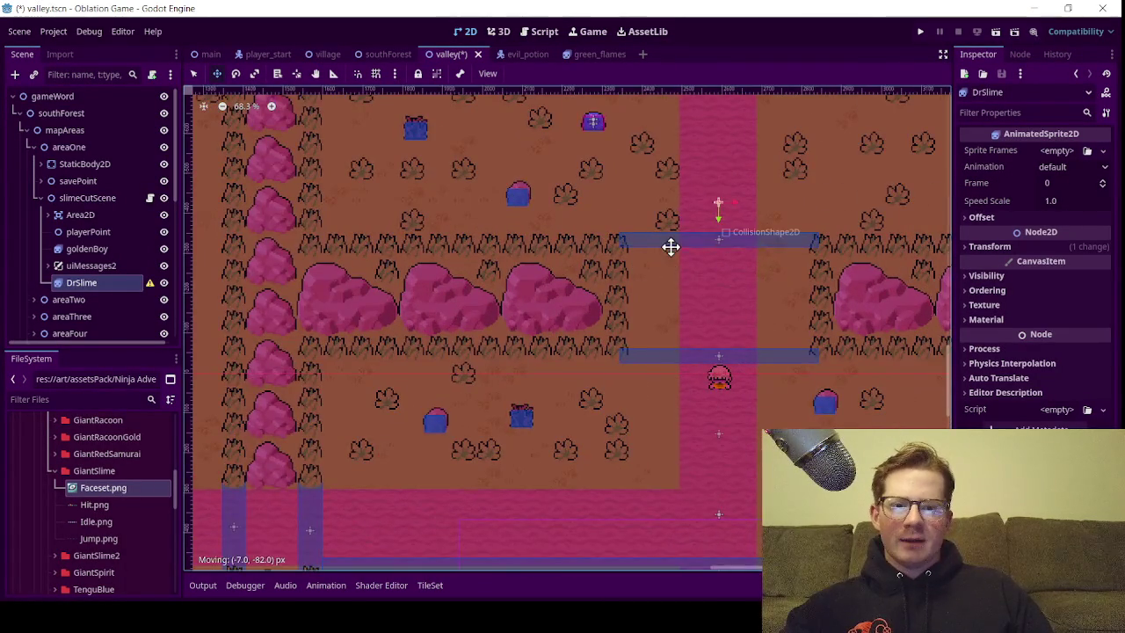
pyautogui.scroll(3, 676, 284)
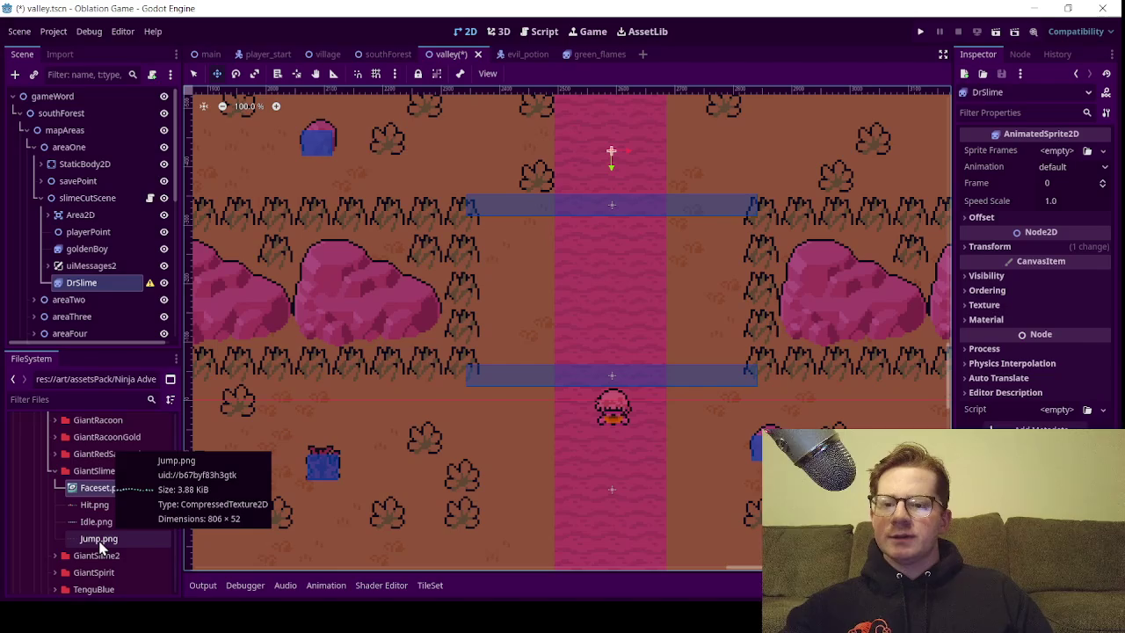
# Give DrSlime a new SpriteFrames resource and open it in the SpriteFrames editor
pyautogui.click(107, 273)
pyautogui.click(106, 279)
pyautogui.click(1059, 151)
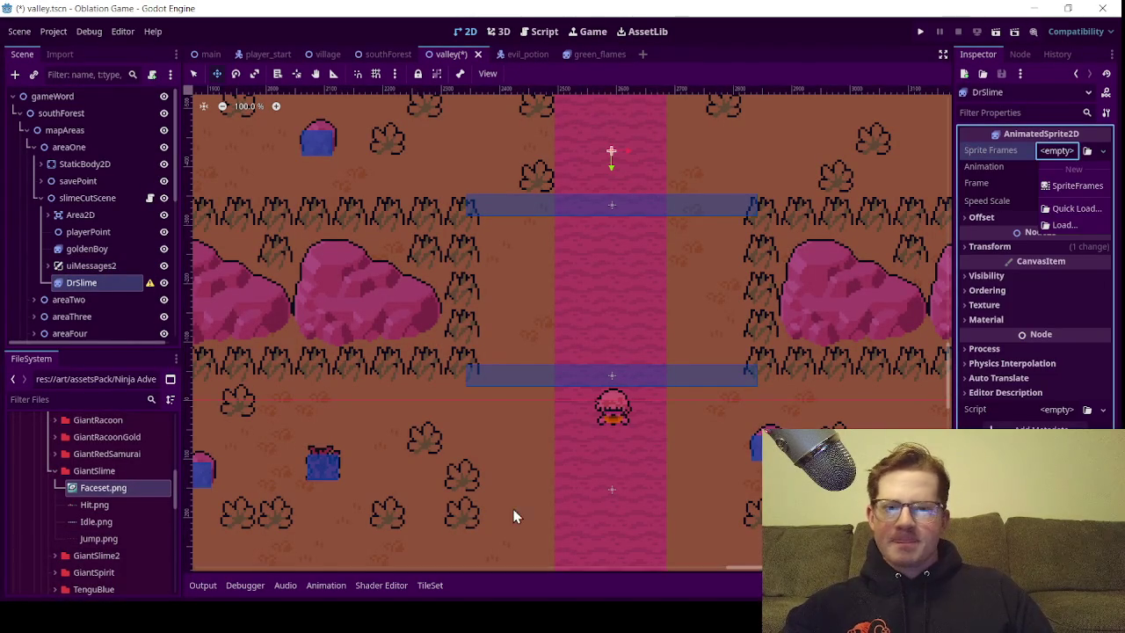
pyautogui.click(1076, 185)
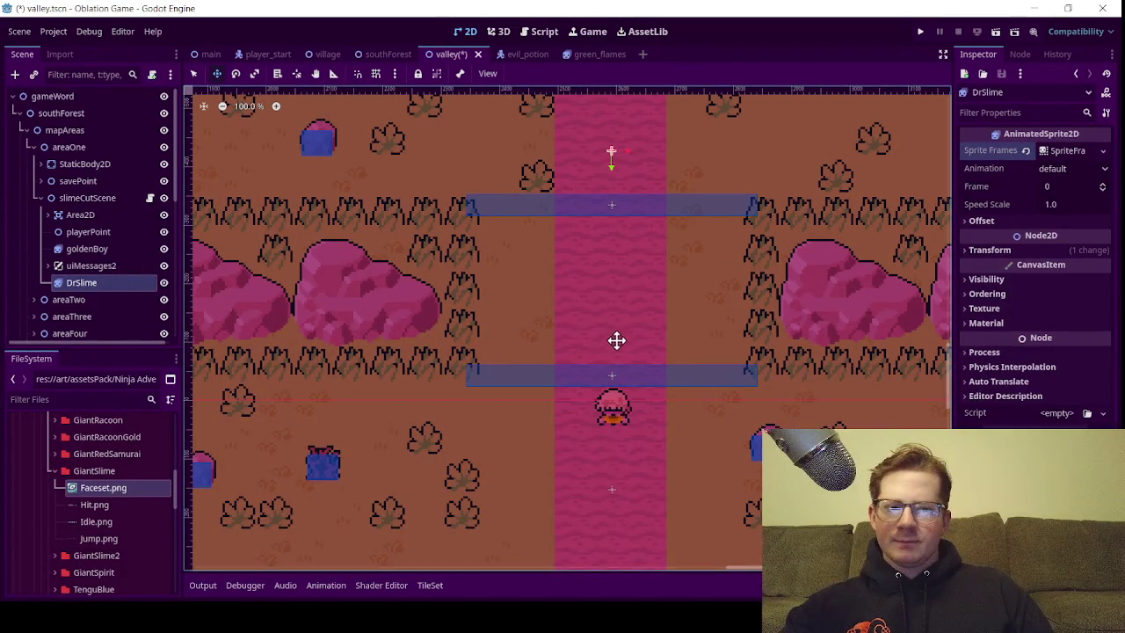
pyautogui.scroll(-3, 601, 349)
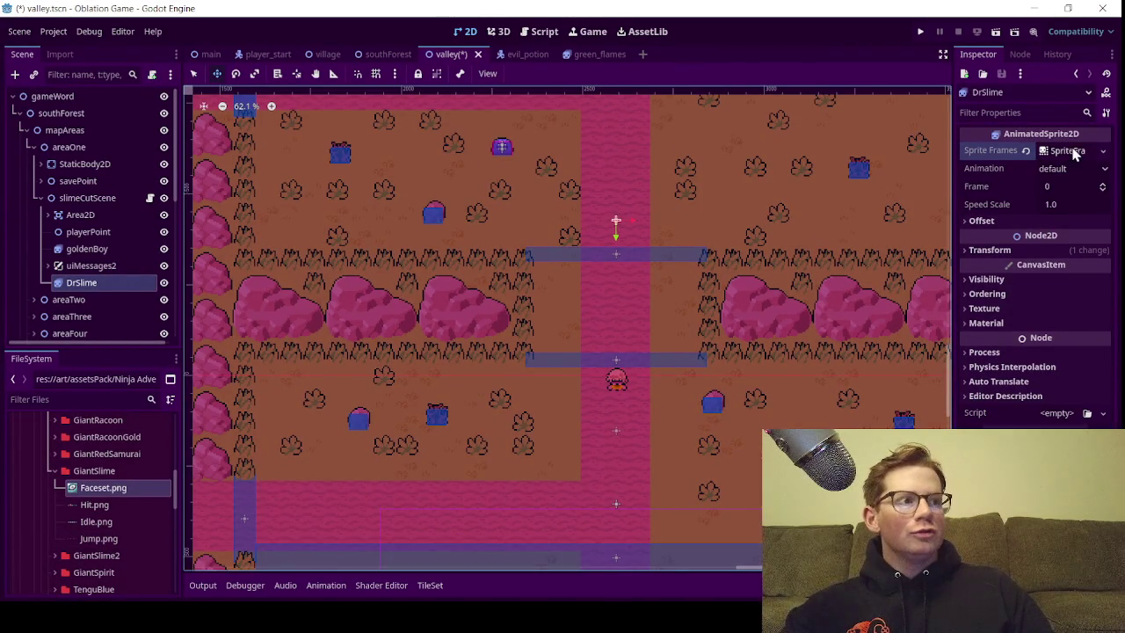
pyautogui.click(1077, 152)
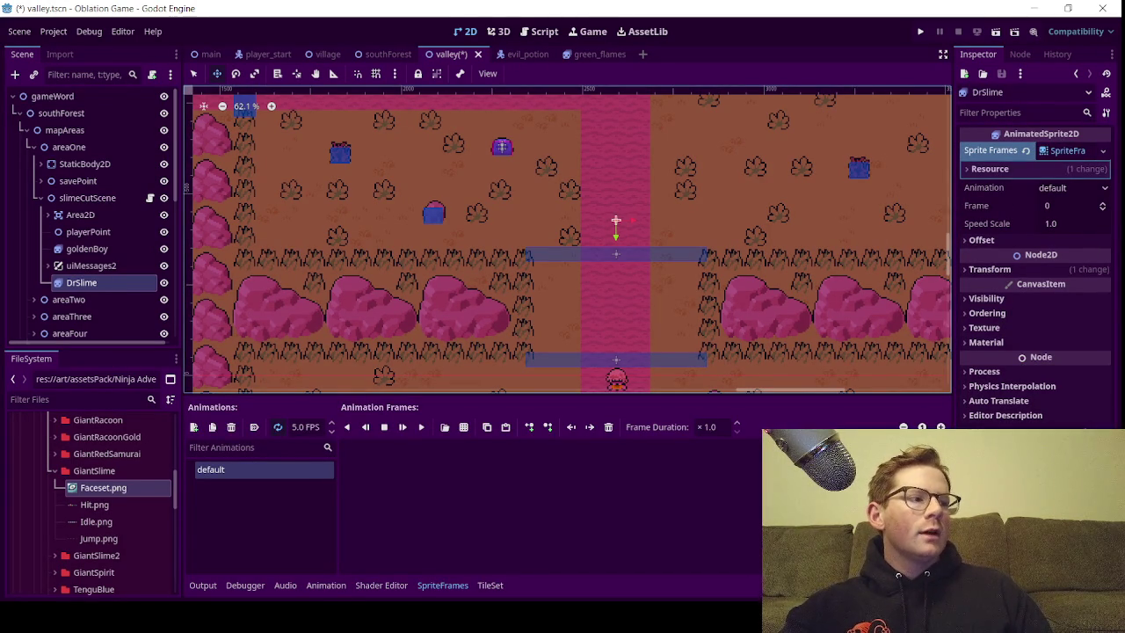
# Pan the map toward the pink path and begin renaming the default animation
pyautogui.scroll(-5, 580, 282)
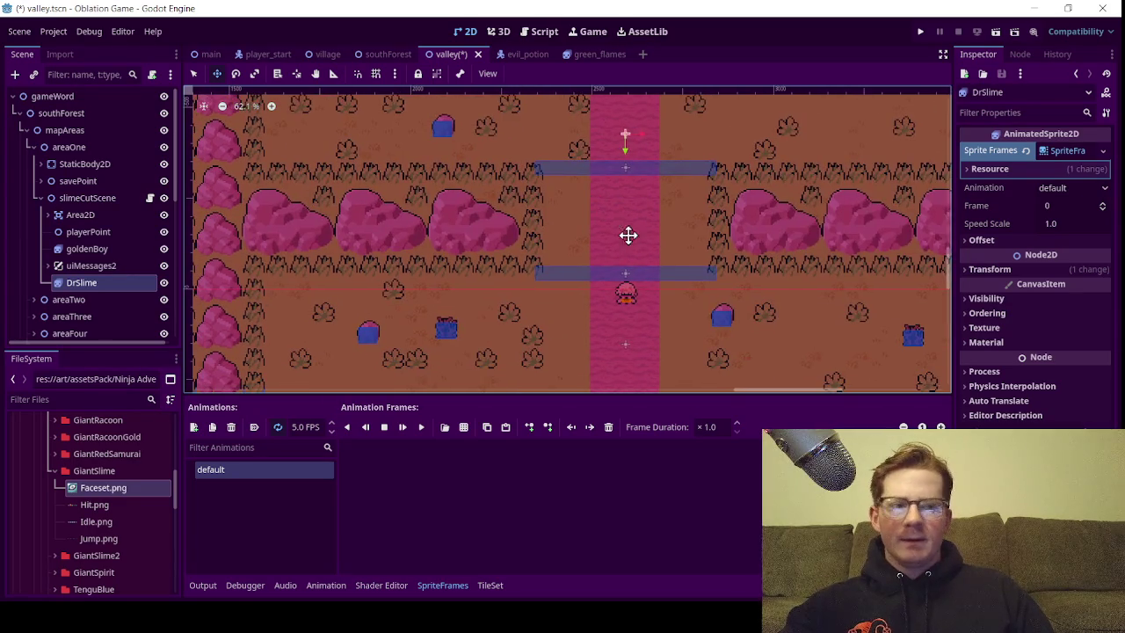
pyautogui.scroll(2, 663, 229)
pyautogui.scroll(-3, 657, 225)
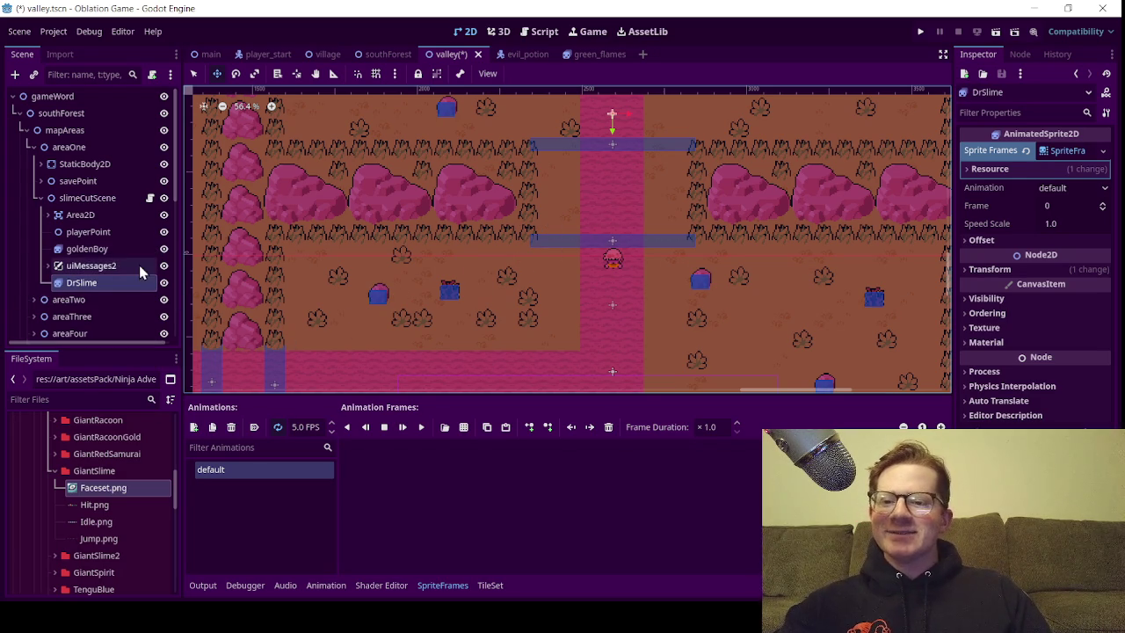
pyautogui.scroll(1, 647, 204)
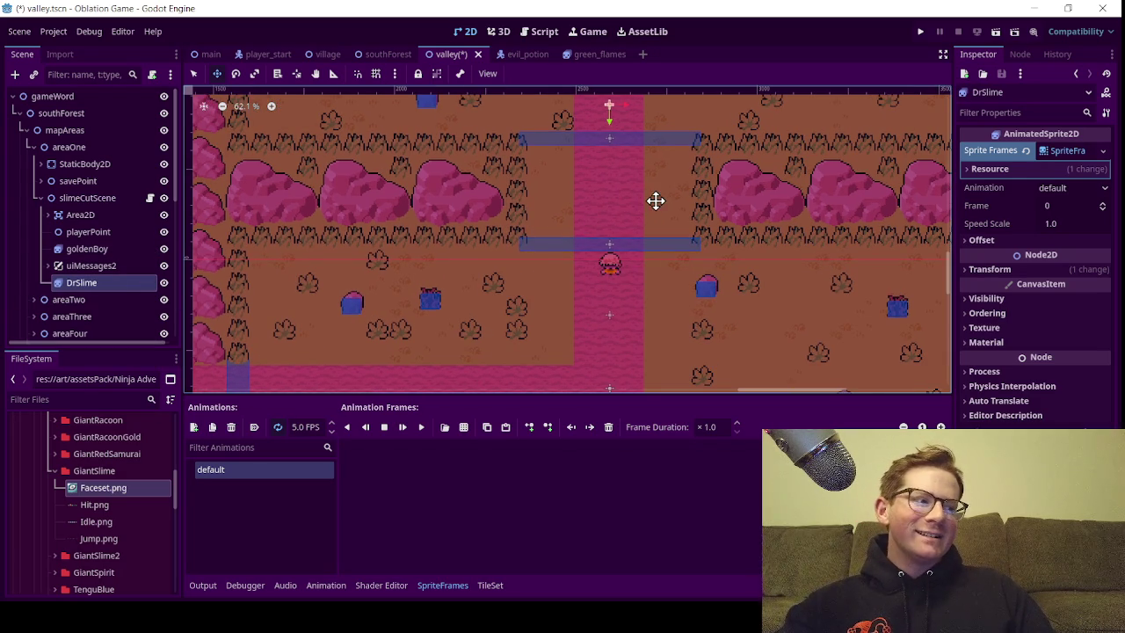
pyautogui.moveTo(653, 199); pyautogui.dragTo(625, 229)
pyautogui.scroll(-2, 627, 231)
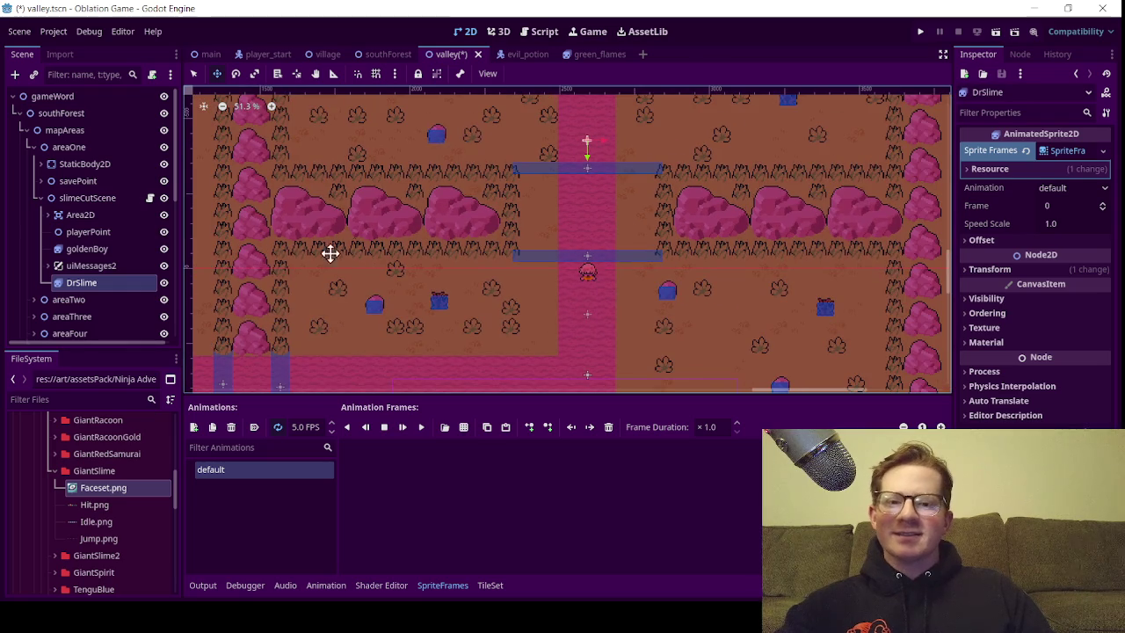
pyautogui.doubleClick(235, 469)
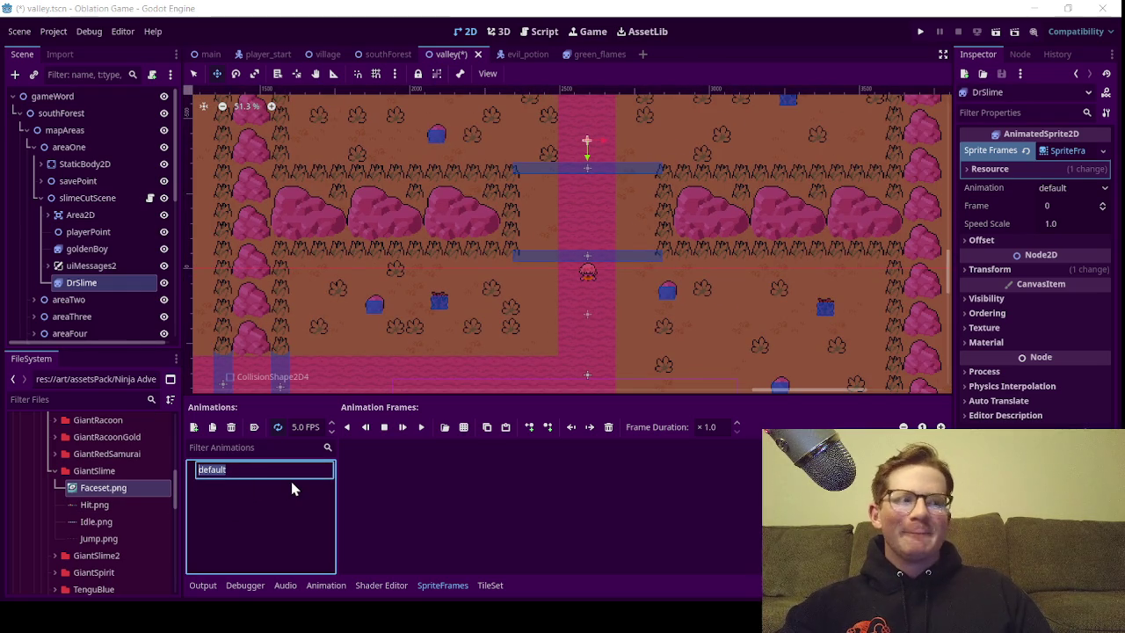
# Rename the animation 'moving' and load Actor/Boss/GiantSlime/Jump.png as a sprite sheet
pyautogui.write('moving')
pyautogui.press('Return')
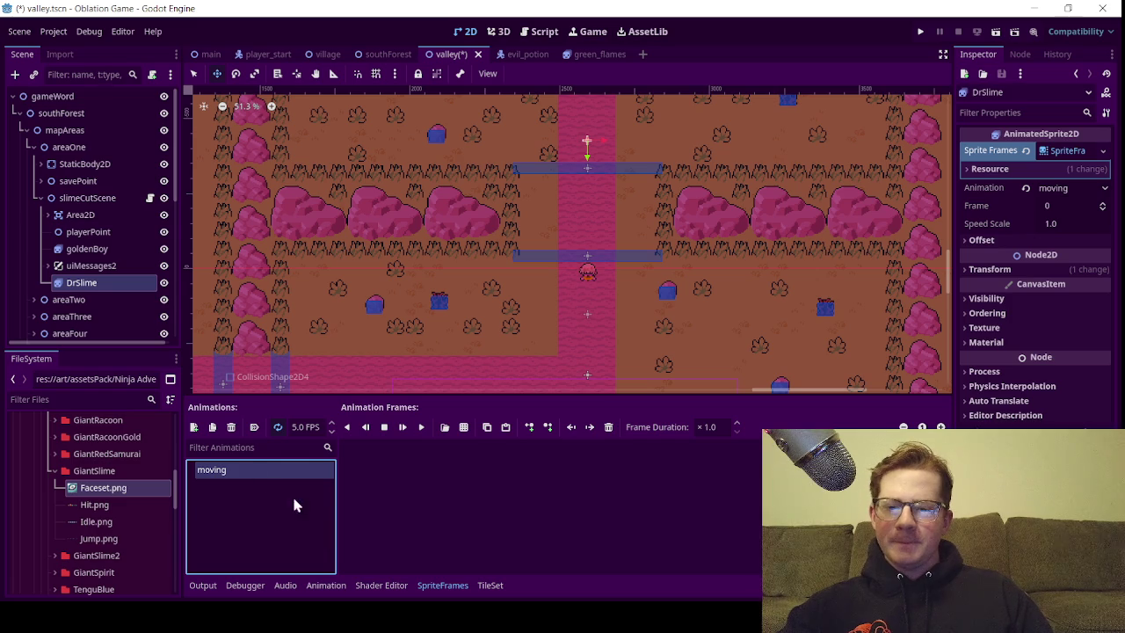
pyautogui.click(464, 427)
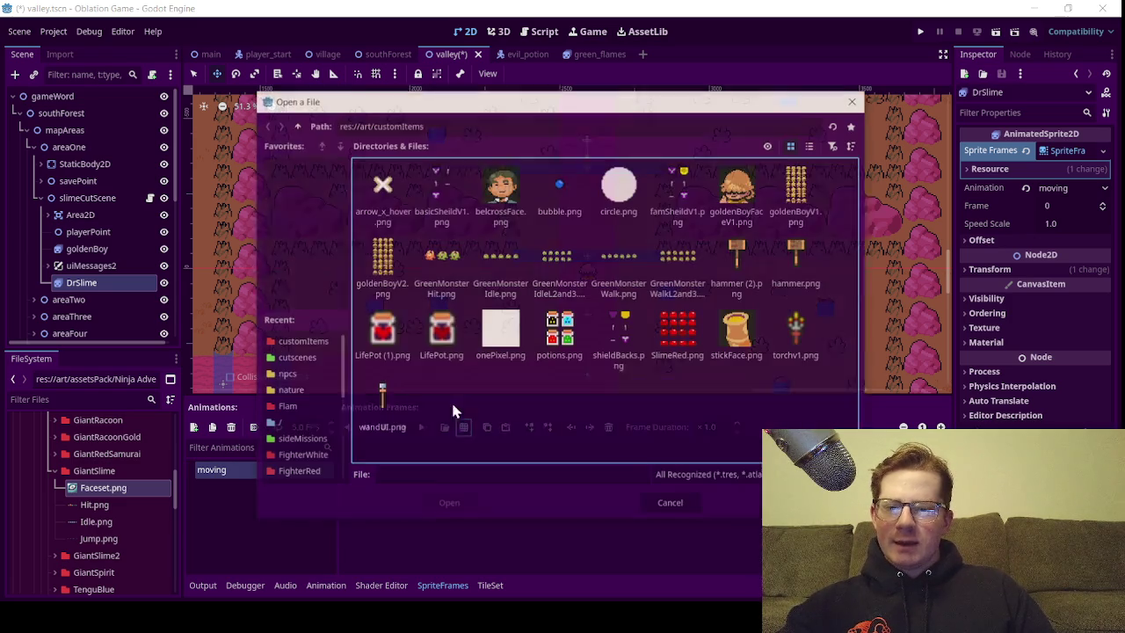
pyautogui.click(297, 125)
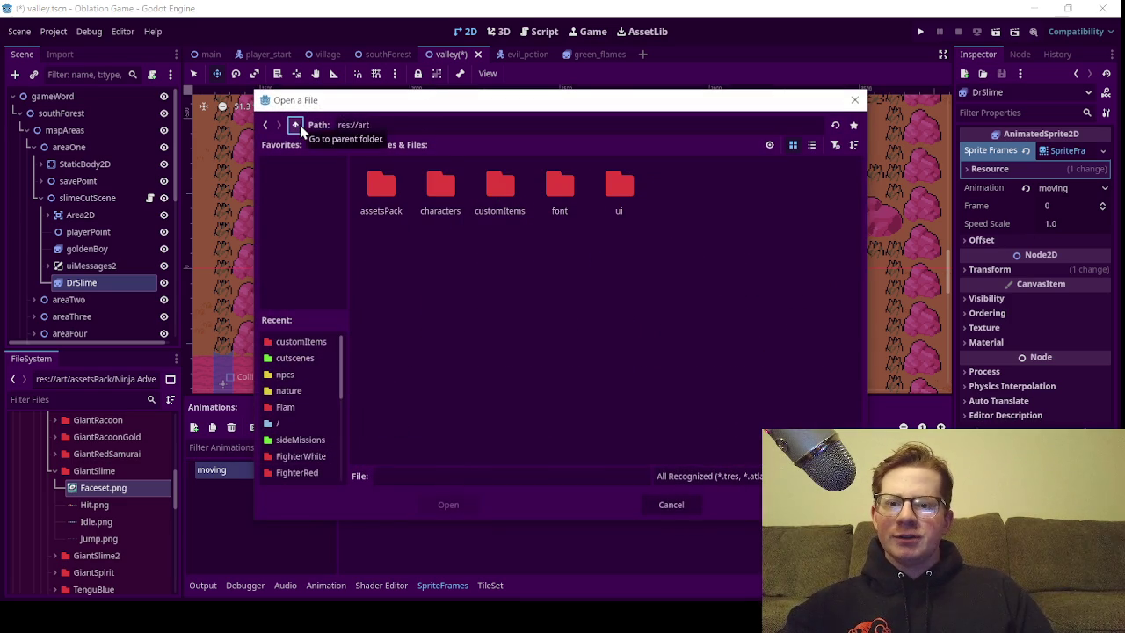
pyautogui.doubleClick(380, 185)
pyautogui.doubleClick(378, 185)
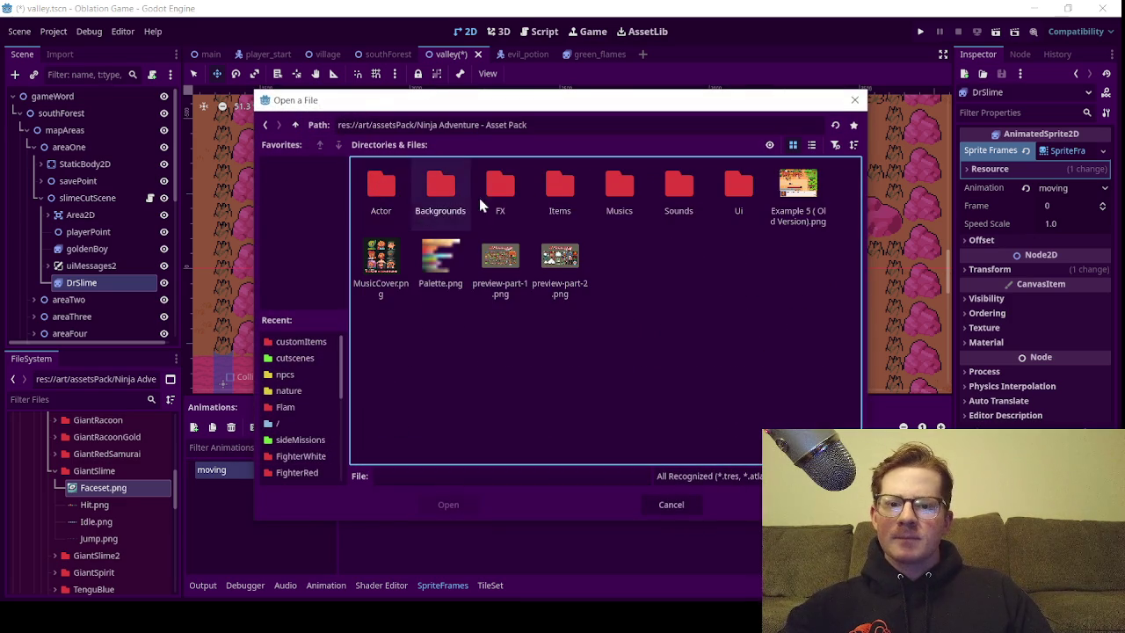
pyautogui.doubleClick(380, 197)
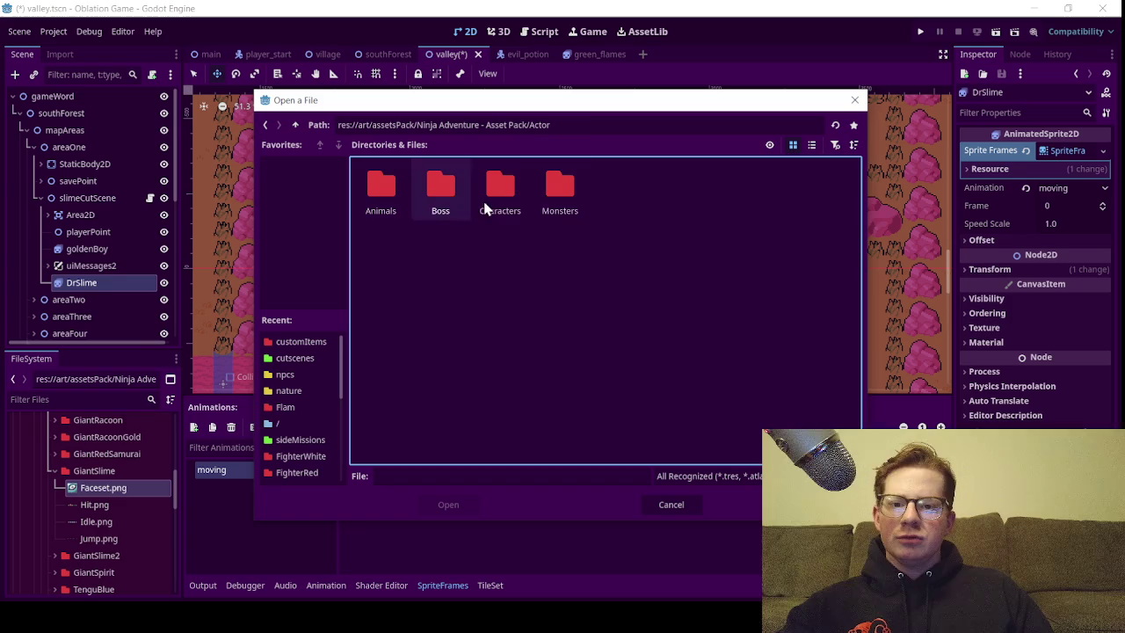
pyautogui.doubleClick(444, 200)
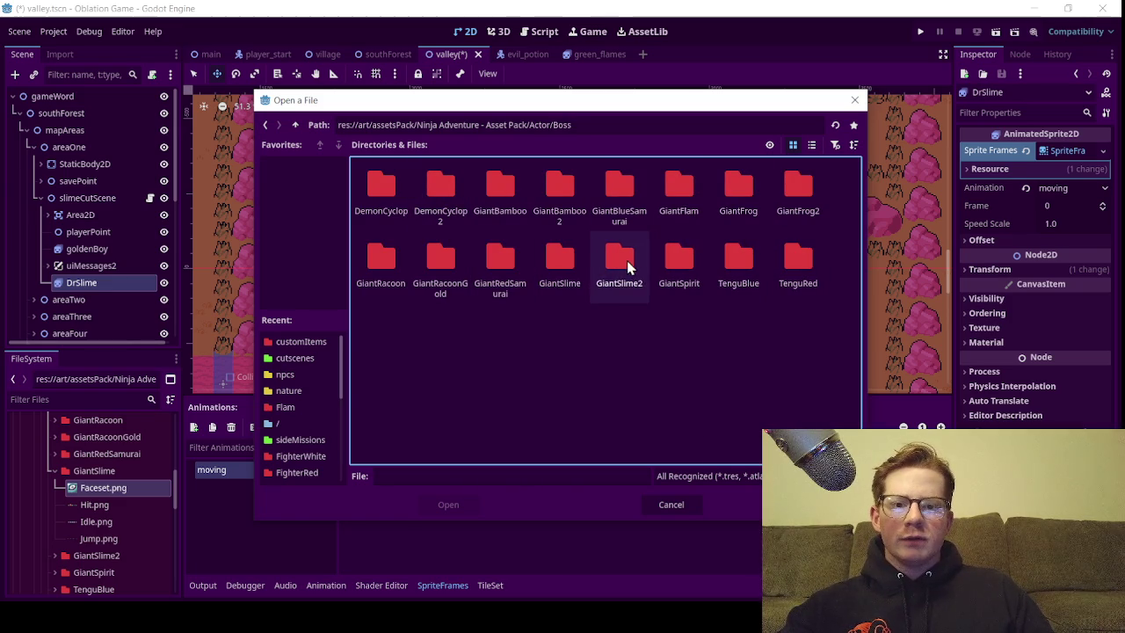
pyautogui.doubleClick(563, 263)
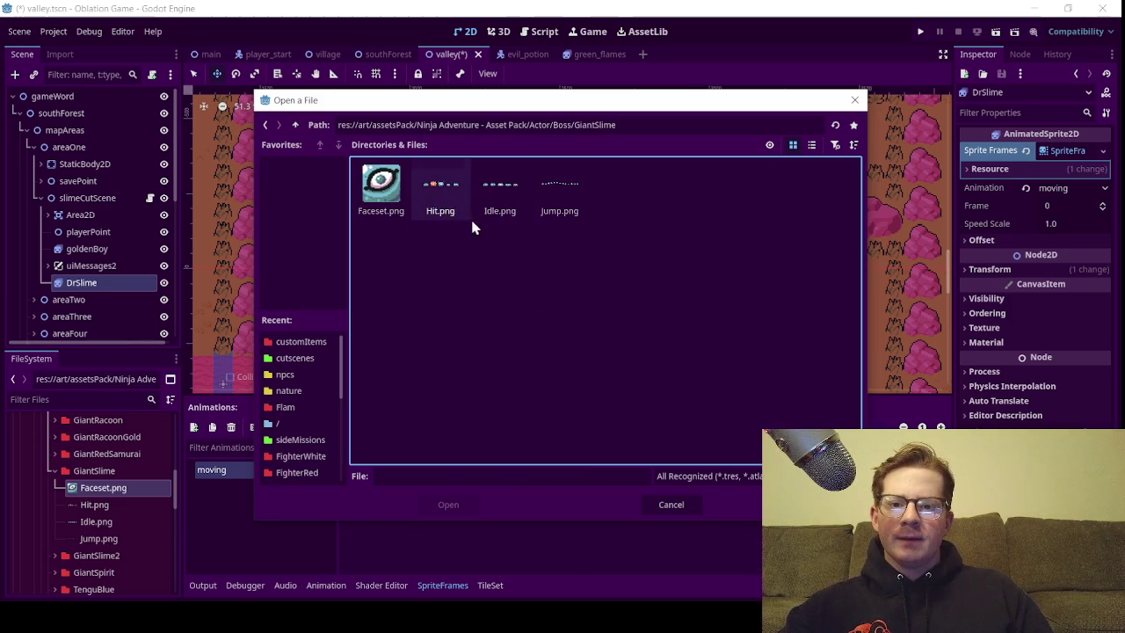
pyautogui.click(558, 214)
pyautogui.click(459, 504)
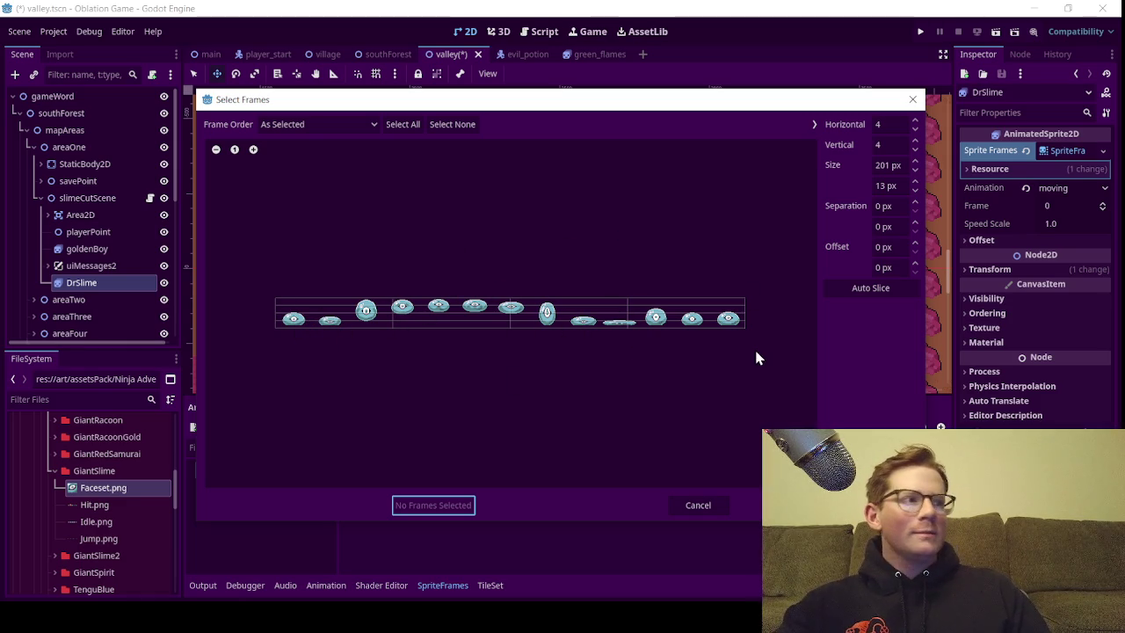
# Set the sprite sheet frame size to 62 × 52 px
pyautogui.click(888, 165)
pyautogui.write('64')
pyautogui.press('Return')
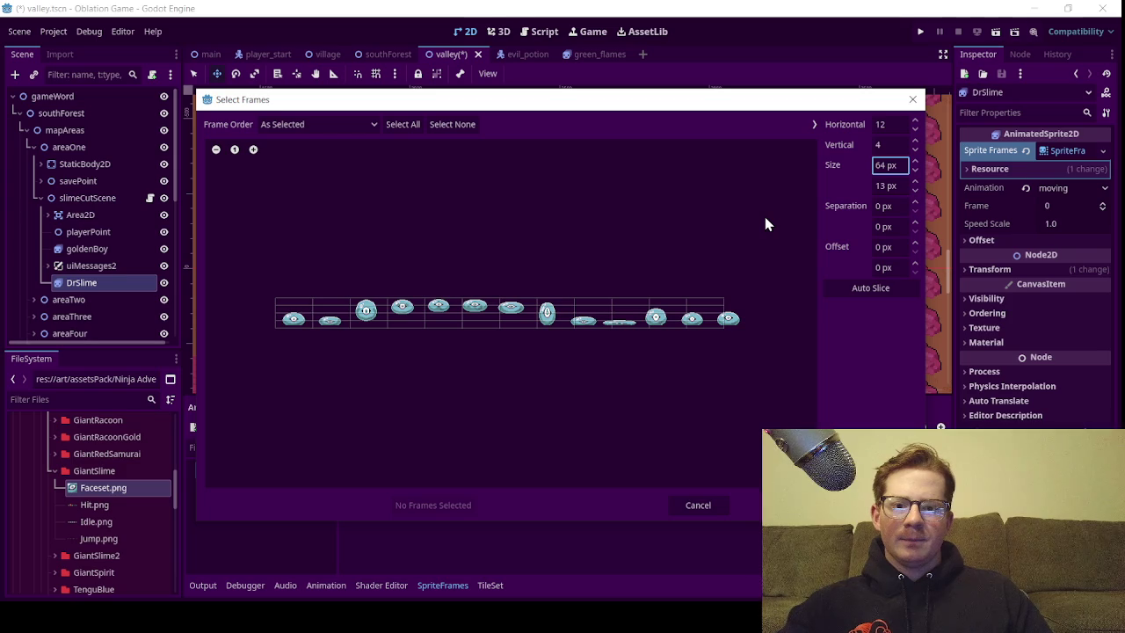
pyautogui.click(884, 164)
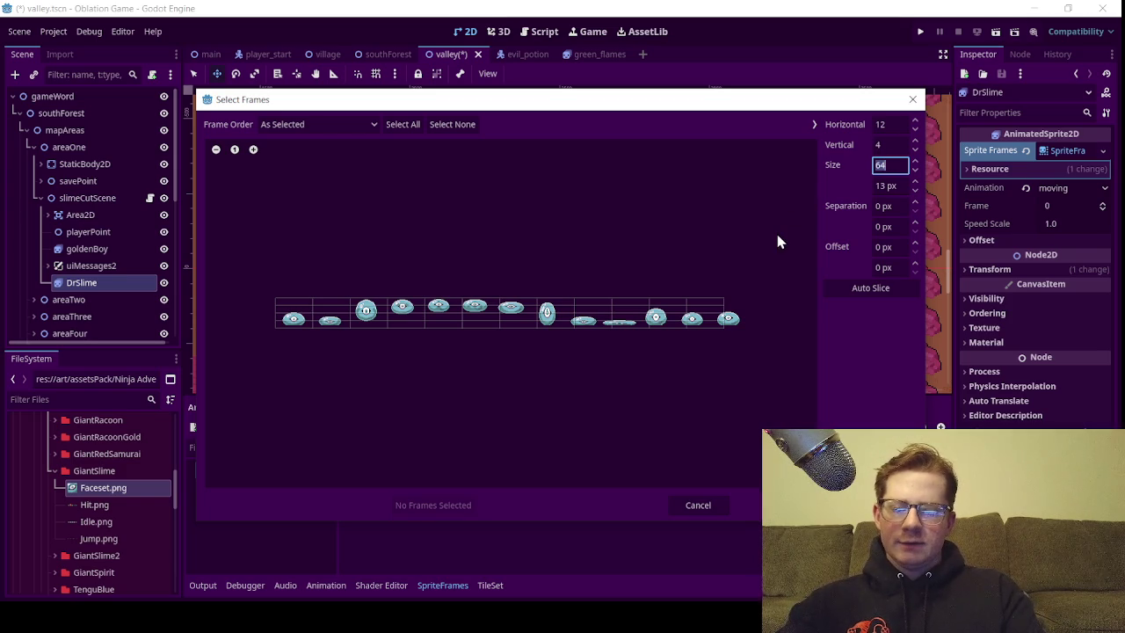
pyautogui.write('62')
pyautogui.press('Return')
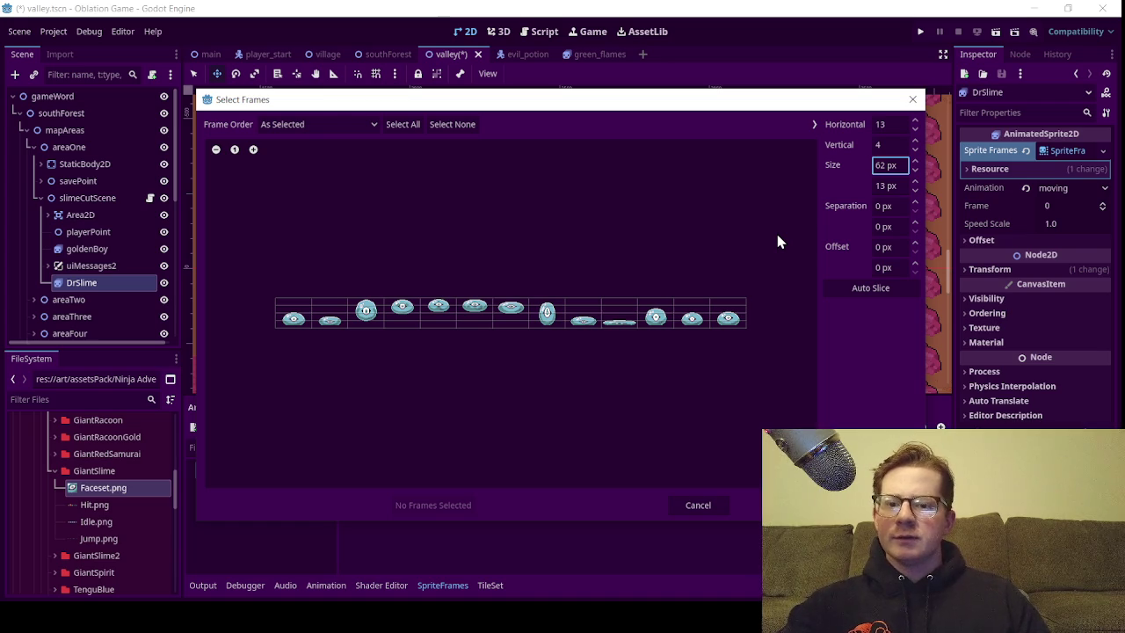
pyautogui.click(886, 186)
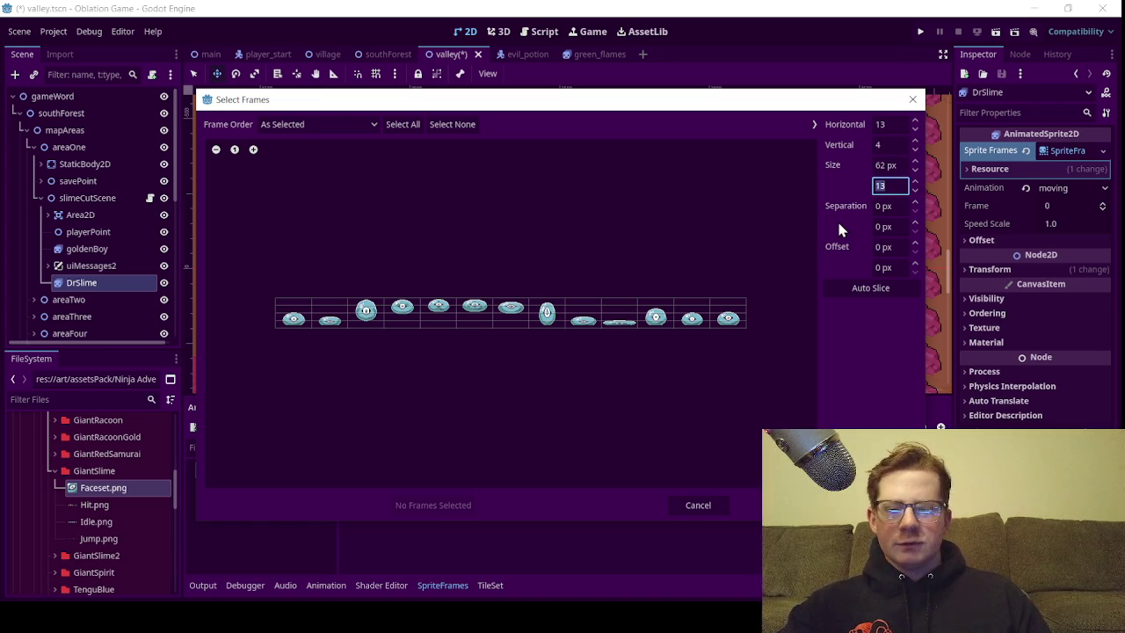
pyautogui.write('52')
pyautogui.press('Return')
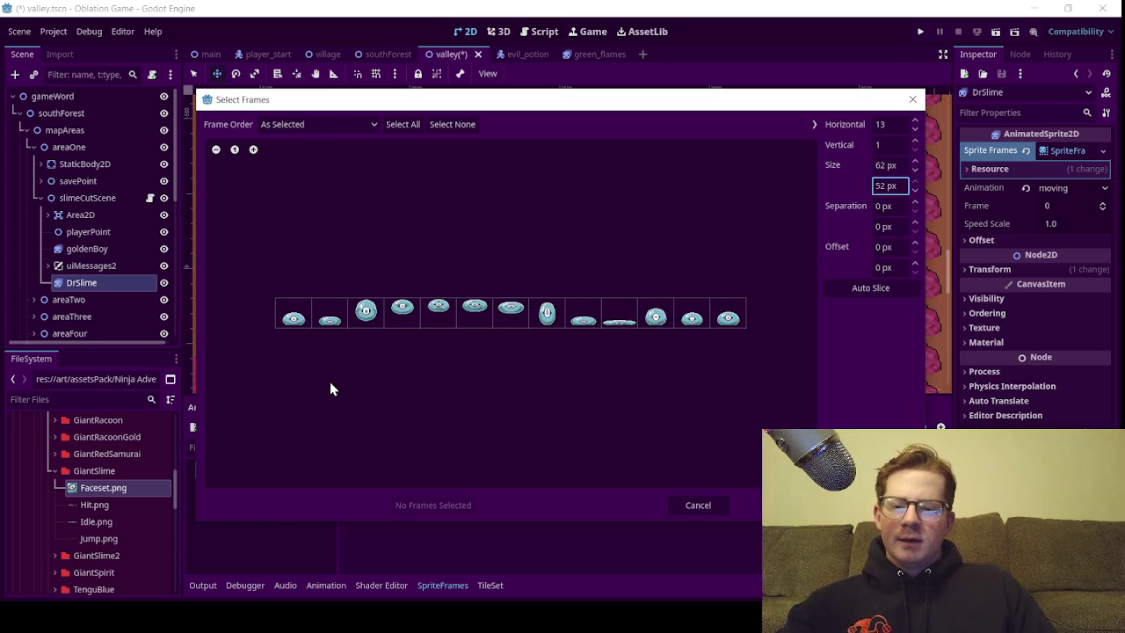
# Select all 13 jump frames in order and add them to the moving animation
pyautogui.click(300, 320)
pyautogui.click(329, 322)
pyautogui.click(367, 313)
pyautogui.moveTo(400, 318)
pyautogui.mouseDown()
pyautogui.moveTo(533, 329)
pyautogui.moveTo(699, 321)
pyautogui.mouseUp()
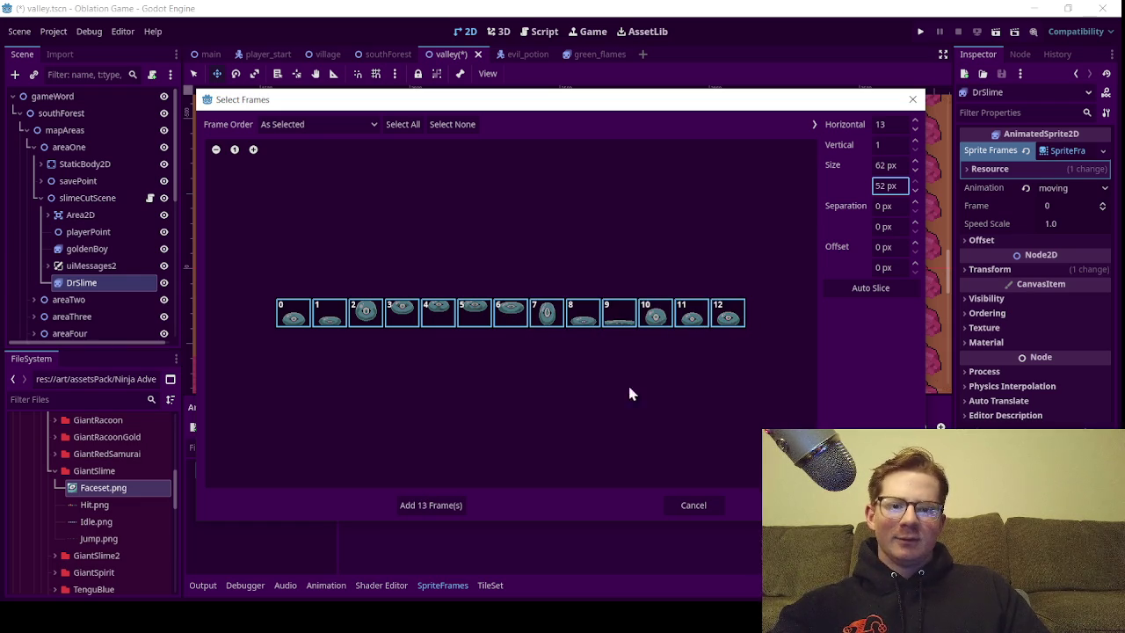
pyautogui.click(444, 505)
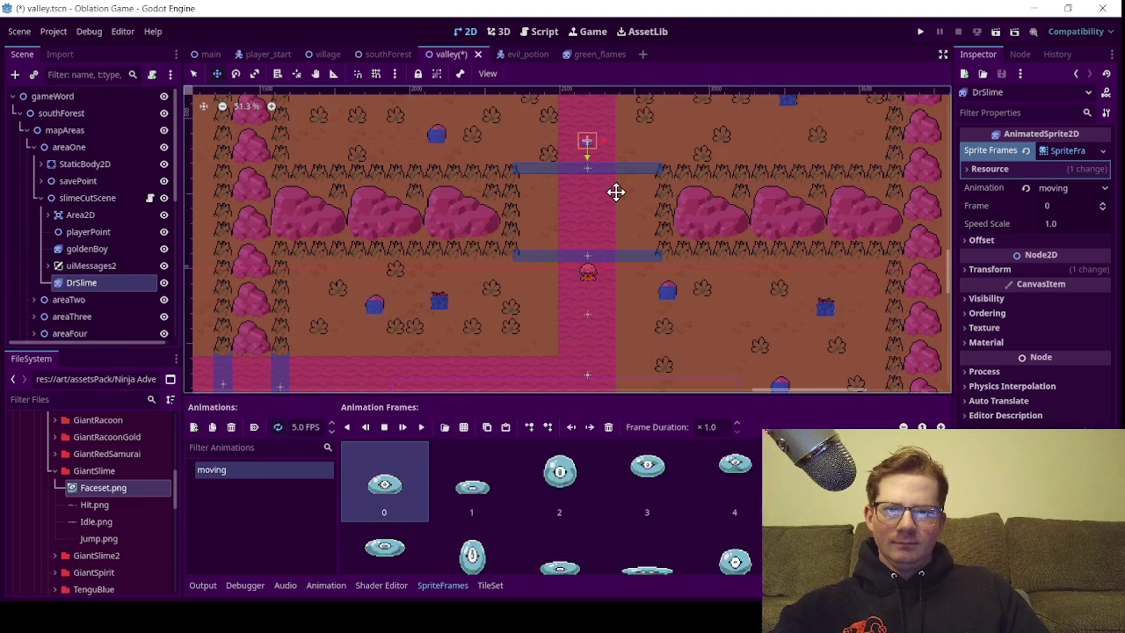
# Zoom in and center on DrSlime, then expand its Transform to show position -1.0, -782.0
pyautogui.scroll(5, 628, 191)
pyautogui.scroll(1, 644, 295)
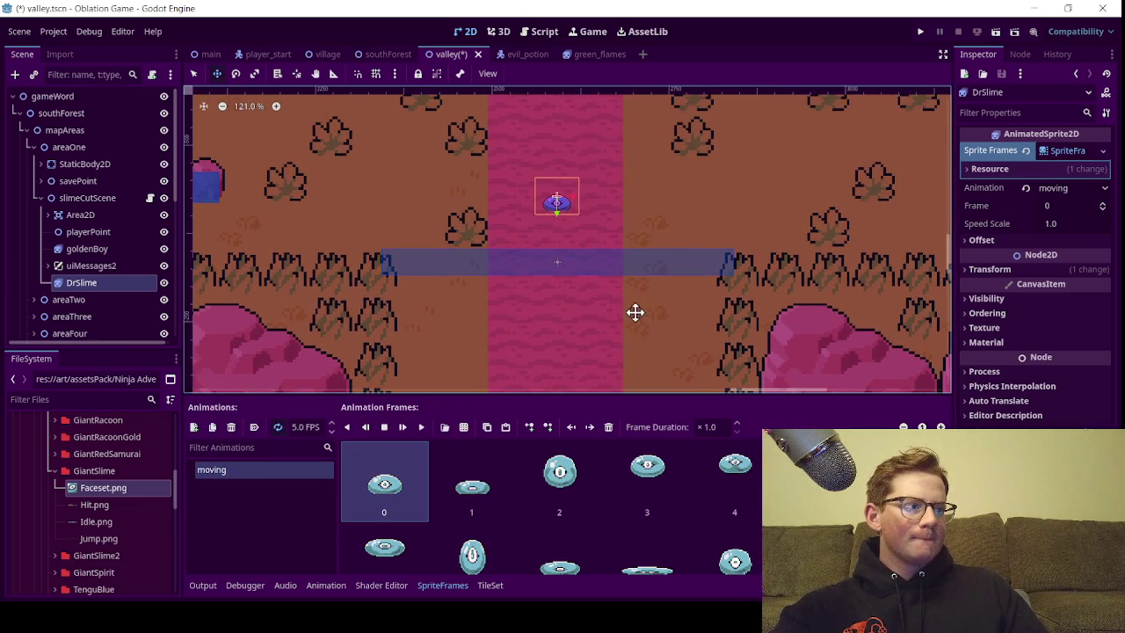
pyautogui.scroll(1, 625, 303)
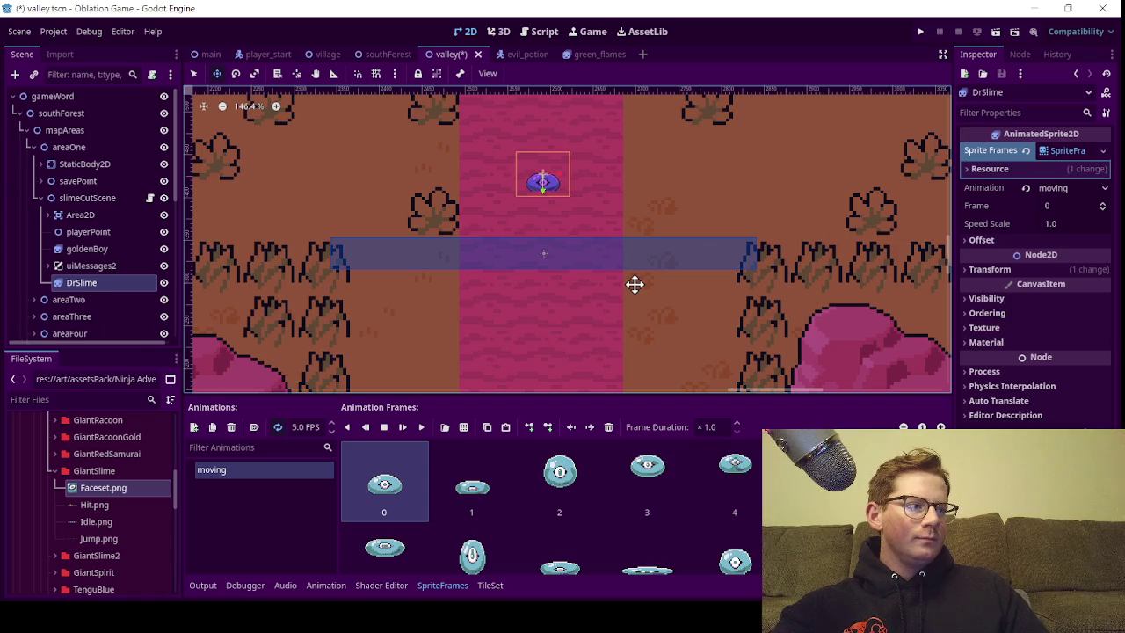
pyautogui.moveTo(625, 161); pyautogui.dragTo(636, 228)
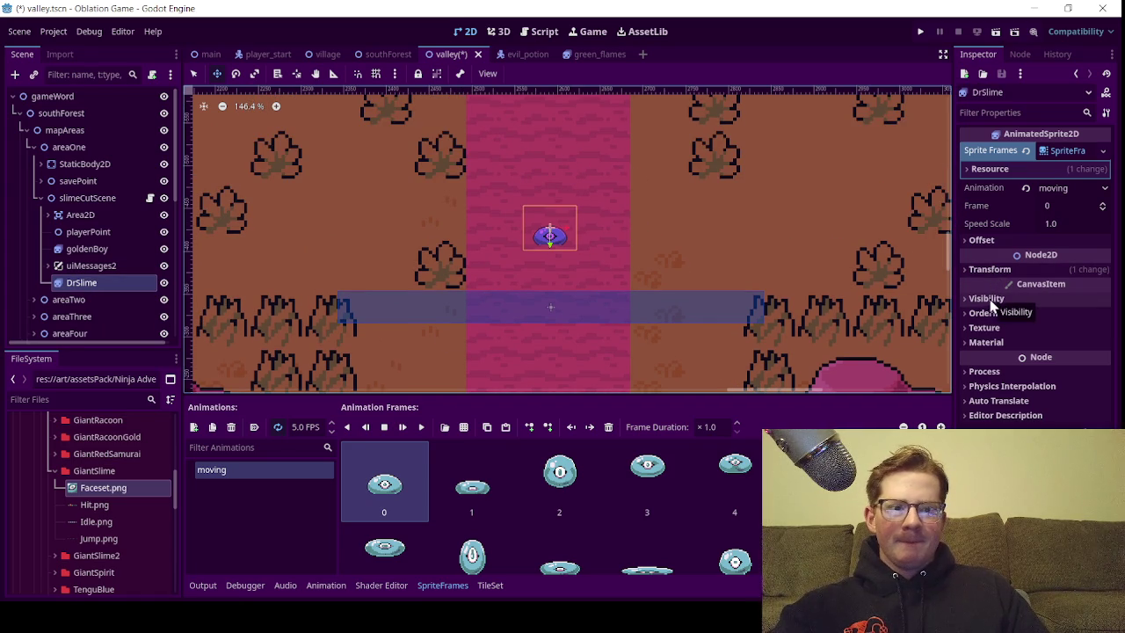
pyautogui.click(985, 269)
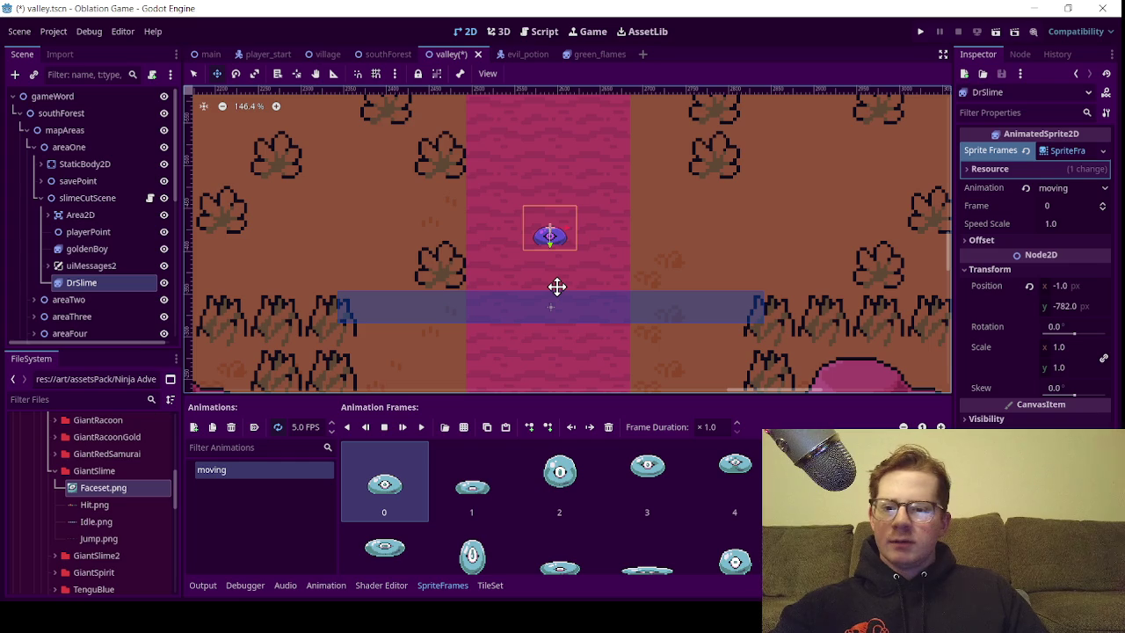
pyautogui.scroll(-1, 610, 501)
pyautogui.scroll(1, 610, 501)
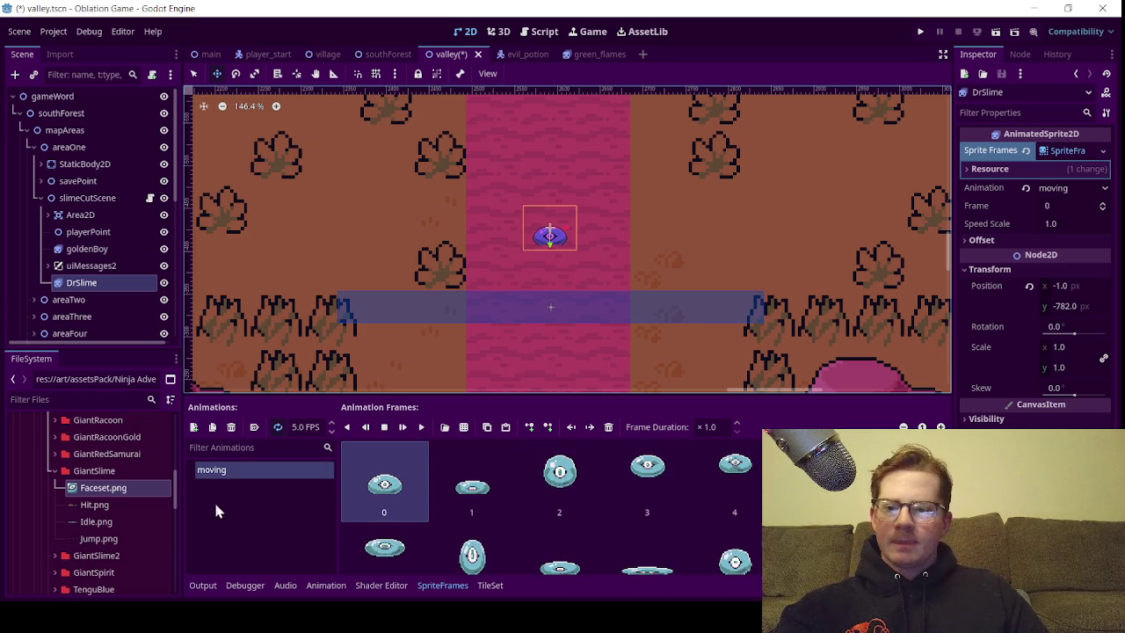
pyautogui.moveTo(129, 525)
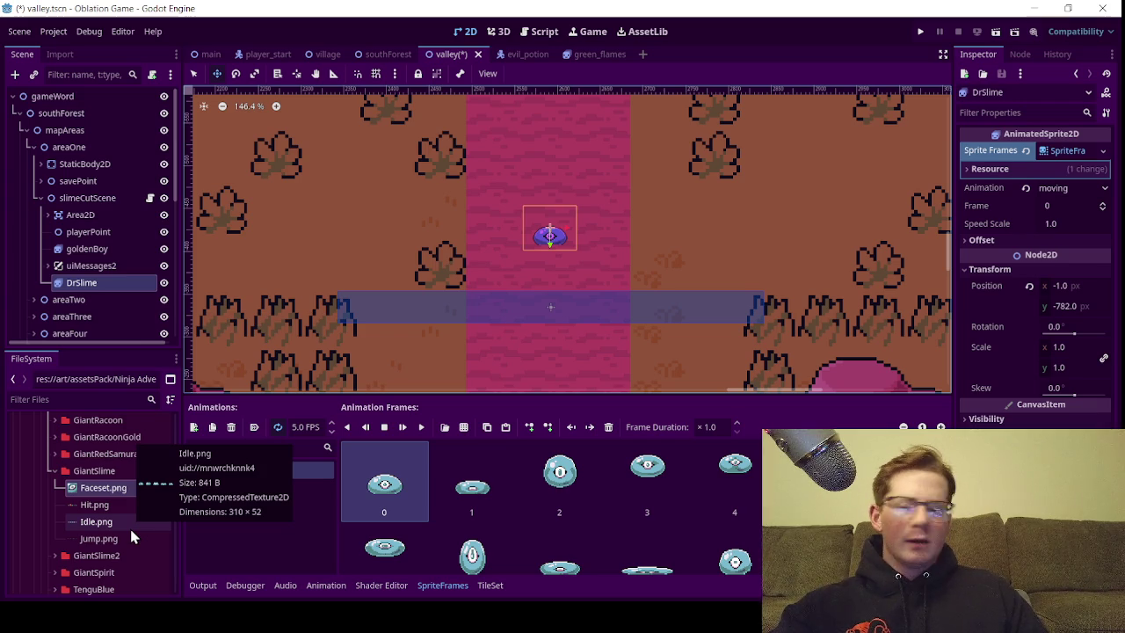
pyautogui.moveTo(110, 482)
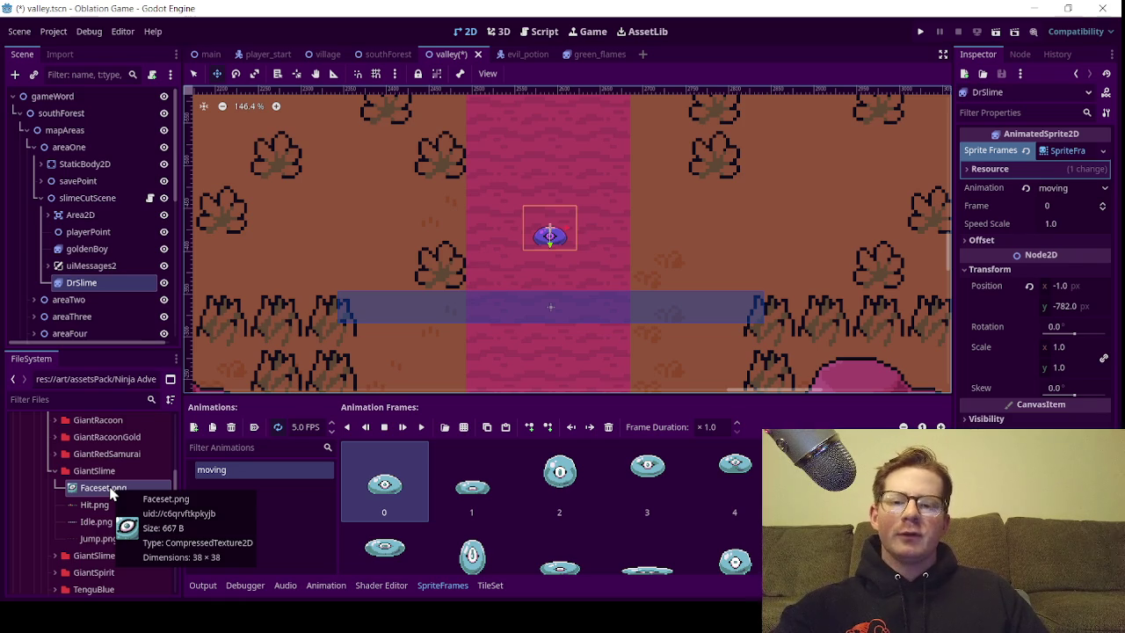
# Open the Jump sprite sheet for adding frames, then cancel without adding any
pyautogui.click(446, 428)
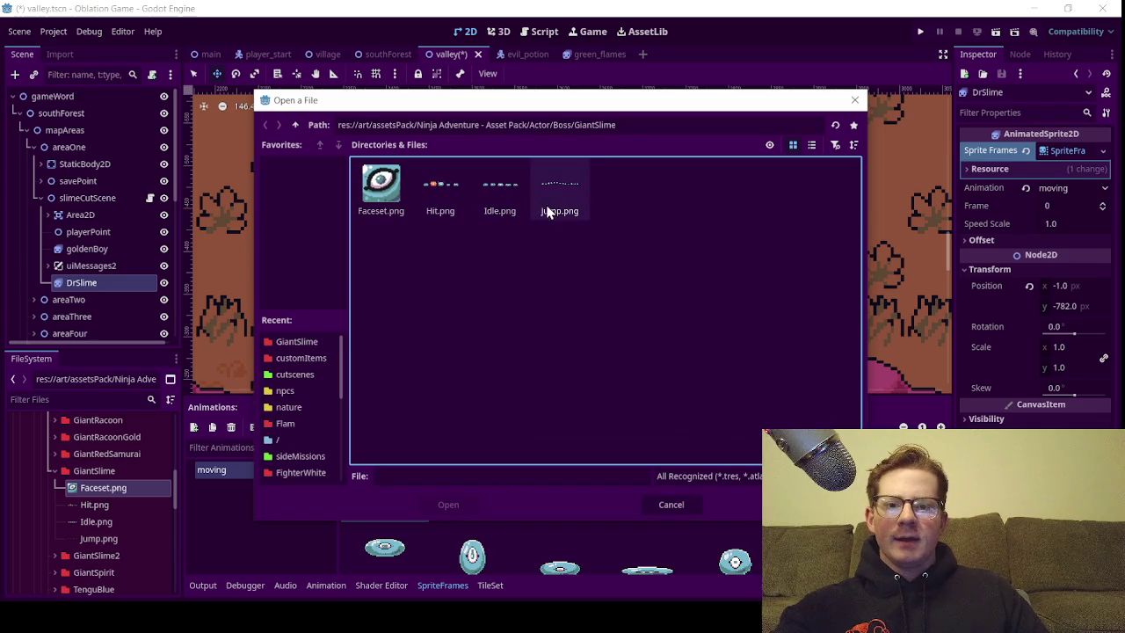
pyautogui.doubleClick(548, 204)
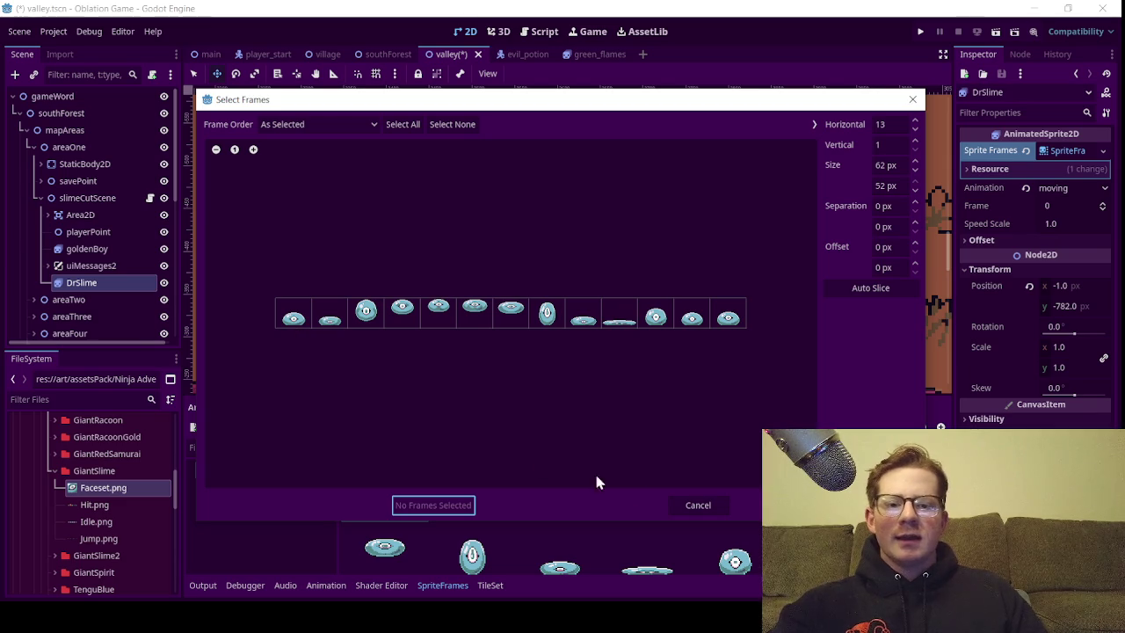
pyautogui.click(706, 510)
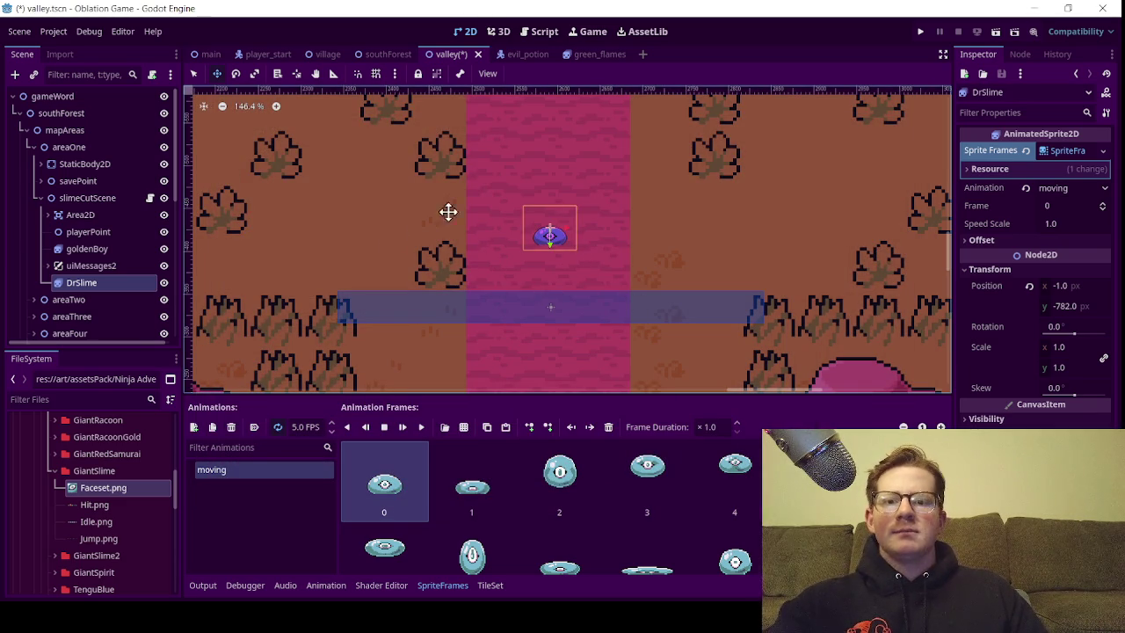
# Set DrSlime's scale to 5, then change it to 4.0
pyautogui.click(1058, 347)
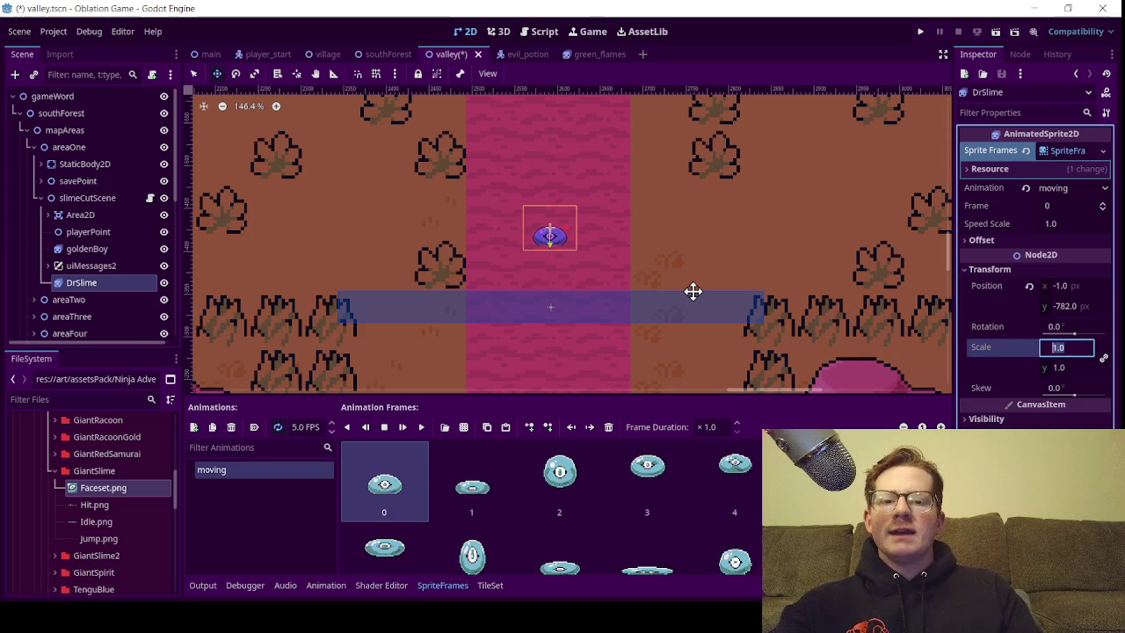
pyautogui.write('5')
pyautogui.press('Return')
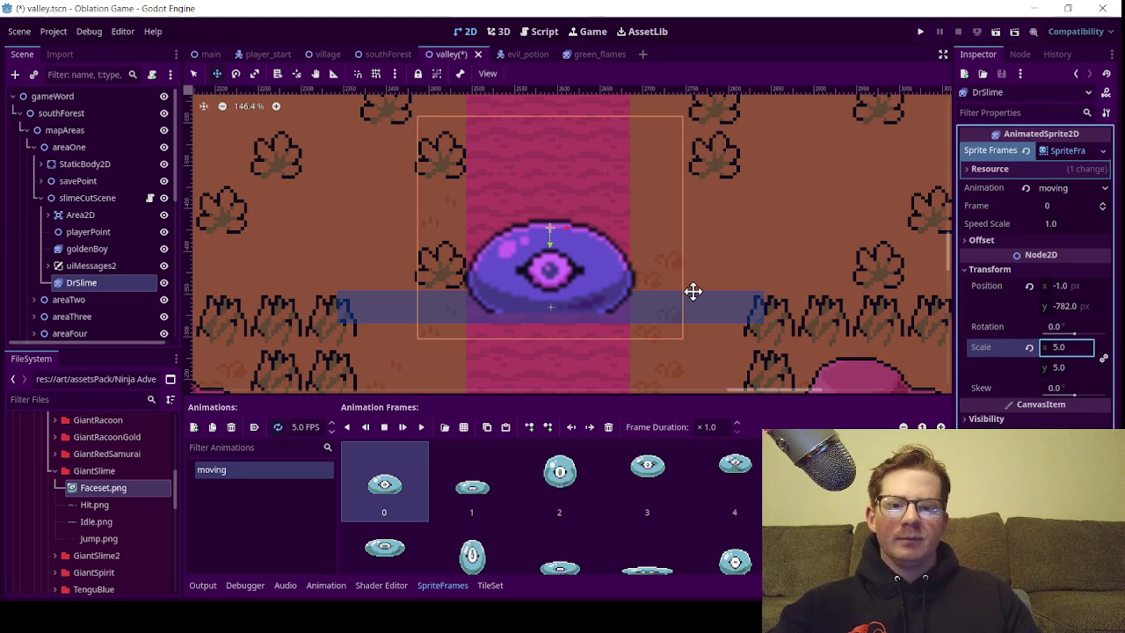
pyautogui.click(694, 292)
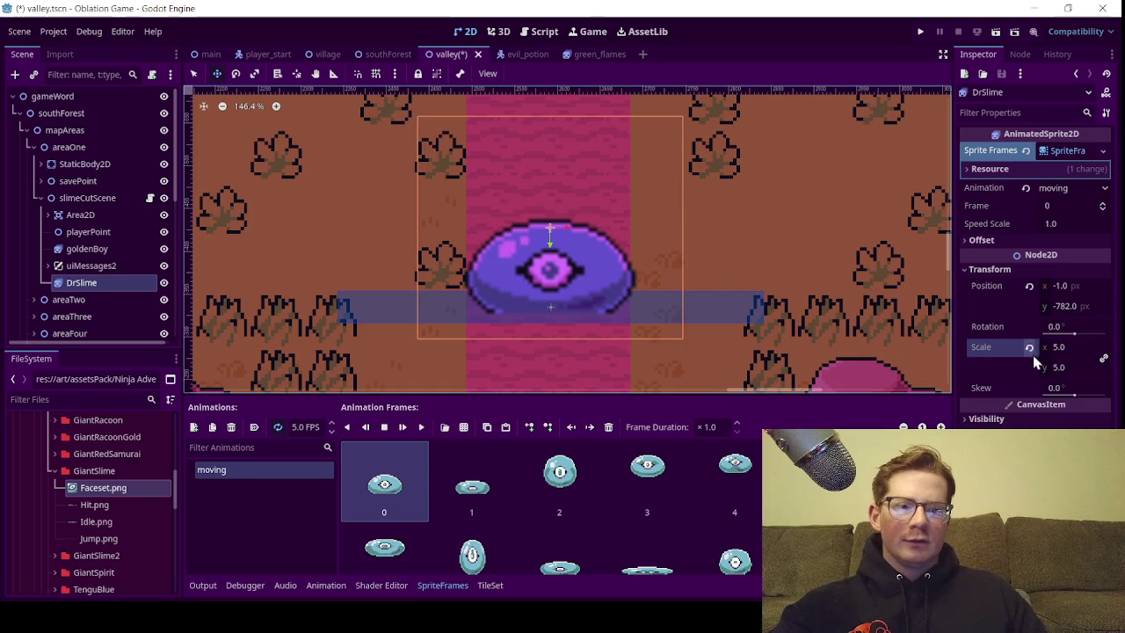
pyautogui.click(1066, 346)
pyautogui.write('4')
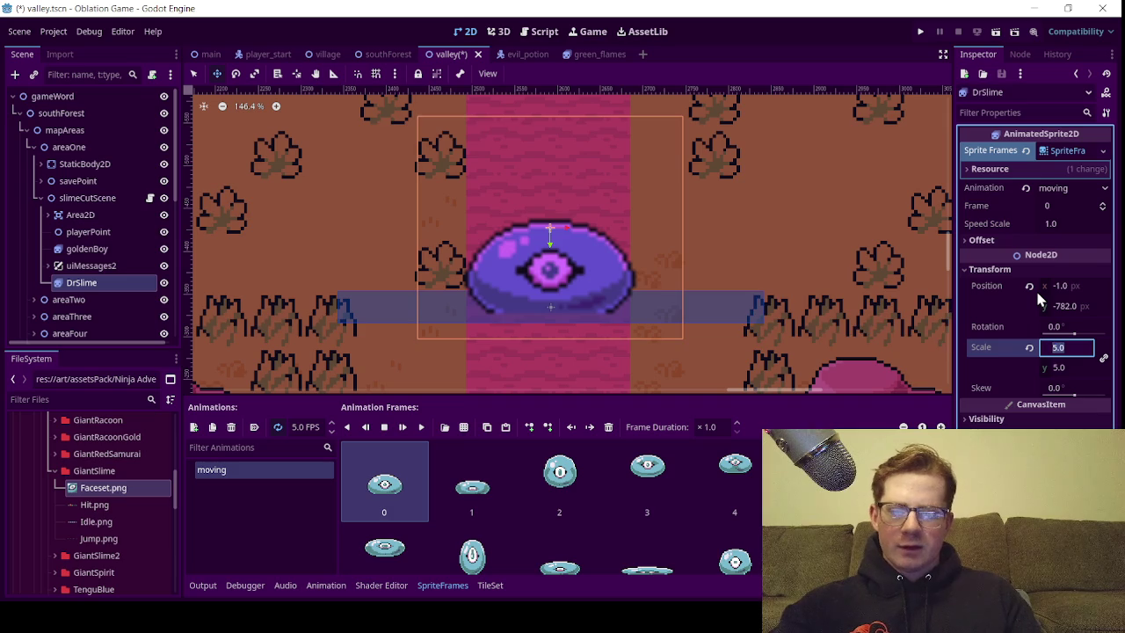
pyautogui.press('Return')
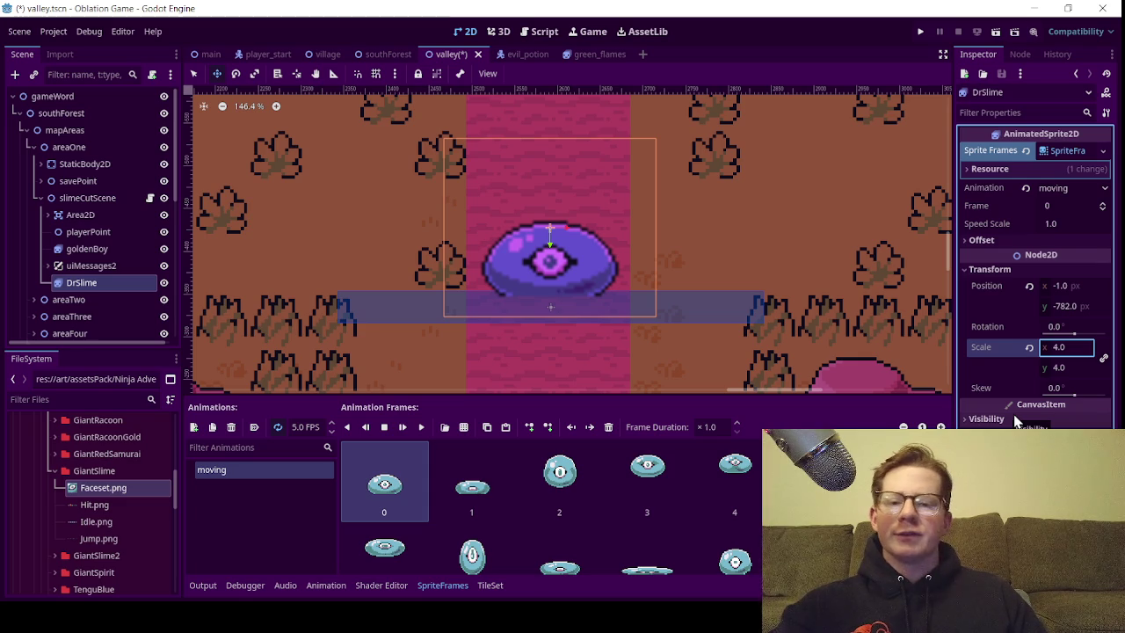
pyautogui.press('Return')
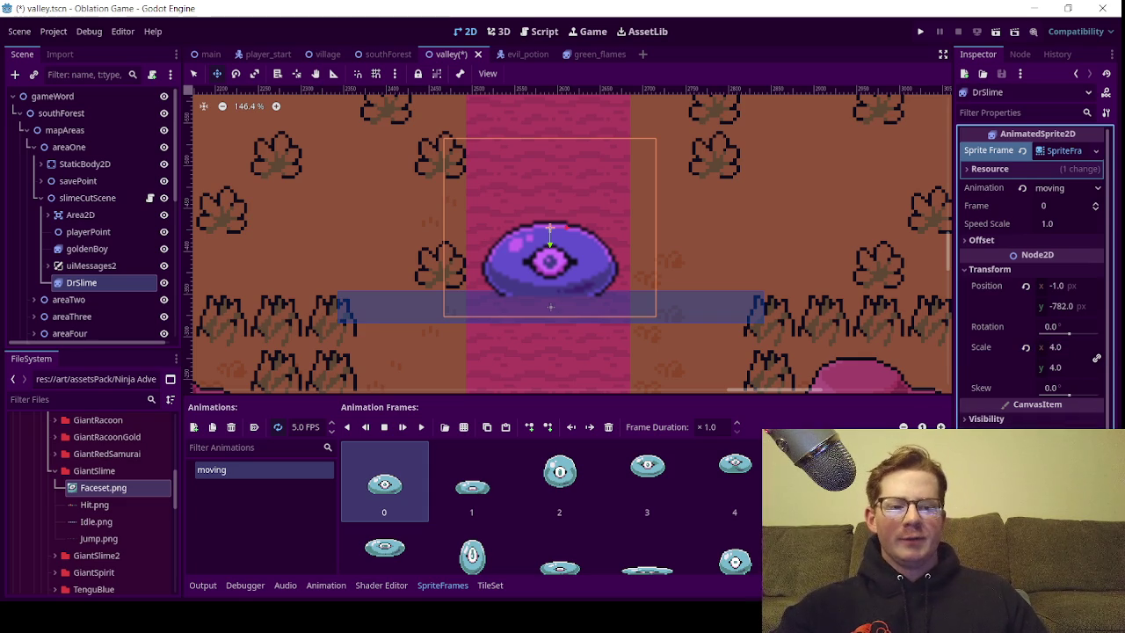
# Zoom and pan the viewport to frame the slime, then play its moving animation
pyautogui.scroll(-5, 560, 321)
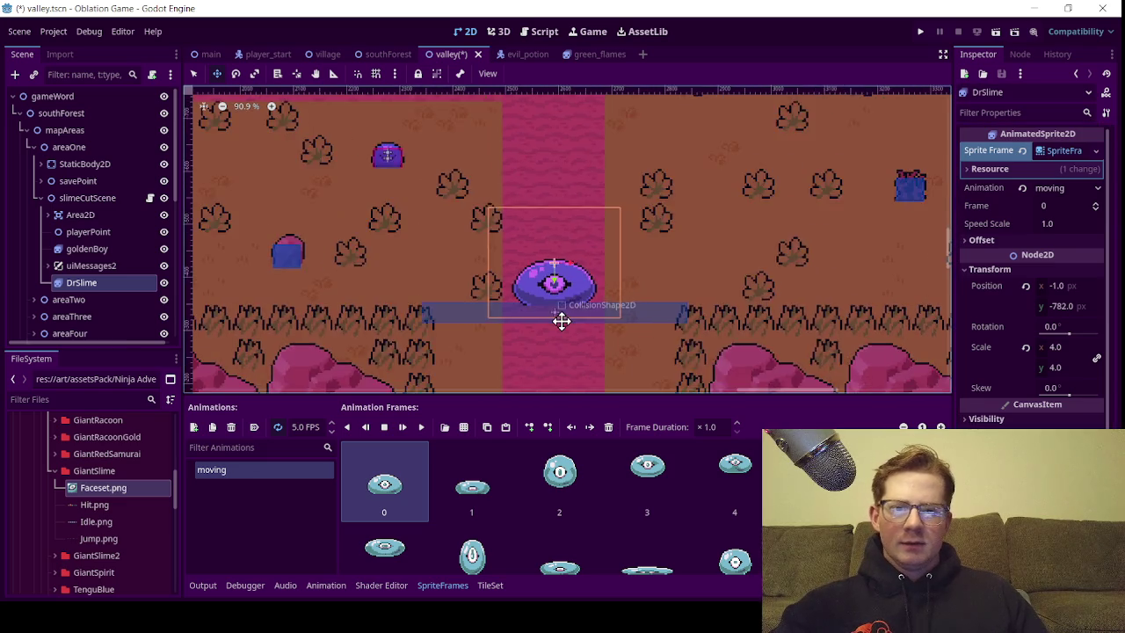
pyautogui.scroll(4, 562, 325)
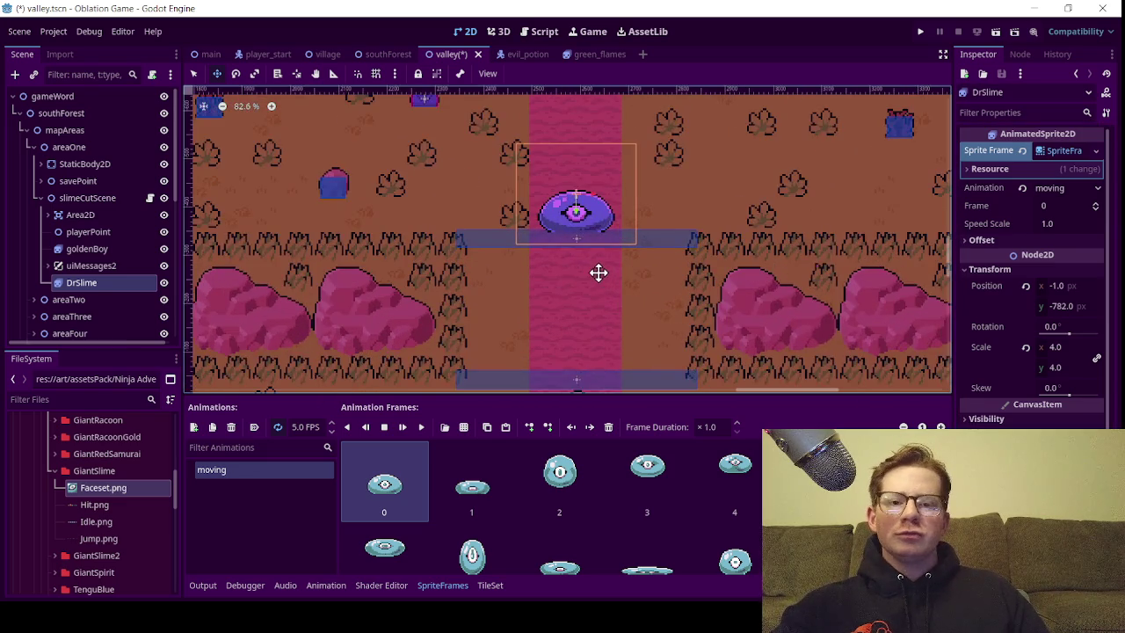
pyautogui.scroll(7, 597, 272)
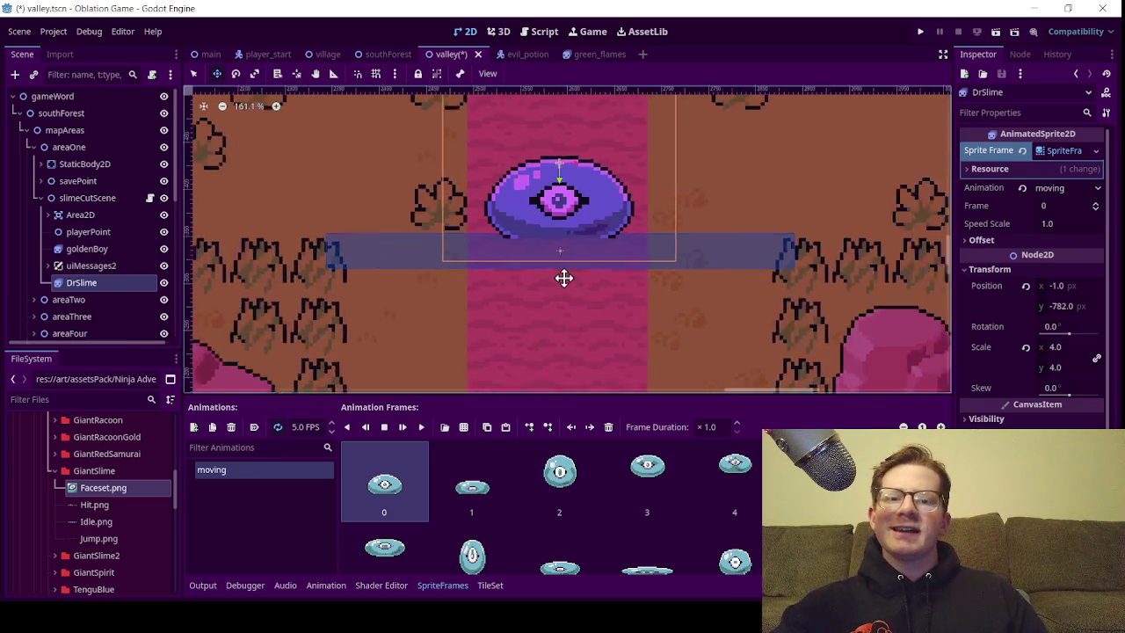
pyautogui.moveTo(566, 239); pyautogui.dragTo(581, 343)
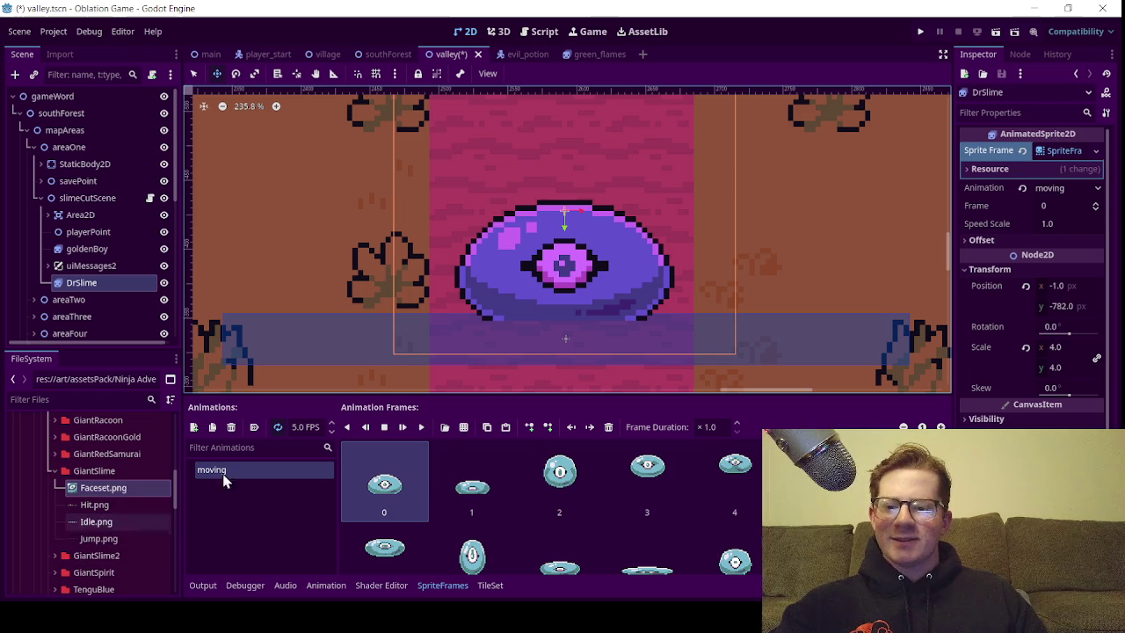
pyautogui.scroll(-2, 423, 295)
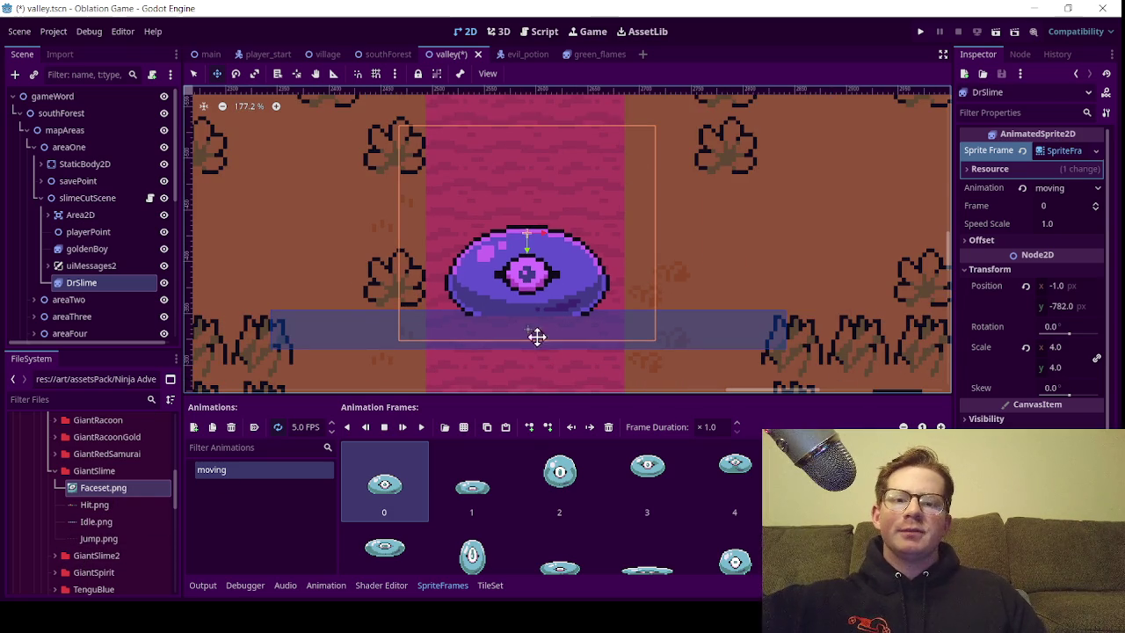
pyautogui.scroll(-3, 535, 297)
pyautogui.scroll(1, 540, 290)
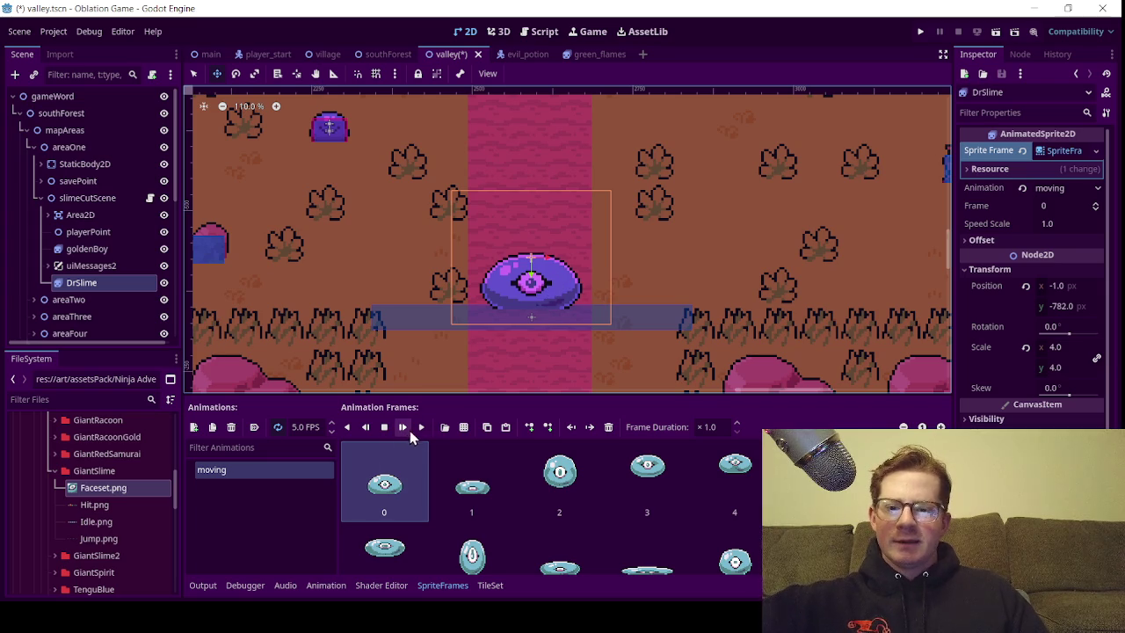
pyautogui.click(422, 427)
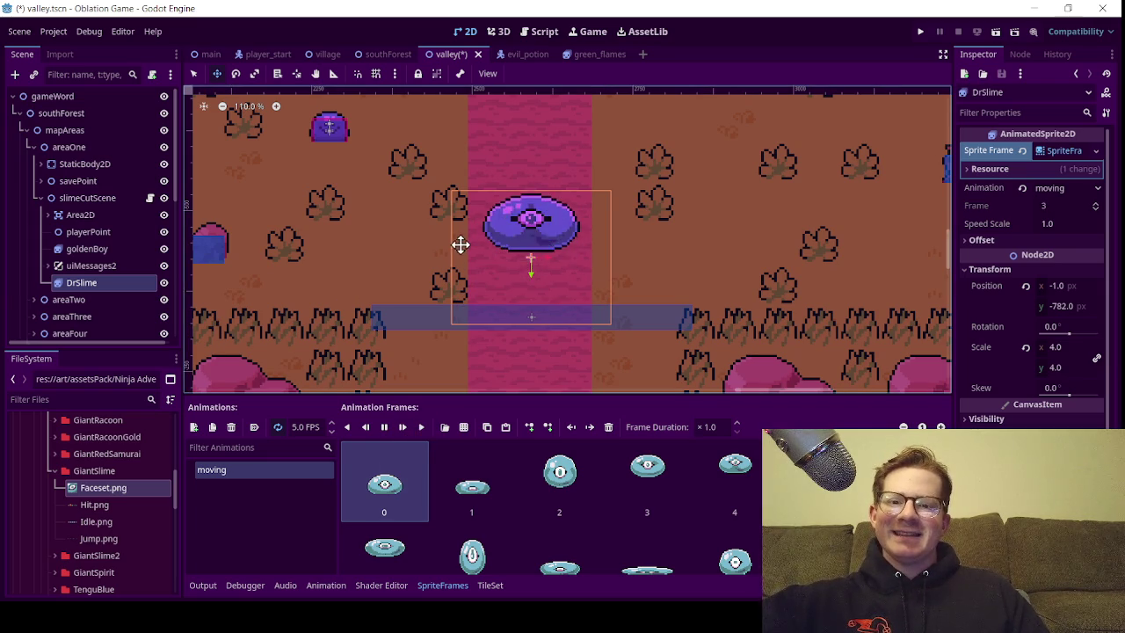
# Zoom and pan across the map to watch the 4× slime's moving animation
pyautogui.scroll(4, 442, 314)
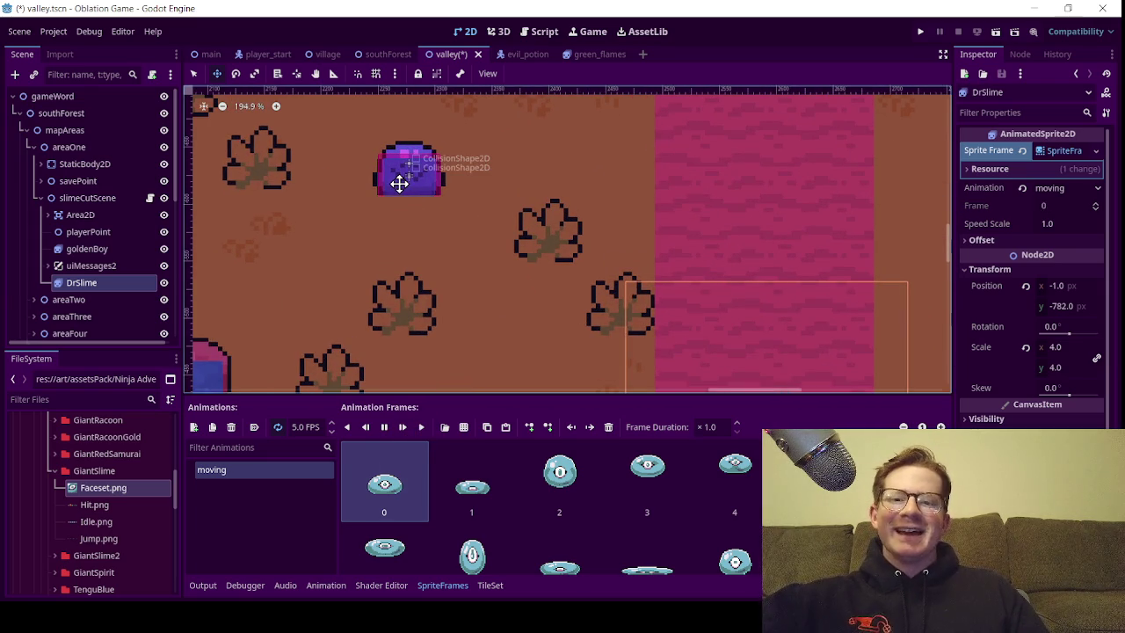
pyautogui.hscroll(3, 372, 181)
pyautogui.scroll(-2, 372, 181)
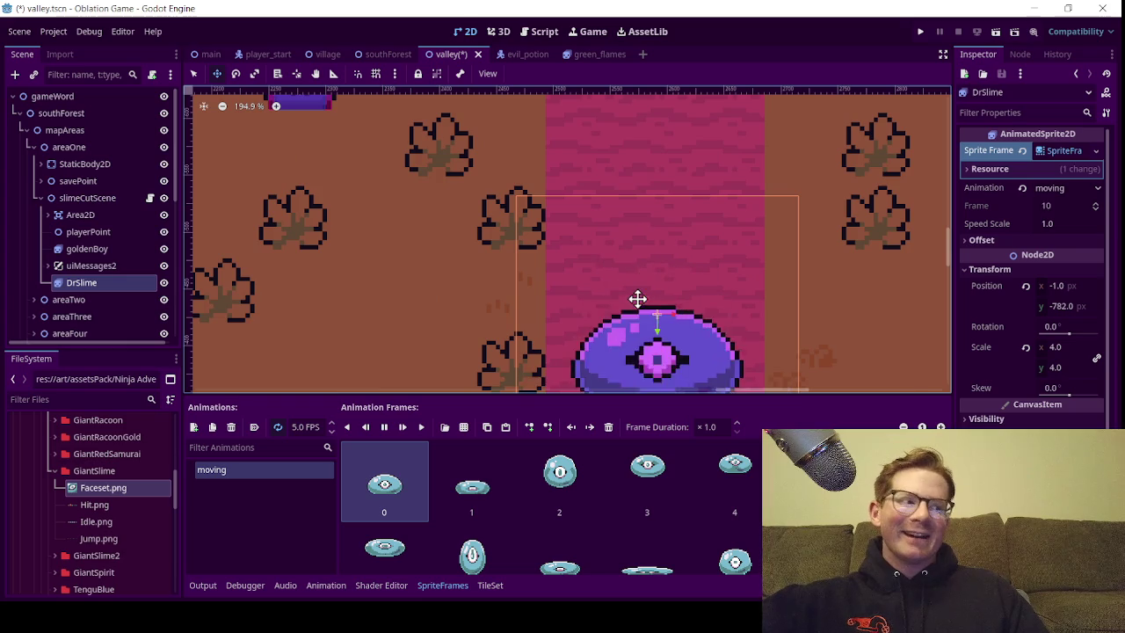
pyautogui.scroll(-3, 637, 299)
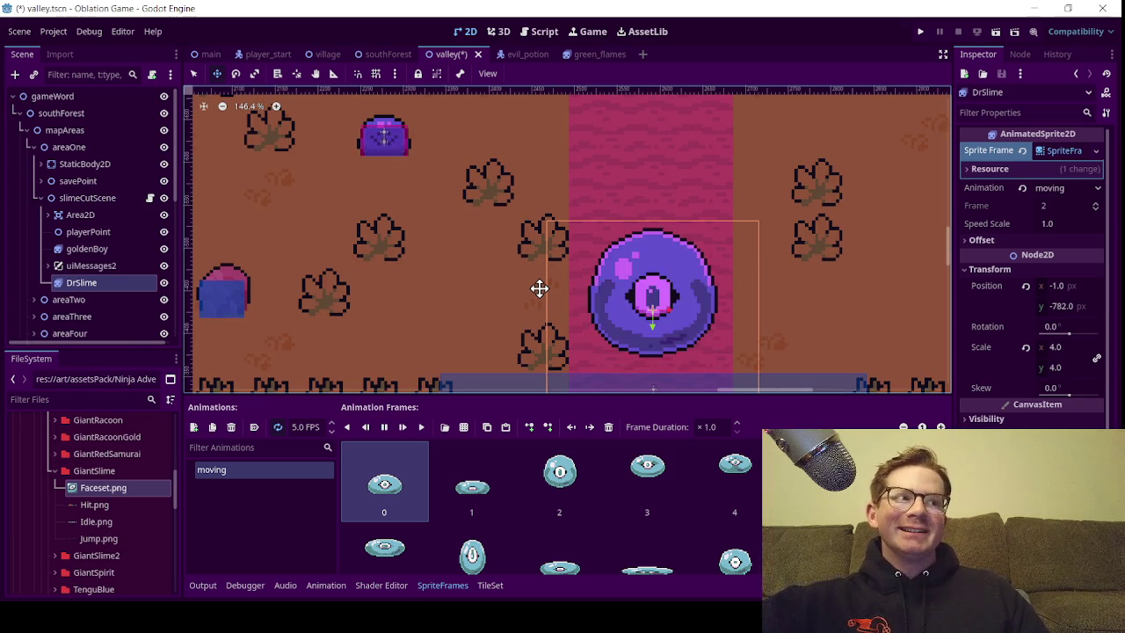
pyautogui.scroll(-2, 550, 307)
pyautogui.scroll(6, 442, 202)
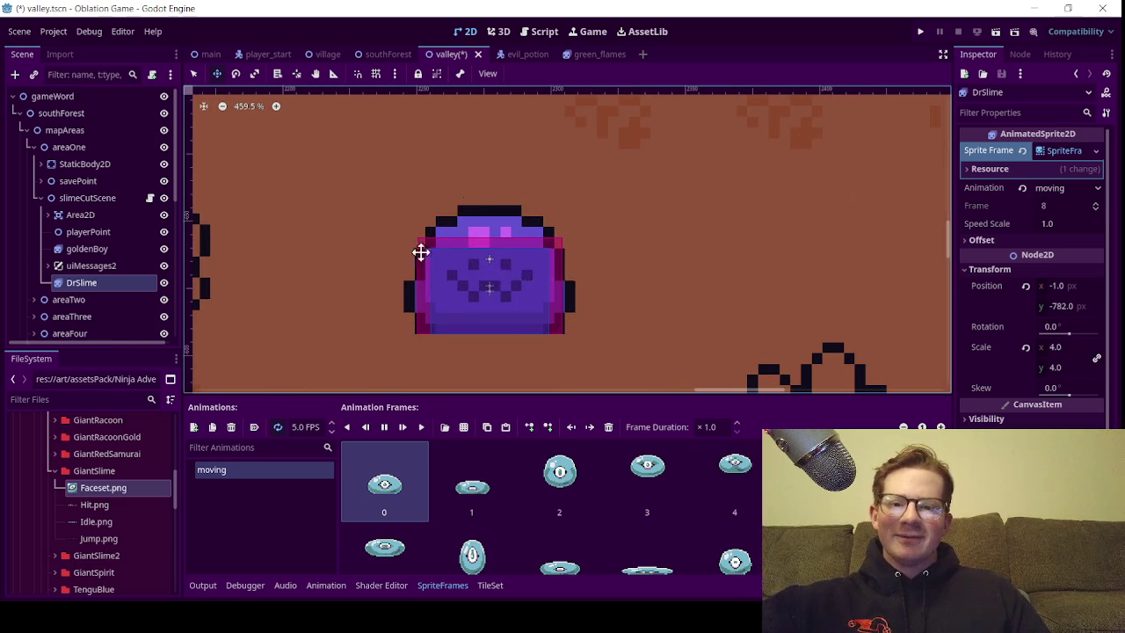
pyautogui.scroll(-6, 486, 281)
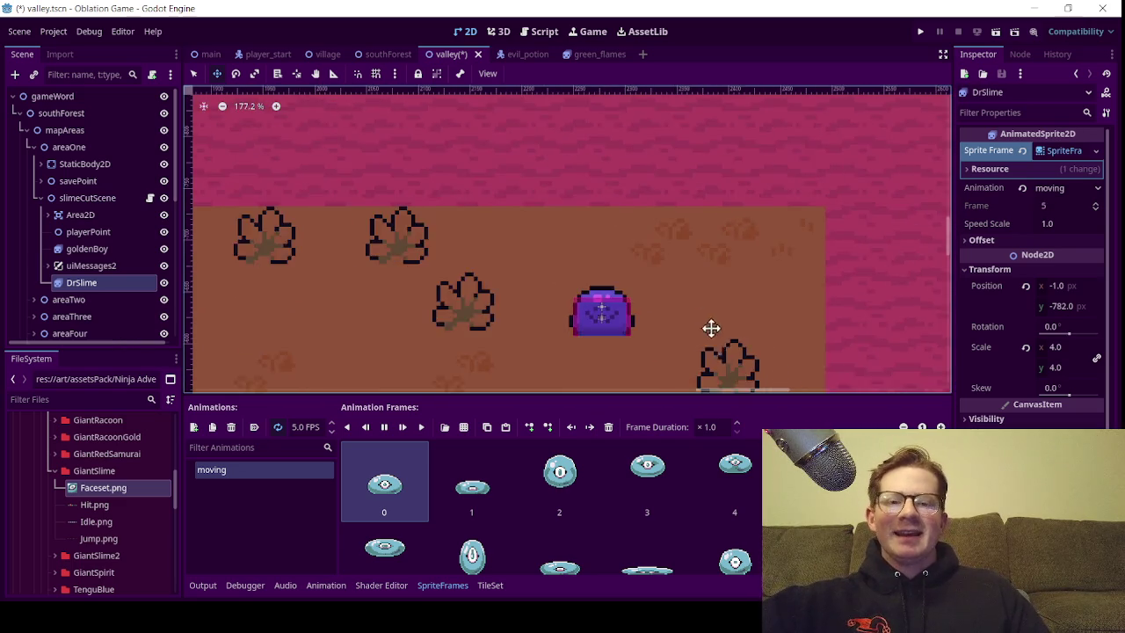
pyautogui.scroll(4, 715, 346)
pyautogui.moveTo(294, 346); pyautogui.dragTo(349, 354)
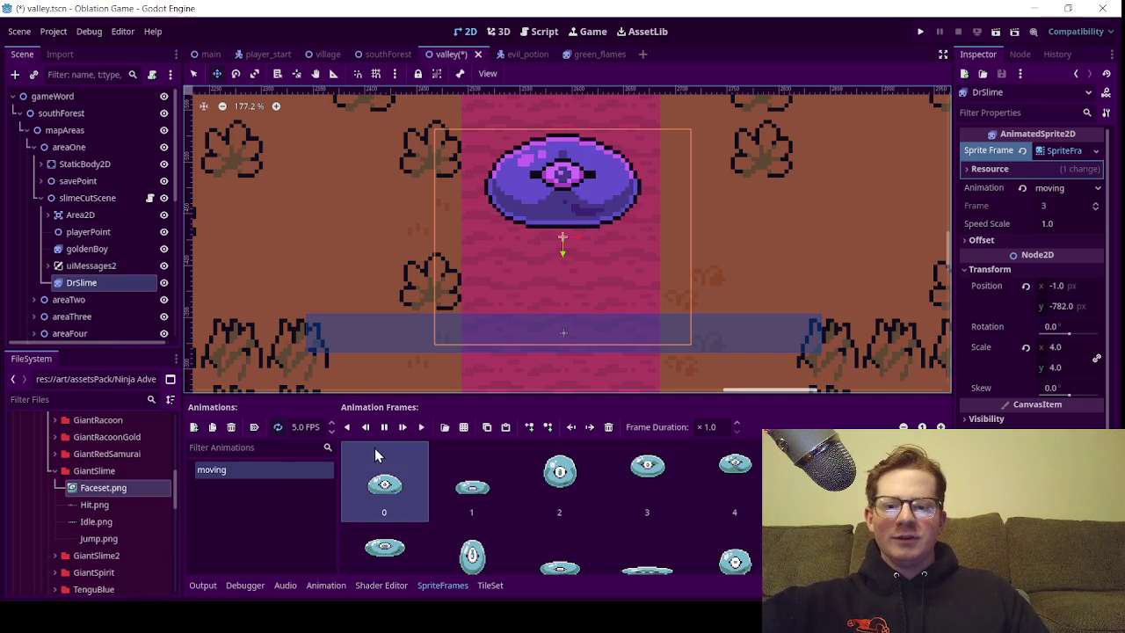
# Add a new animation named 'idle' to DrSlime
pyautogui.click(193, 427)
pyautogui.click(229, 486)
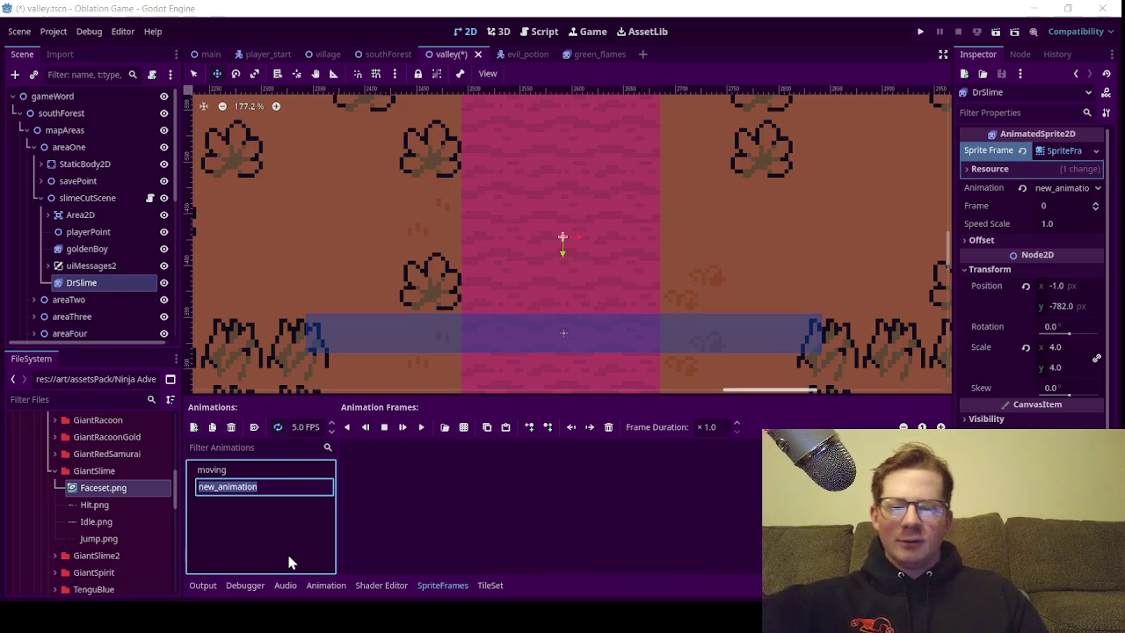
pyautogui.write('idle')
pyautogui.press('Return')
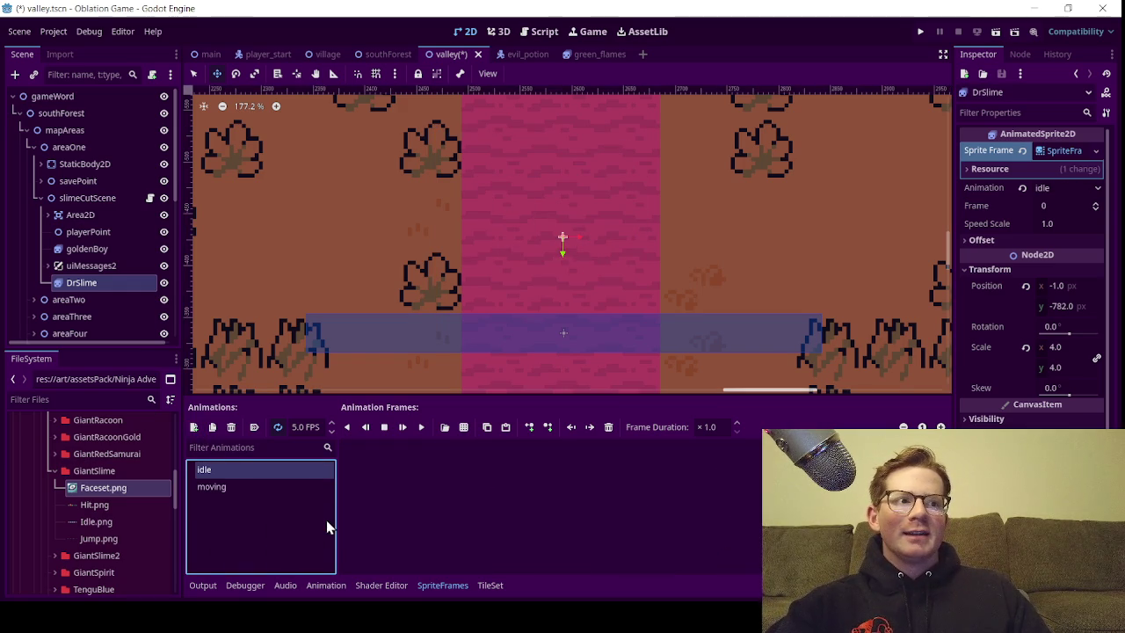
# Slice Idle.png into 62×52 px cells and add all five frames to idle
pyautogui.click(467, 428)
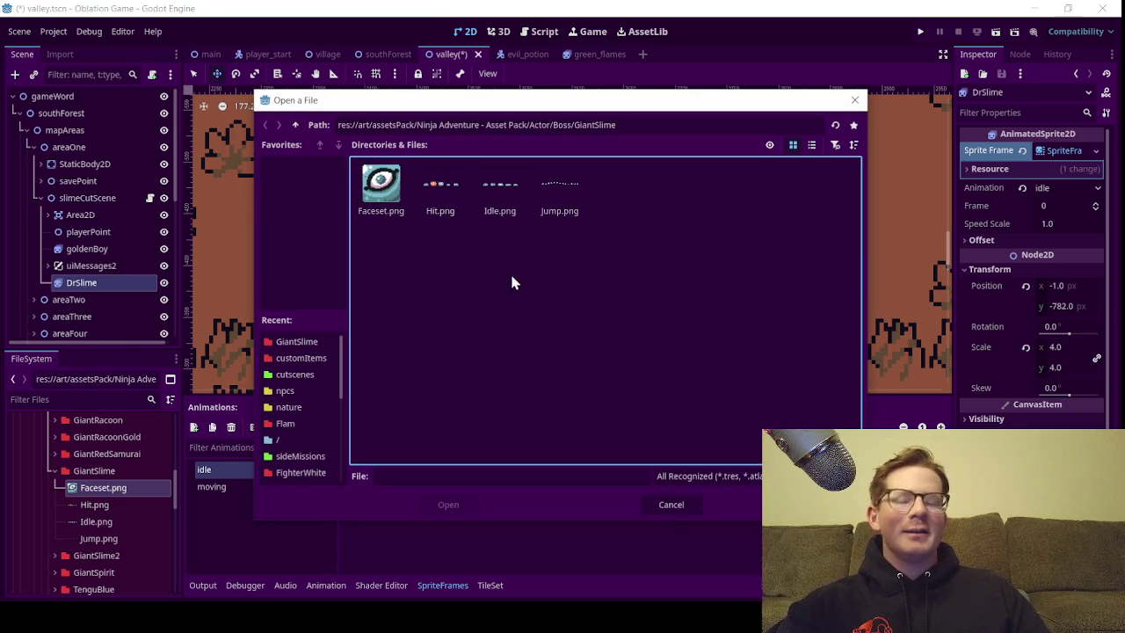
pyautogui.doubleClick(505, 209)
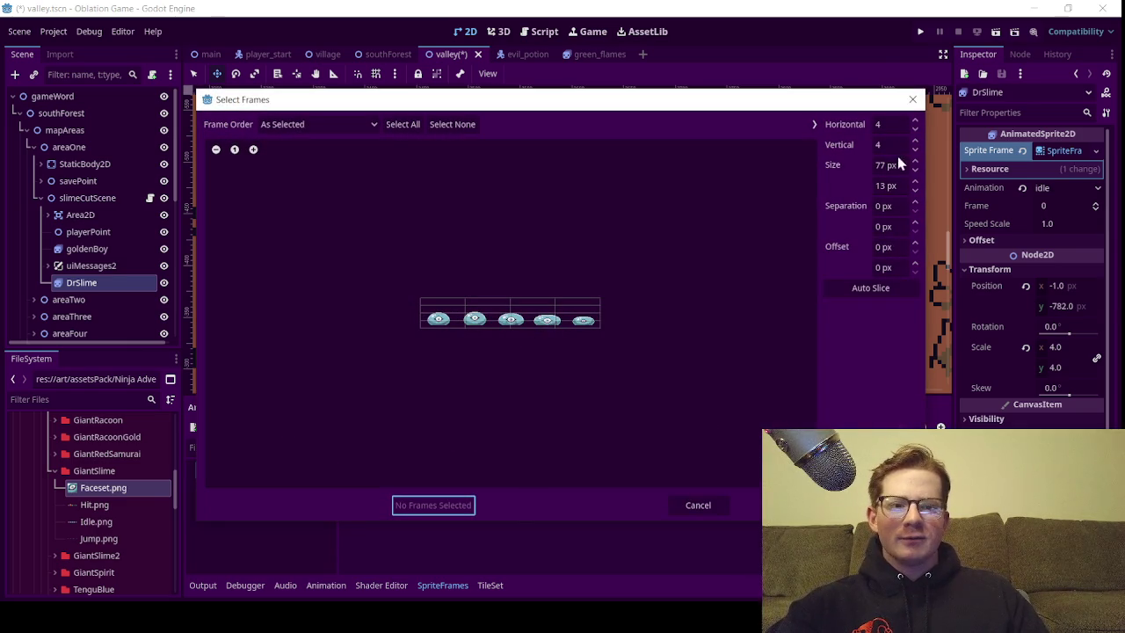
pyautogui.click(886, 165)
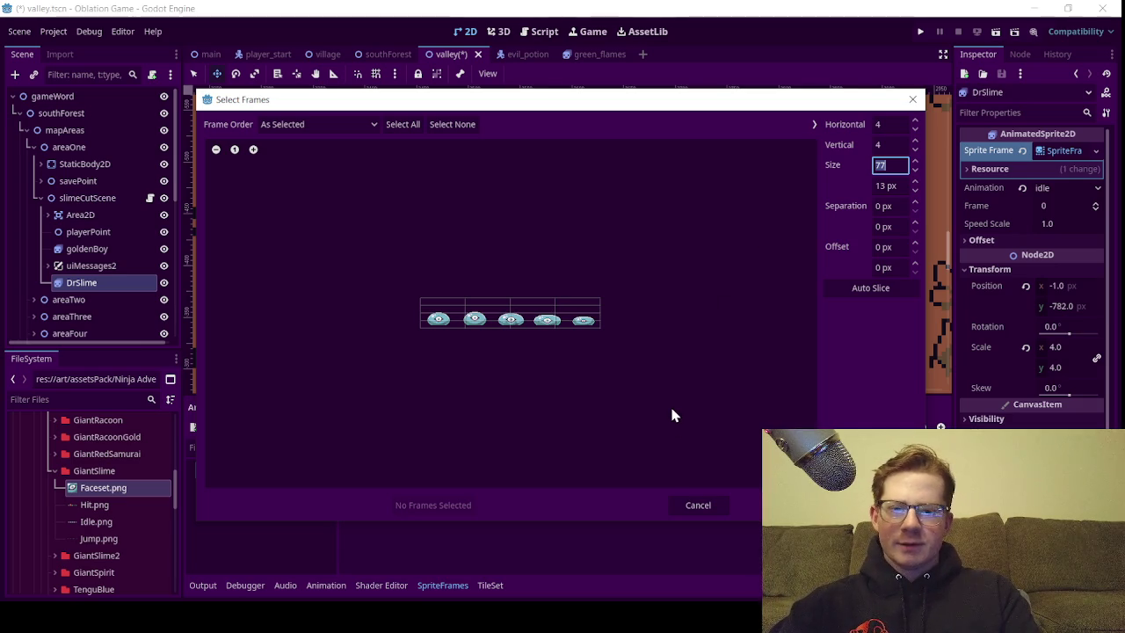
pyautogui.write('63')
pyautogui.press('Return')
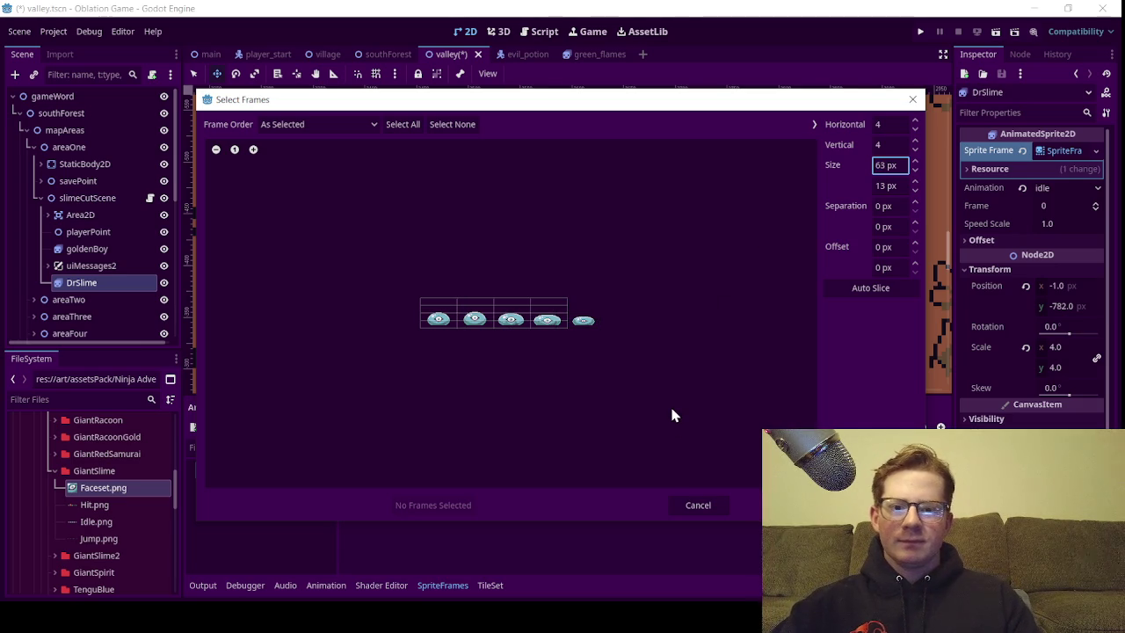
pyautogui.click(881, 172)
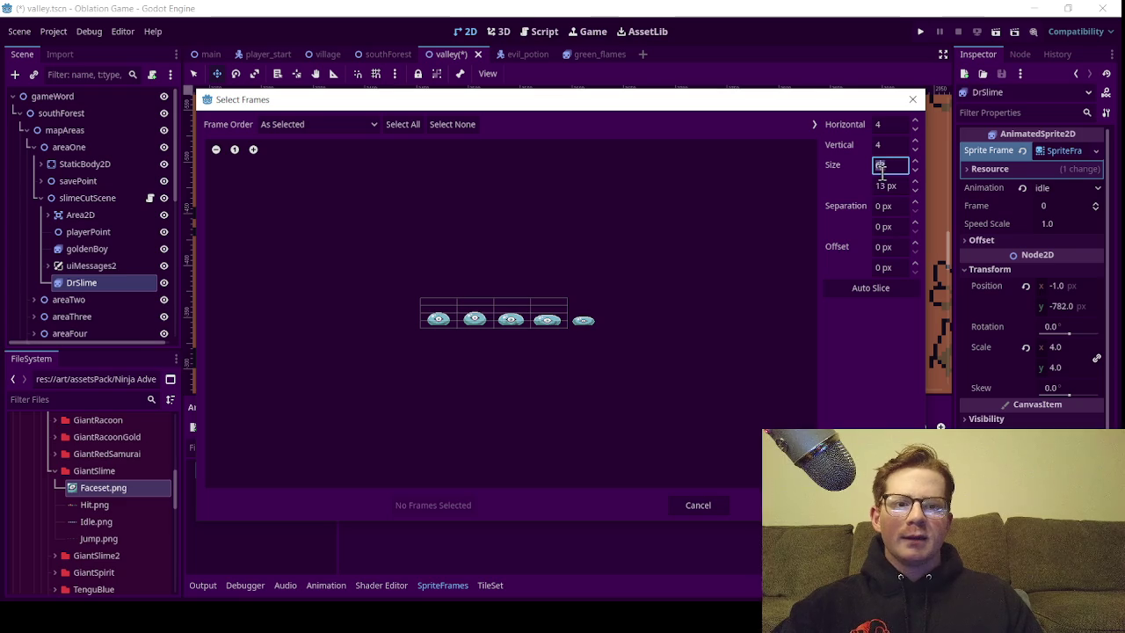
pyautogui.write('62')
pyautogui.press('Return')
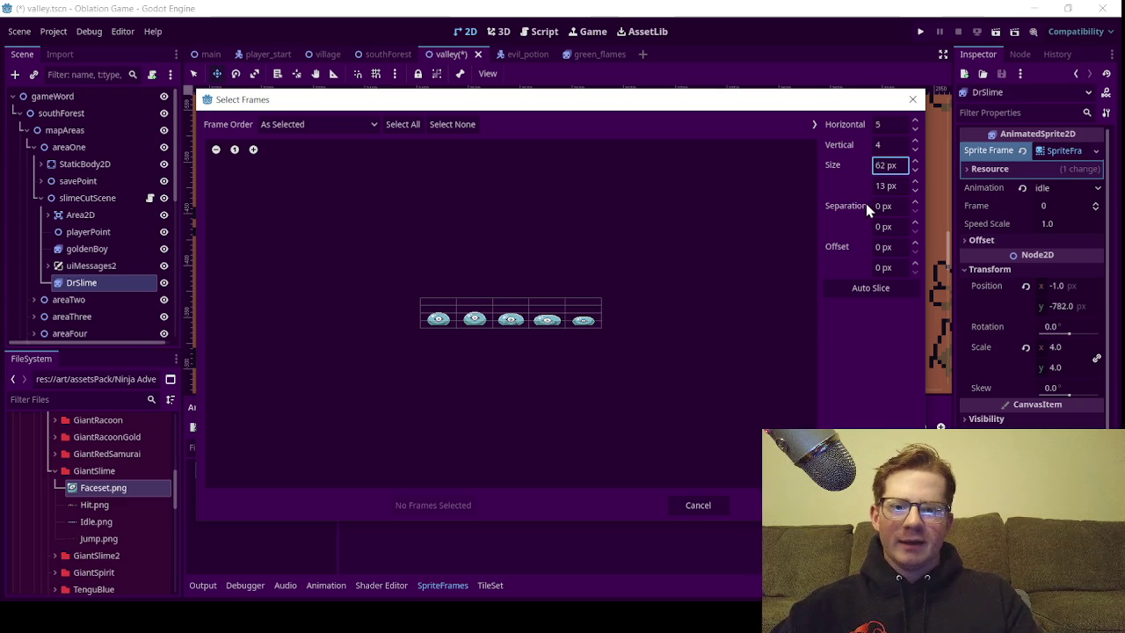
pyautogui.click(880, 182)
pyautogui.write('52')
pyautogui.press('Return')
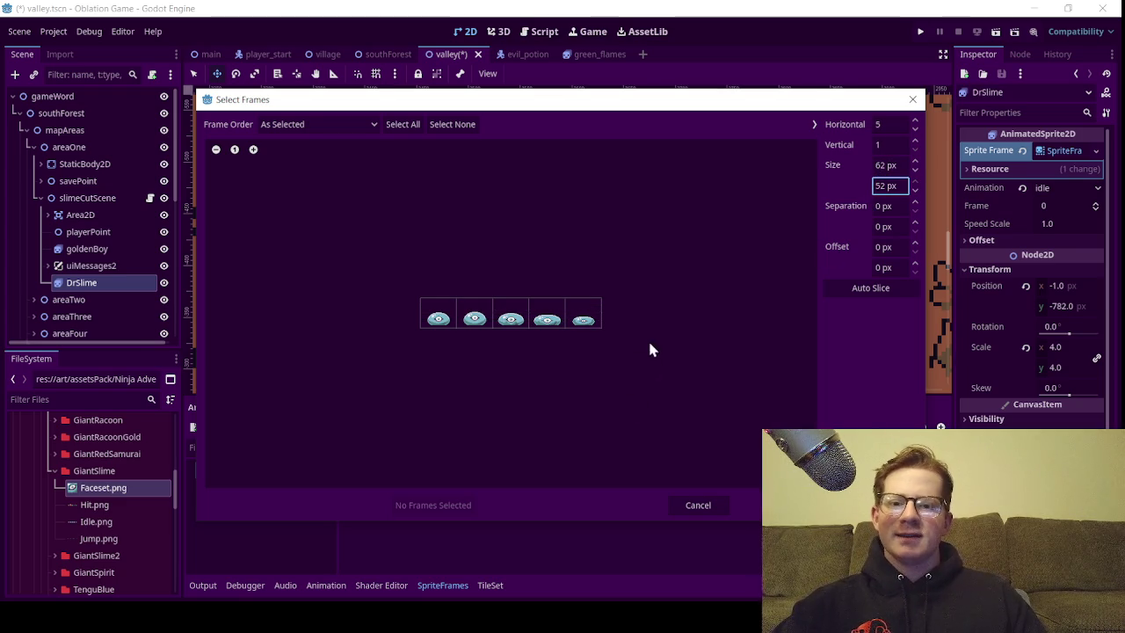
pyautogui.moveTo(440, 318); pyautogui.dragTo(600, 319)
pyautogui.click(439, 509)
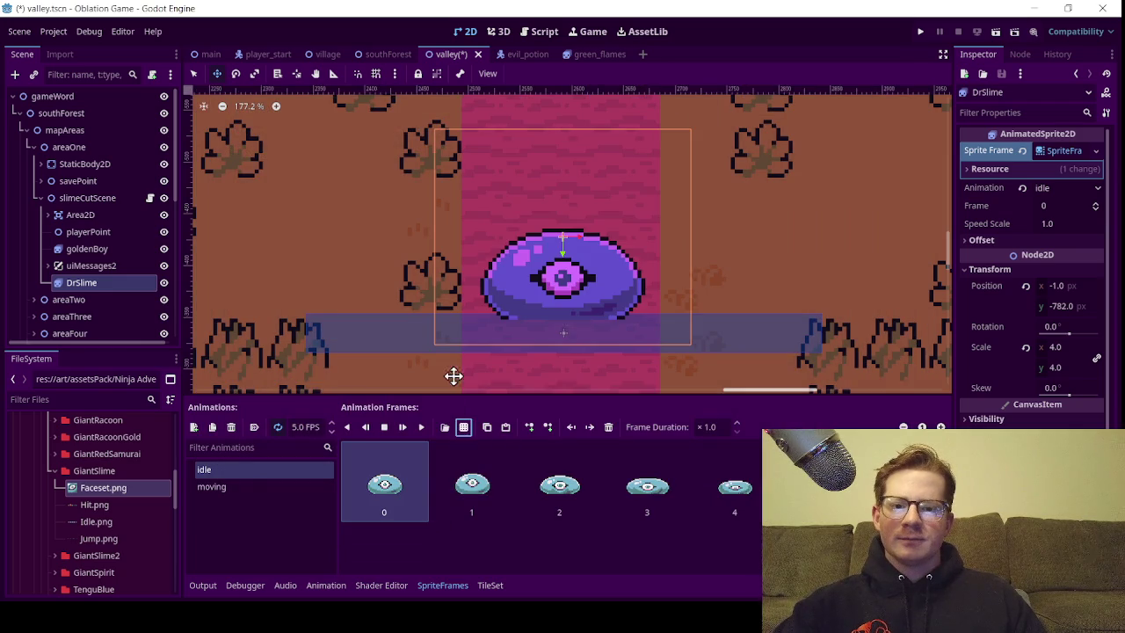
# Preview the idle animation, then select 'moving' to show its frames
pyautogui.click(421, 427)
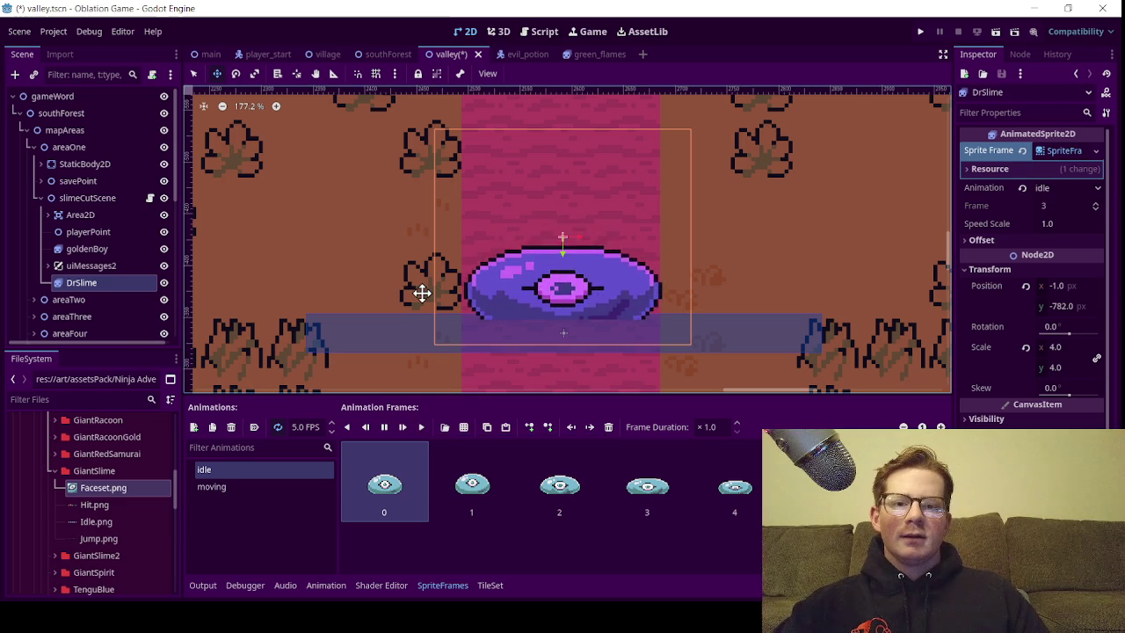
pyautogui.scroll(-3, 422, 292)
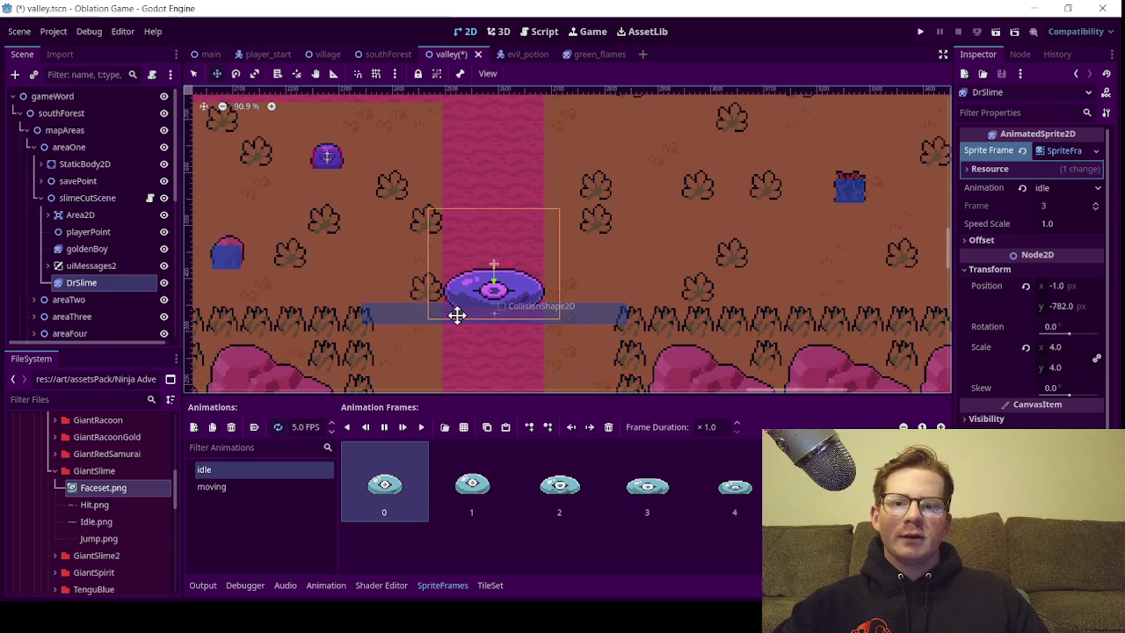
pyautogui.scroll(-2, 437, 320)
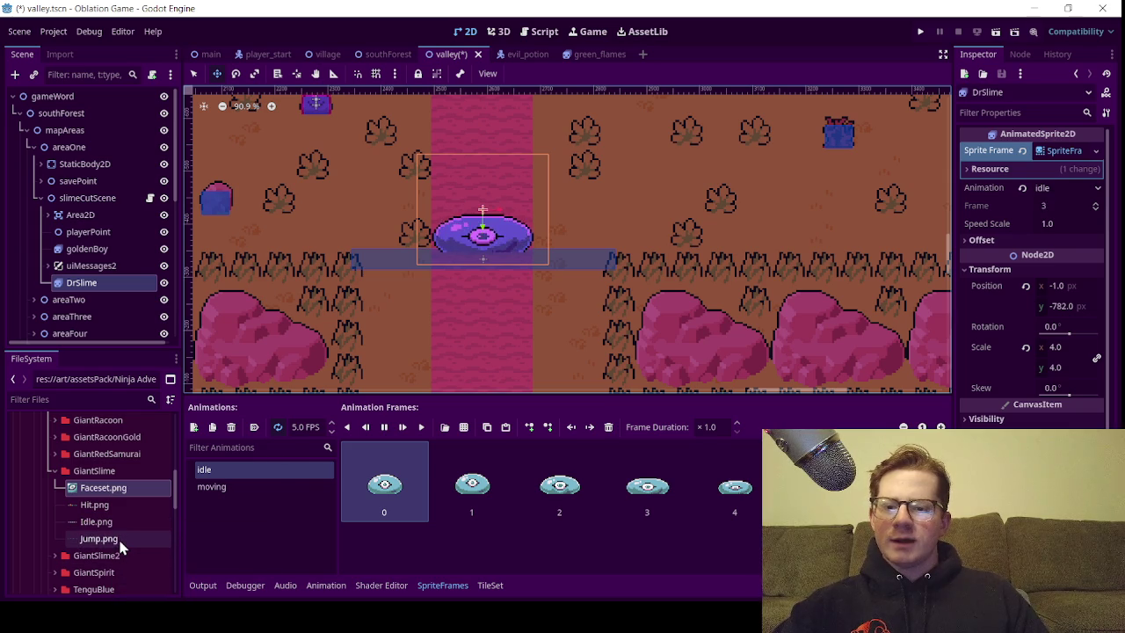
pyautogui.click(237, 486)
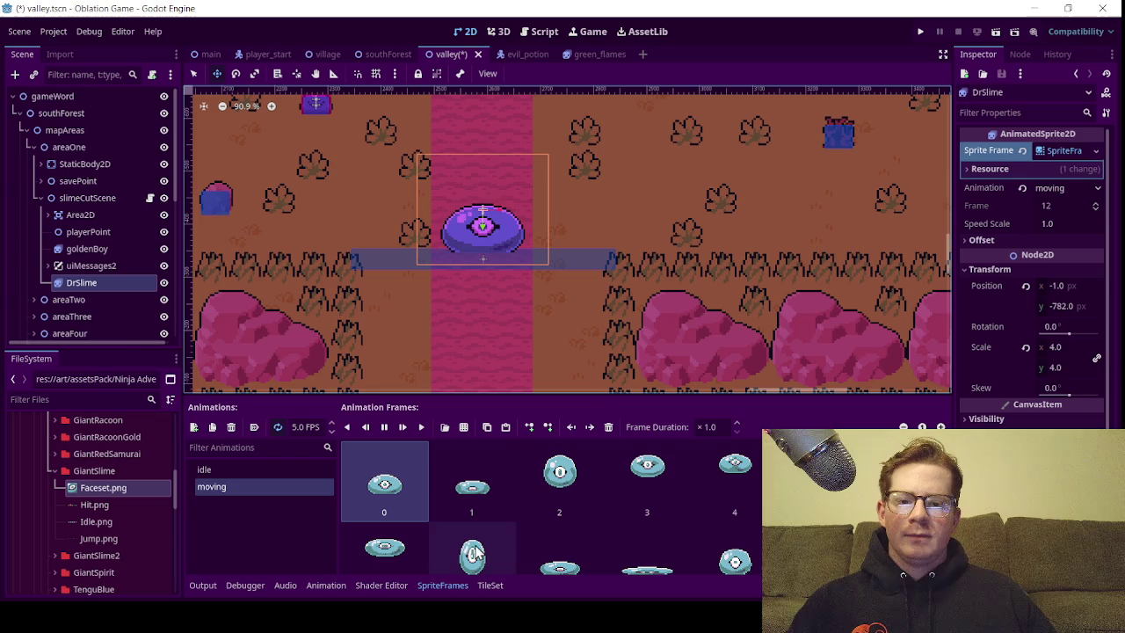
# Delete frame 1 from the moving animation and pick a second-row frame
pyautogui.click(475, 510)
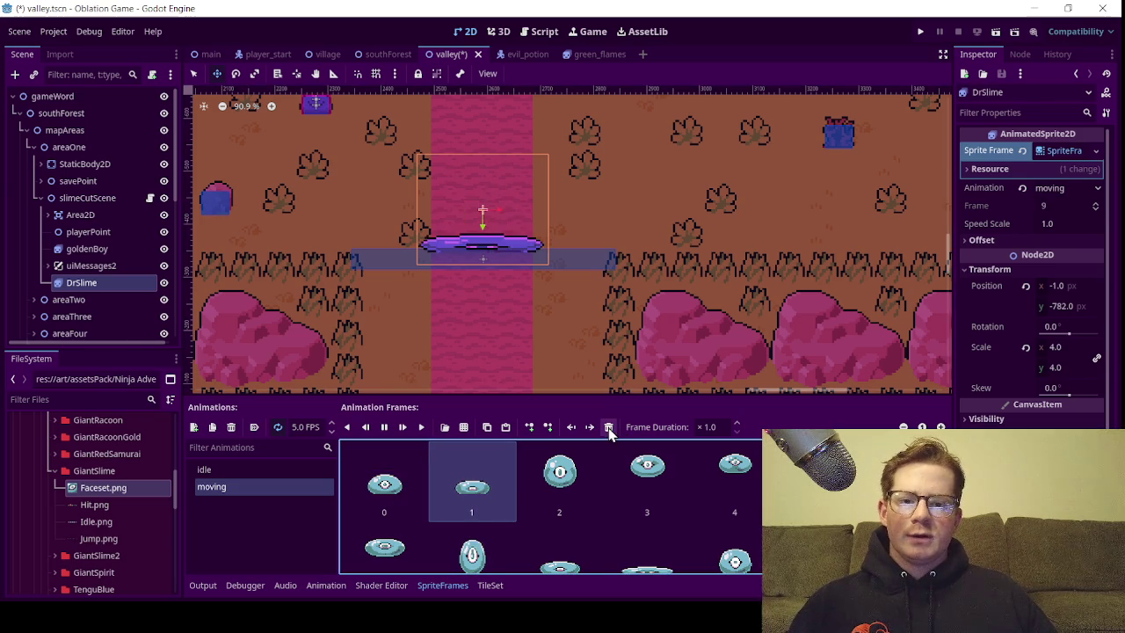
pyautogui.click(608, 427)
pyautogui.click(608, 427)
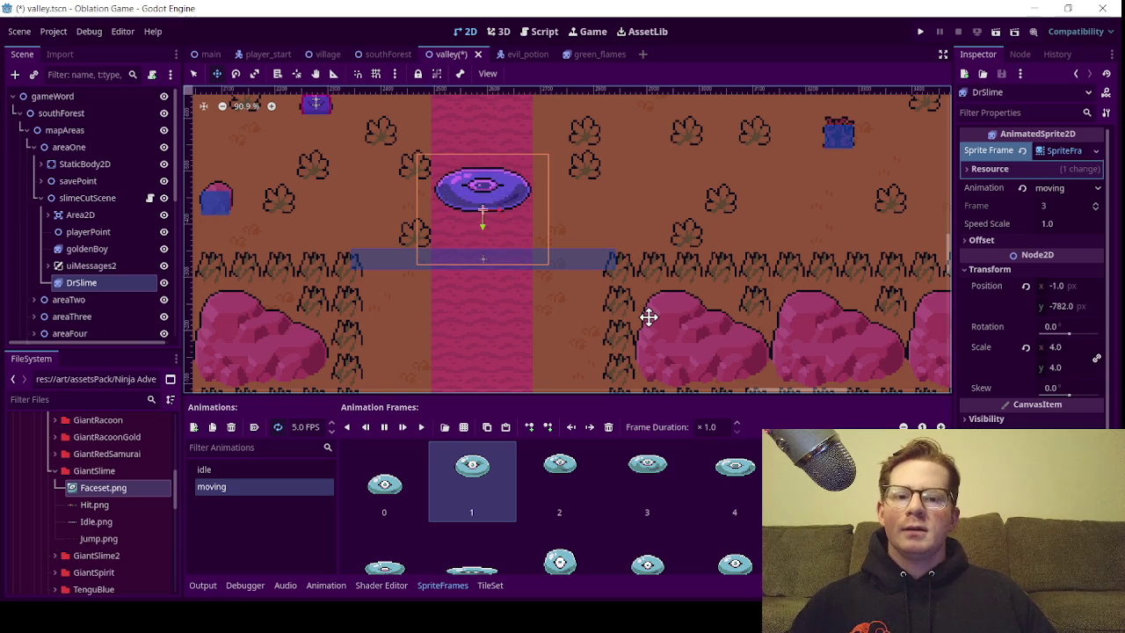
pyautogui.scroll(-1, 545, 537)
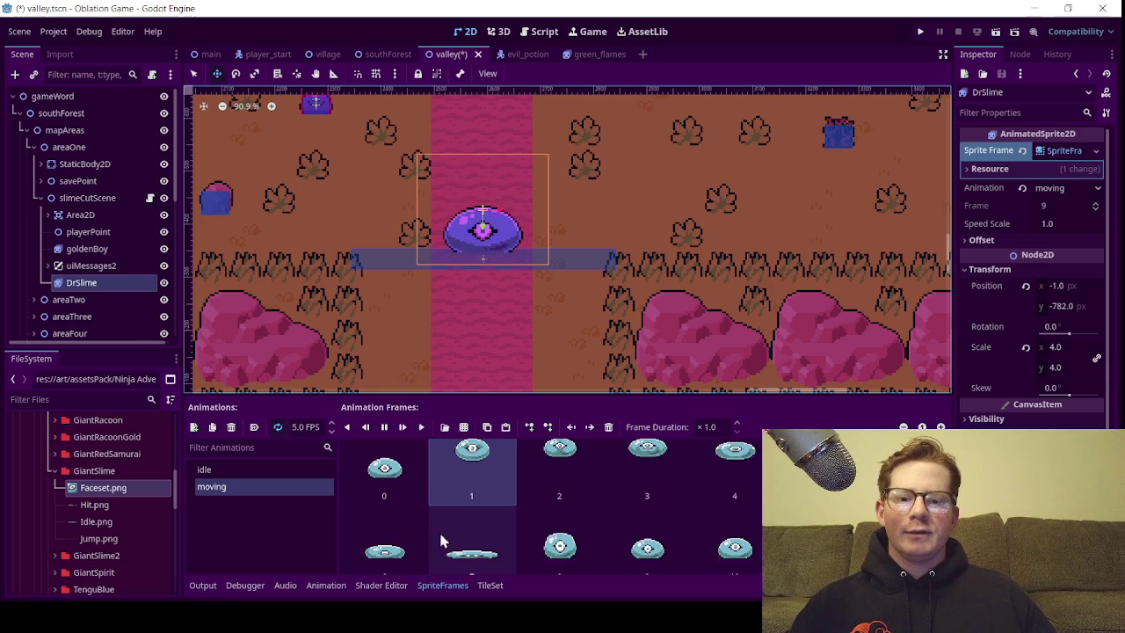
pyautogui.click(654, 550)
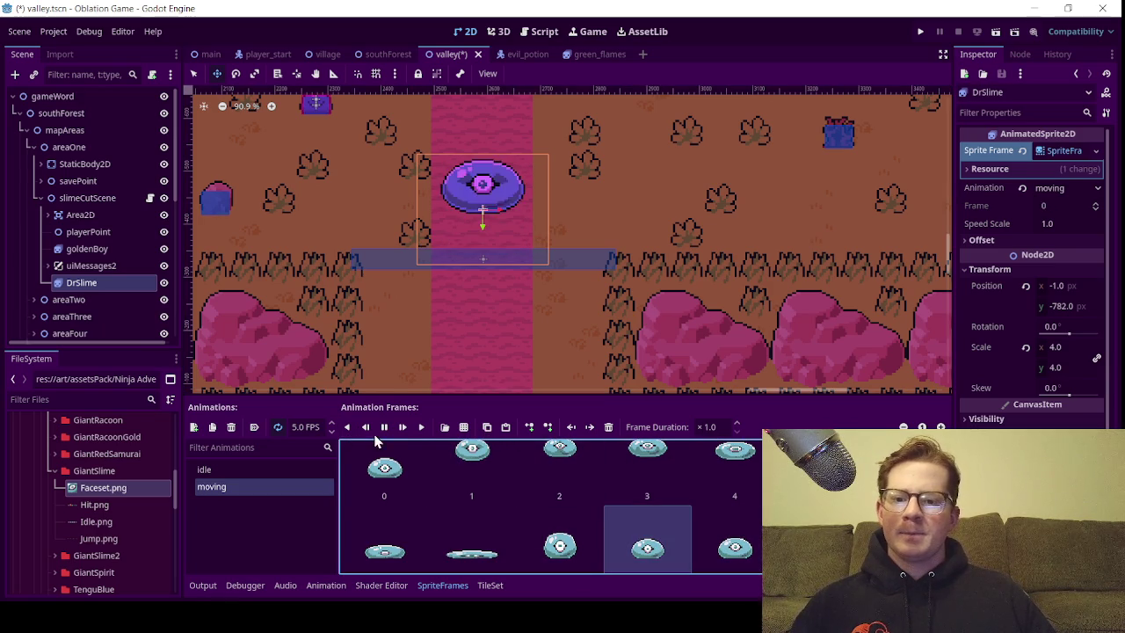
# Restore the accidentally deleted moving animation with Ctrl+Z
pyautogui.click(231, 426)
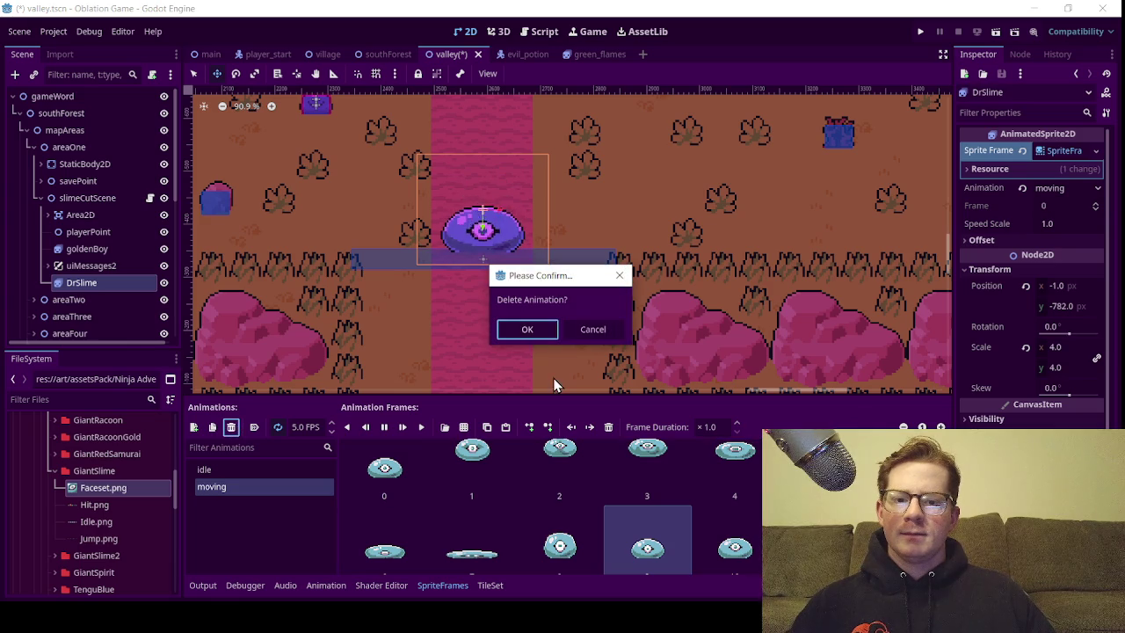
pyautogui.click(520, 329)
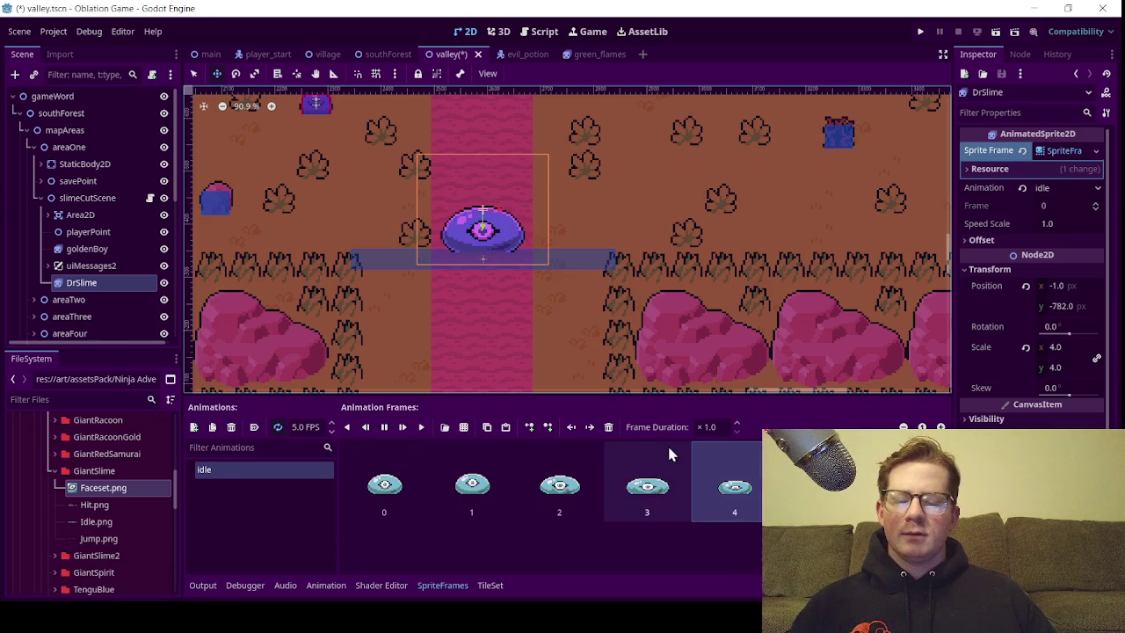
pyautogui.click(340, 528)
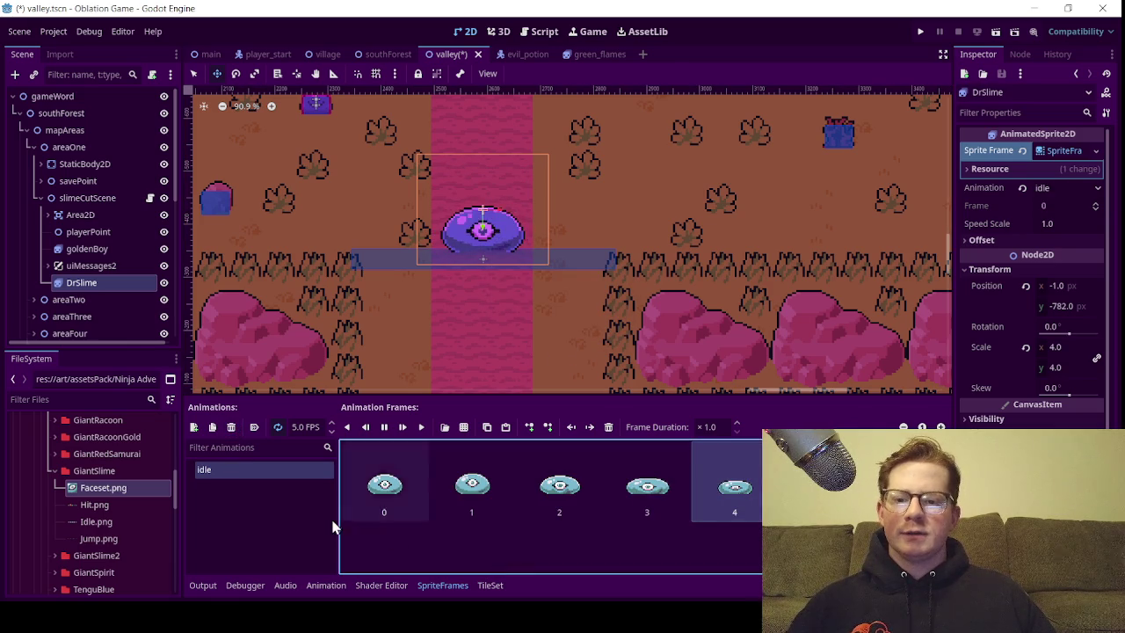
pyautogui.hotkey('ctrl', 'z')
# Delete the trailing frames so moving ends at frame 8, then play it
pyautogui.scroll(-1, 591, 537)
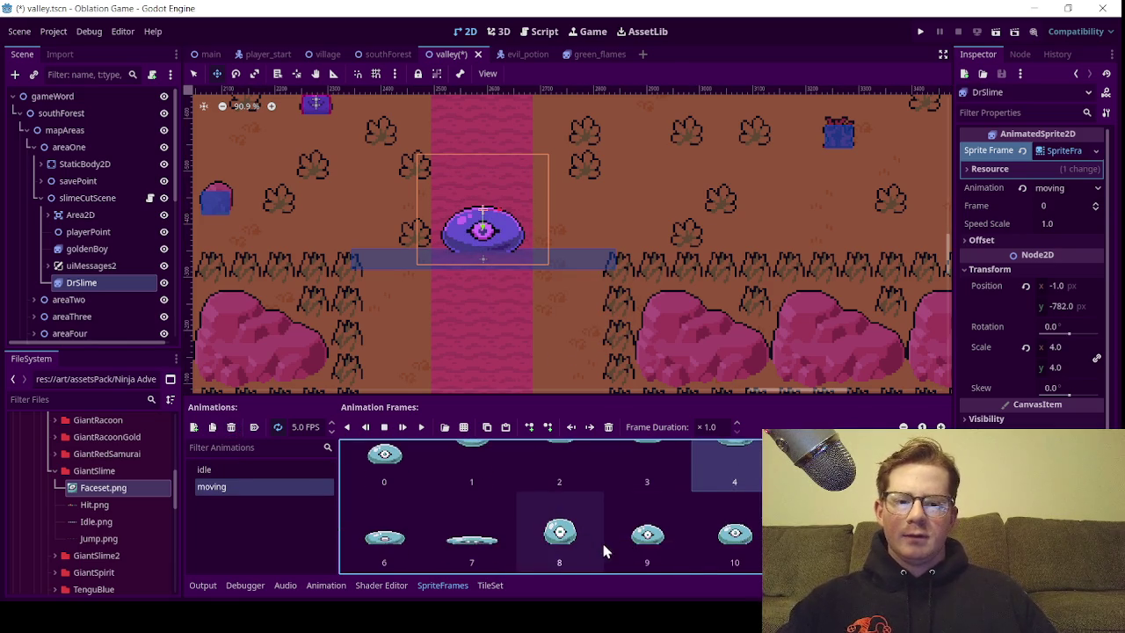
pyautogui.click(609, 427)
pyautogui.click(609, 427)
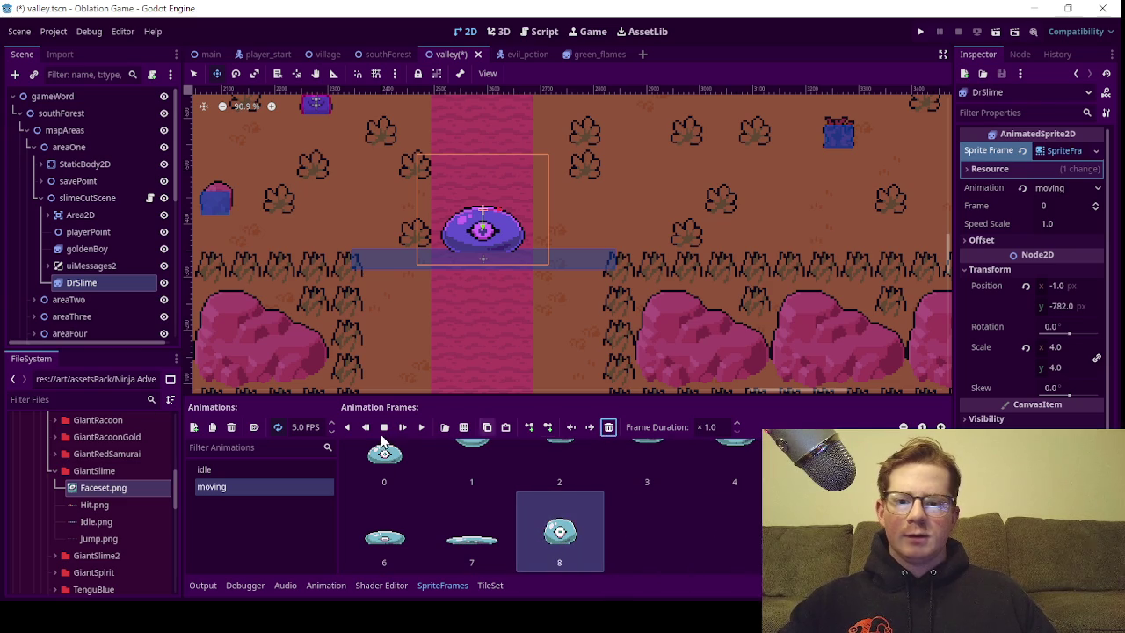
pyautogui.click(421, 431)
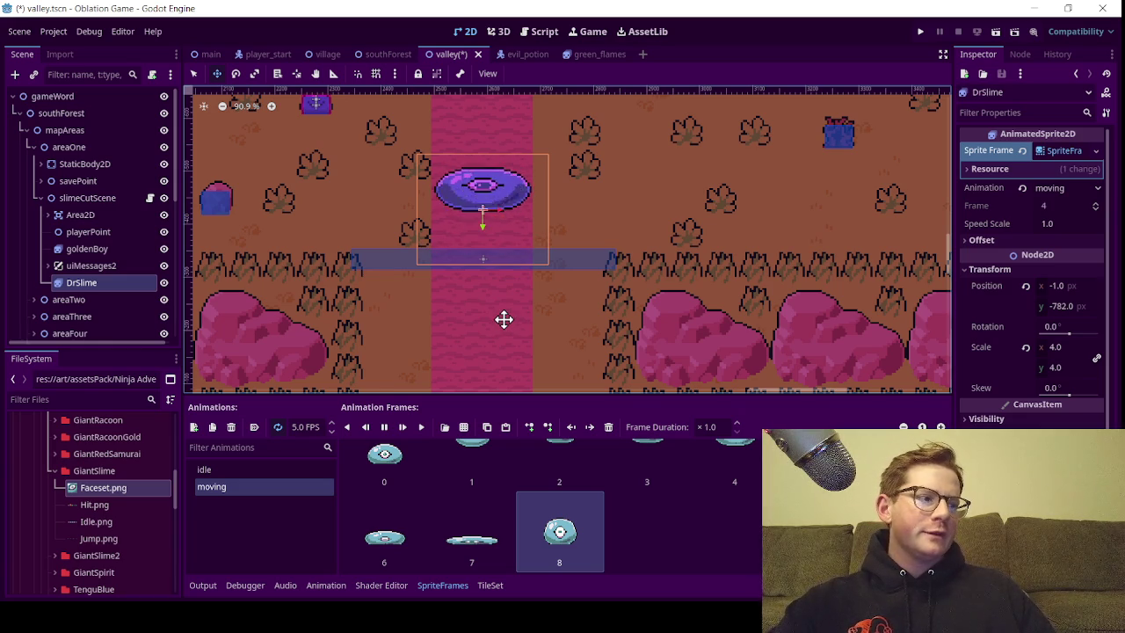
# Paste copied frames into the moving animation, including a flat slime frame at position 1
pyautogui.click(390, 479)
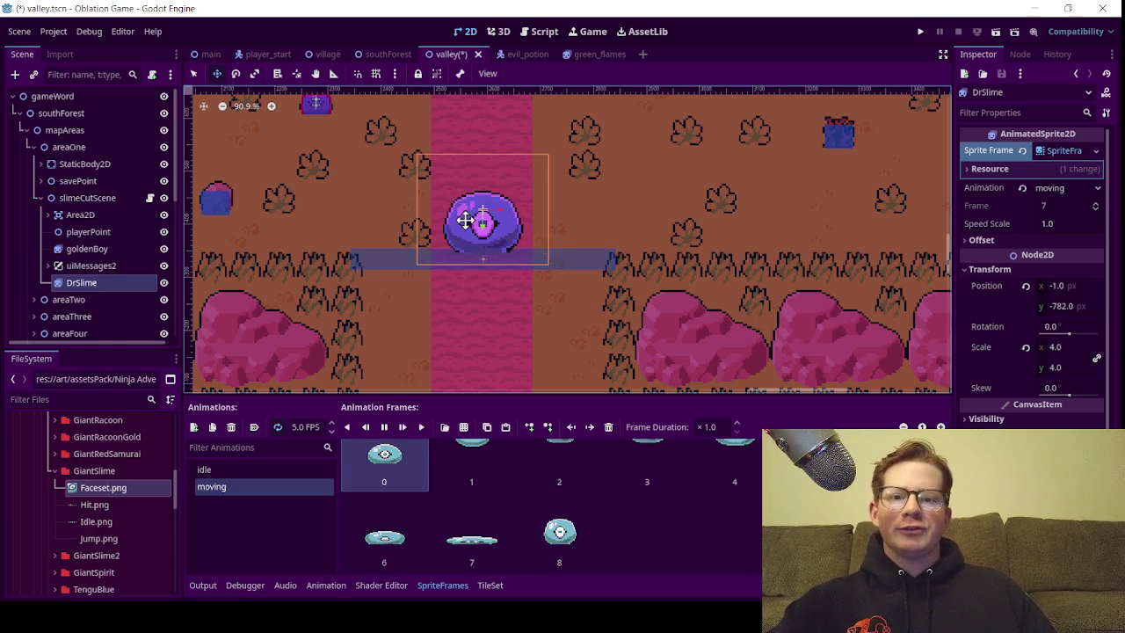
pyautogui.click(627, 562)
pyautogui.hotkey('ctrl', 'v')
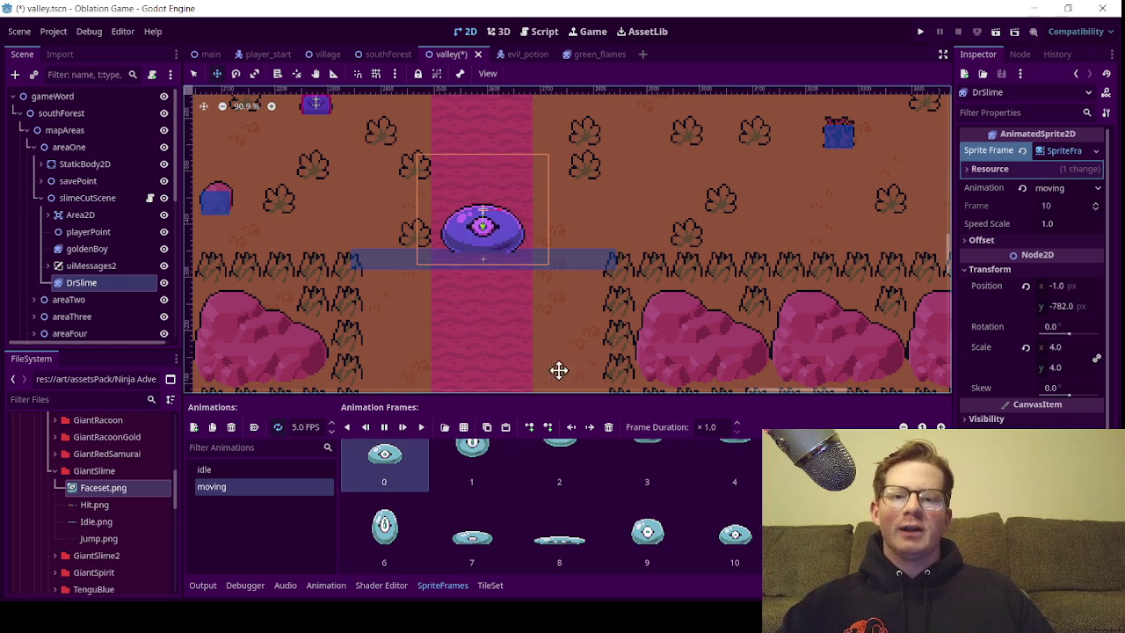
pyautogui.scroll(-3, 503, 314)
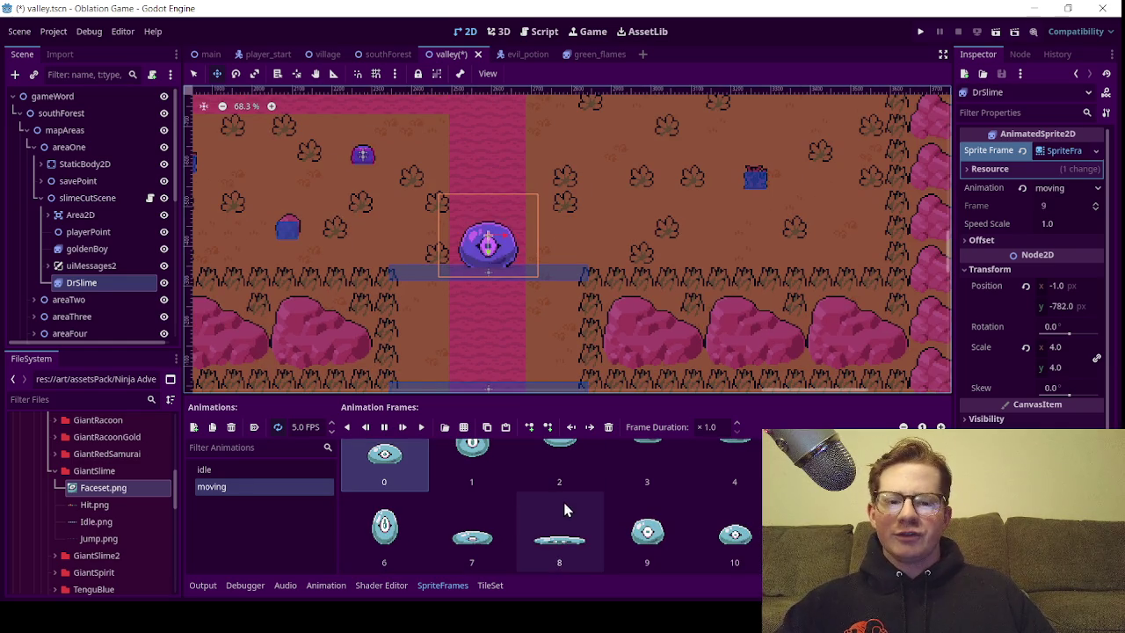
pyautogui.hotkey('ctrl', 'v')
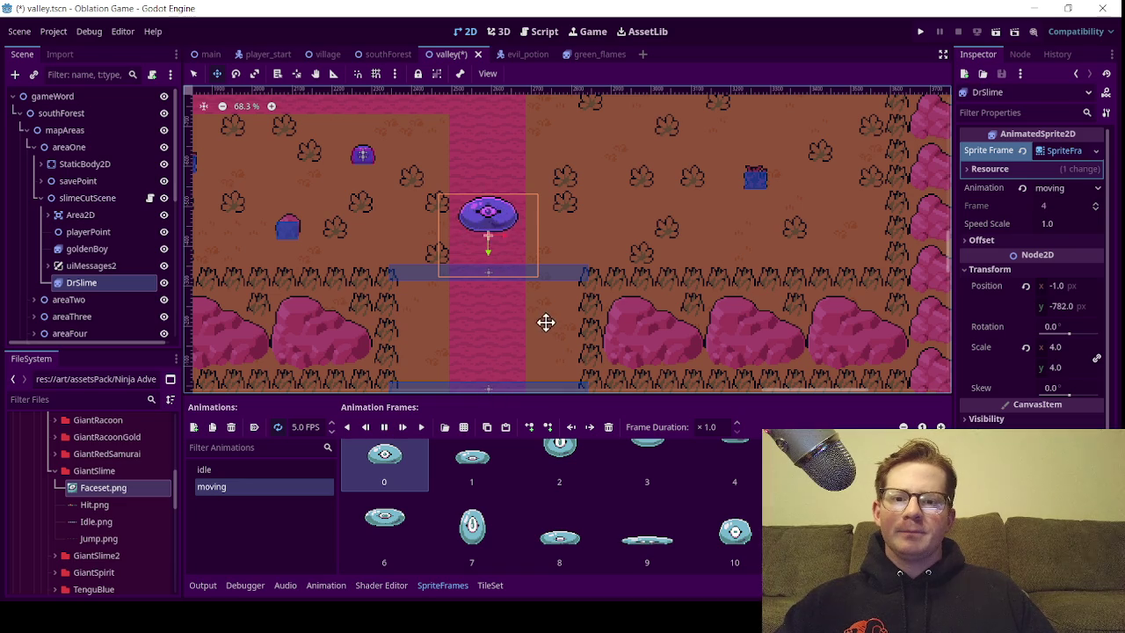
# Zoom and pan the map to preview the lengthened moving animation
pyautogui.scroll(-3, 508, 277)
pyautogui.scroll(4, 487, 283)
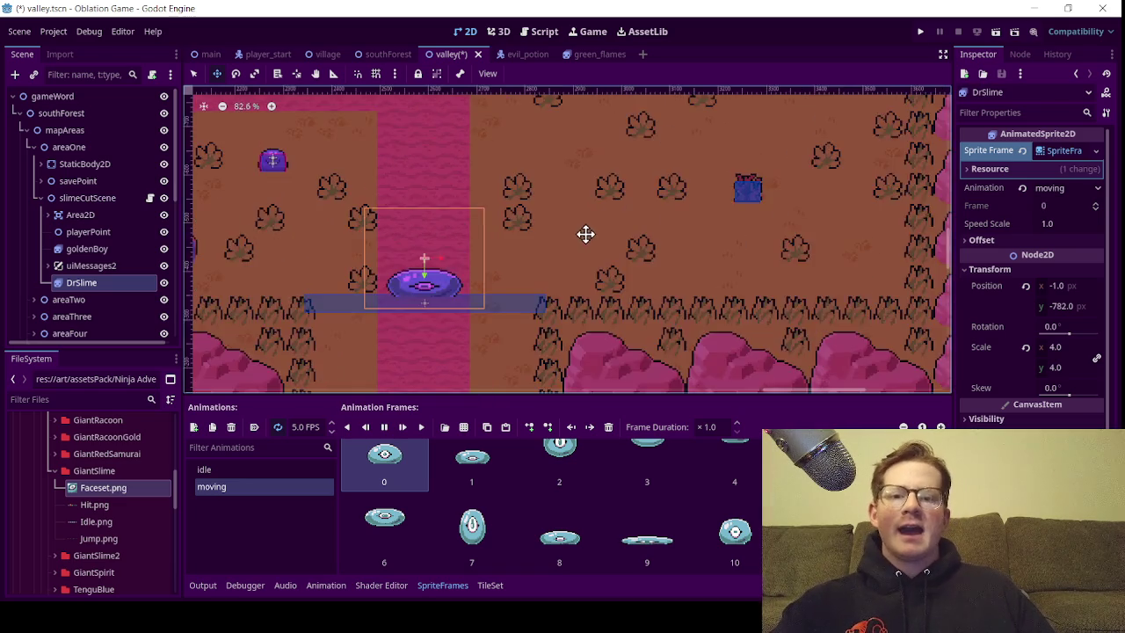
pyautogui.scroll(3, 594, 273)
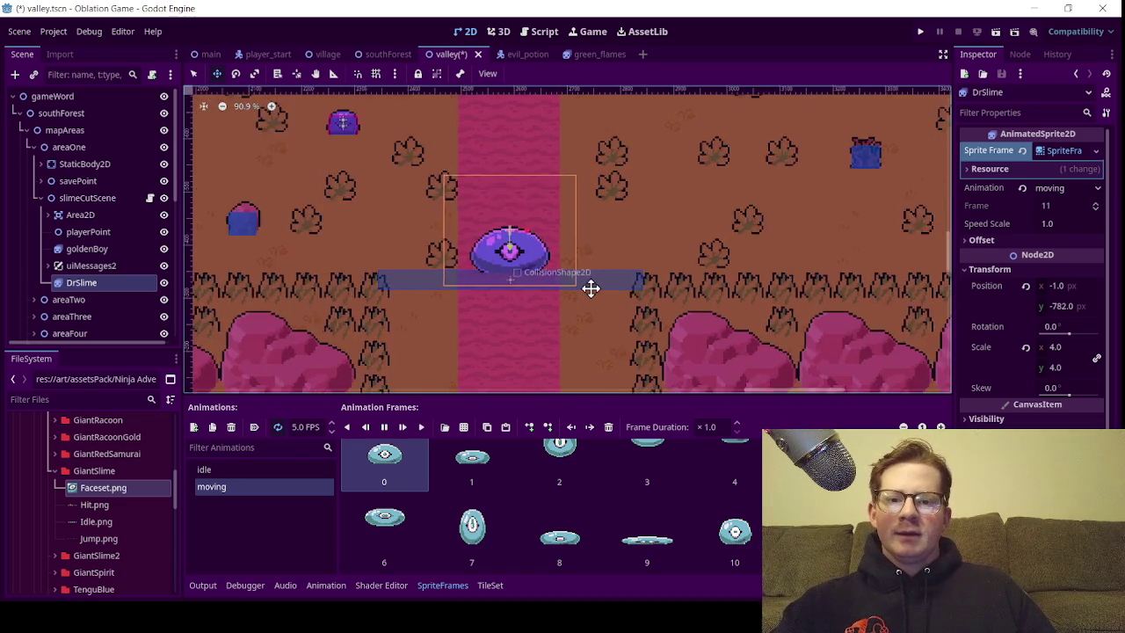
pyautogui.moveTo(574, 277); pyautogui.dragTo(588, 255)
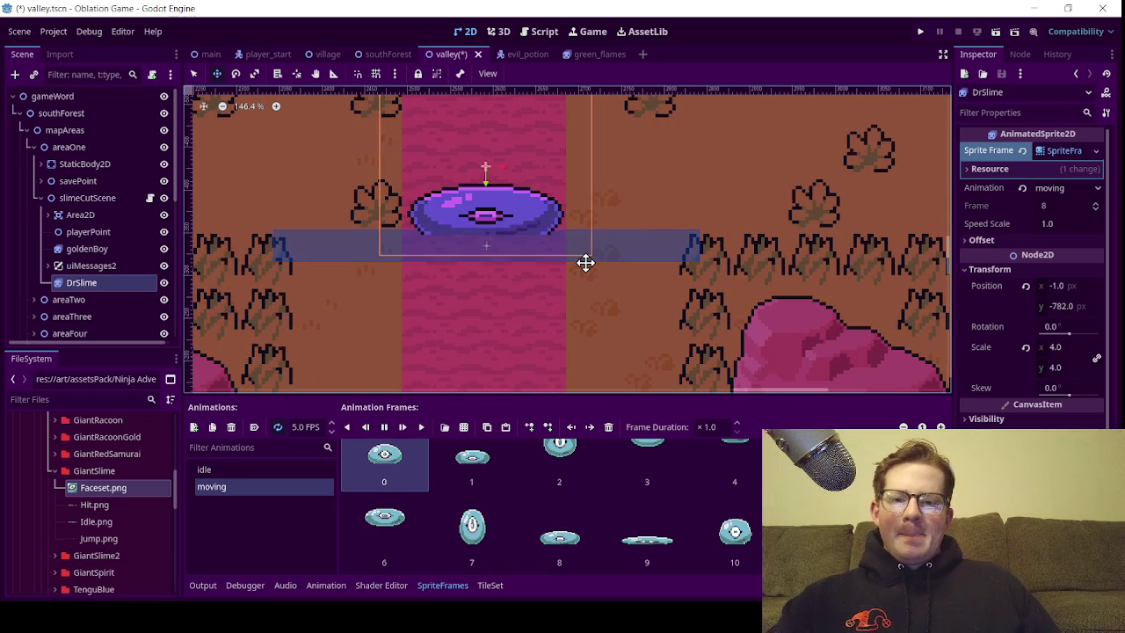
pyautogui.scroll(-5, 590, 246)
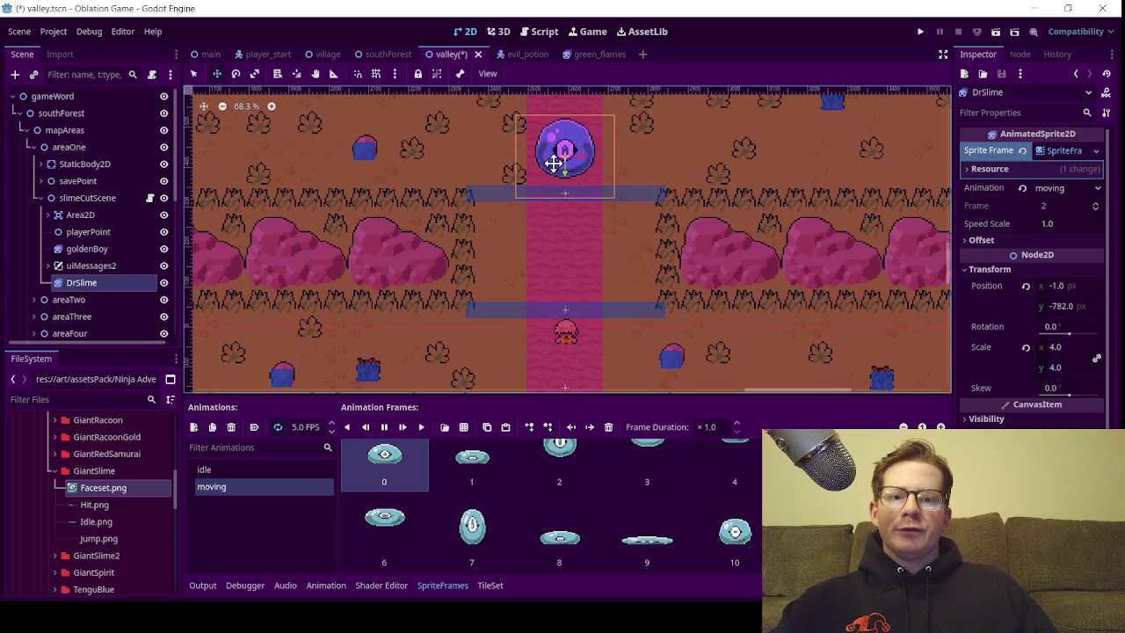
pyautogui.scroll(6, 563, 172)
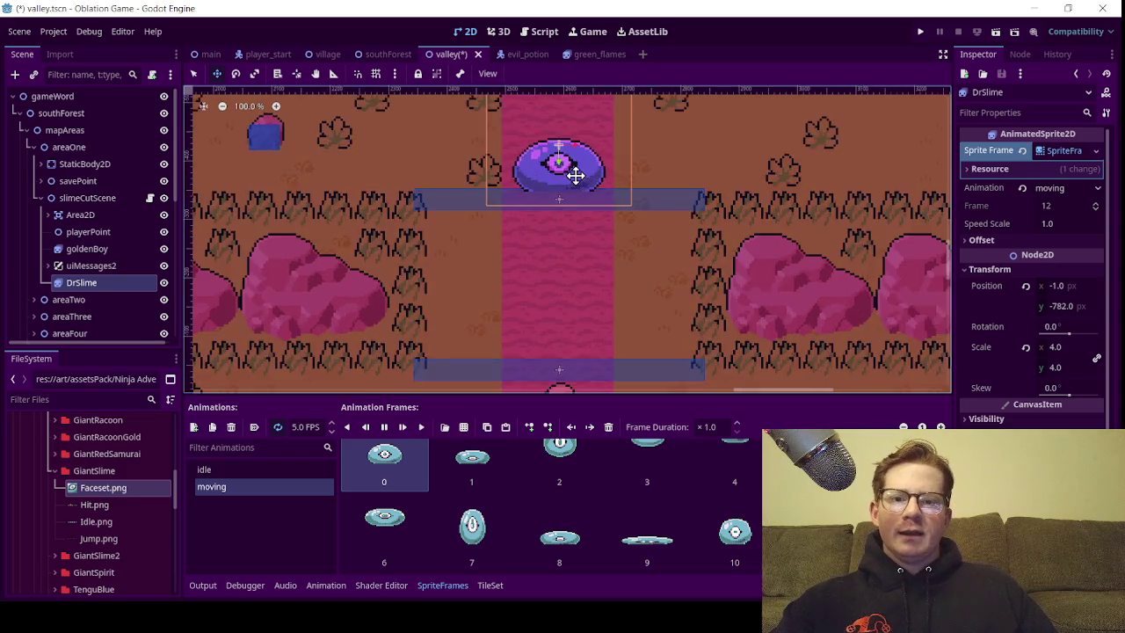
pyautogui.scroll(-3, 553, 188)
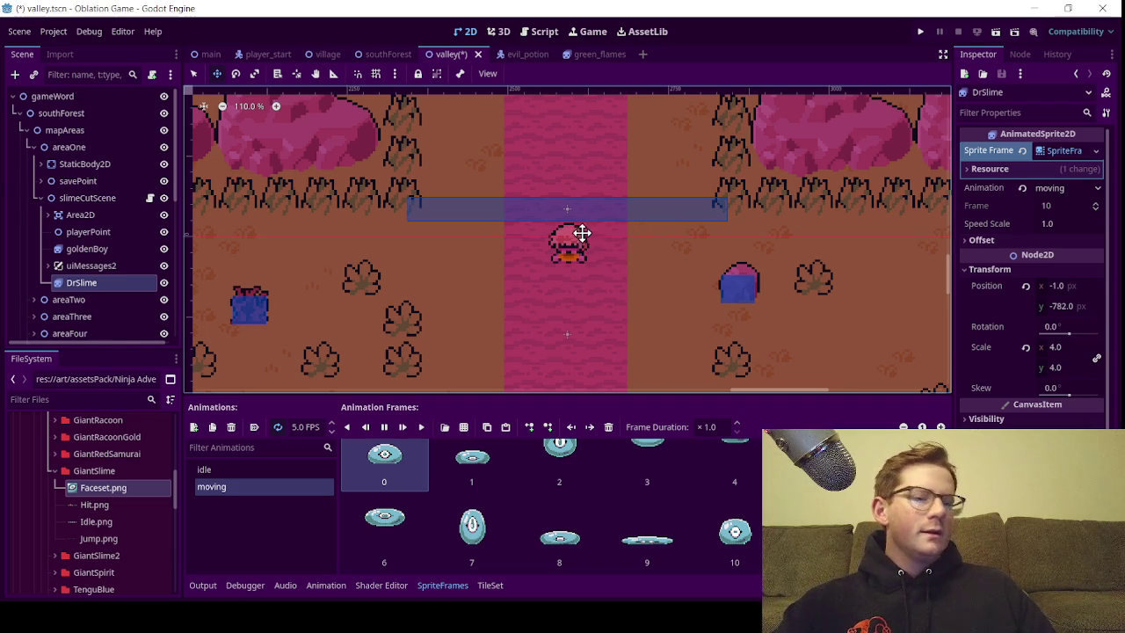
pyautogui.scroll(4, 582, 233)
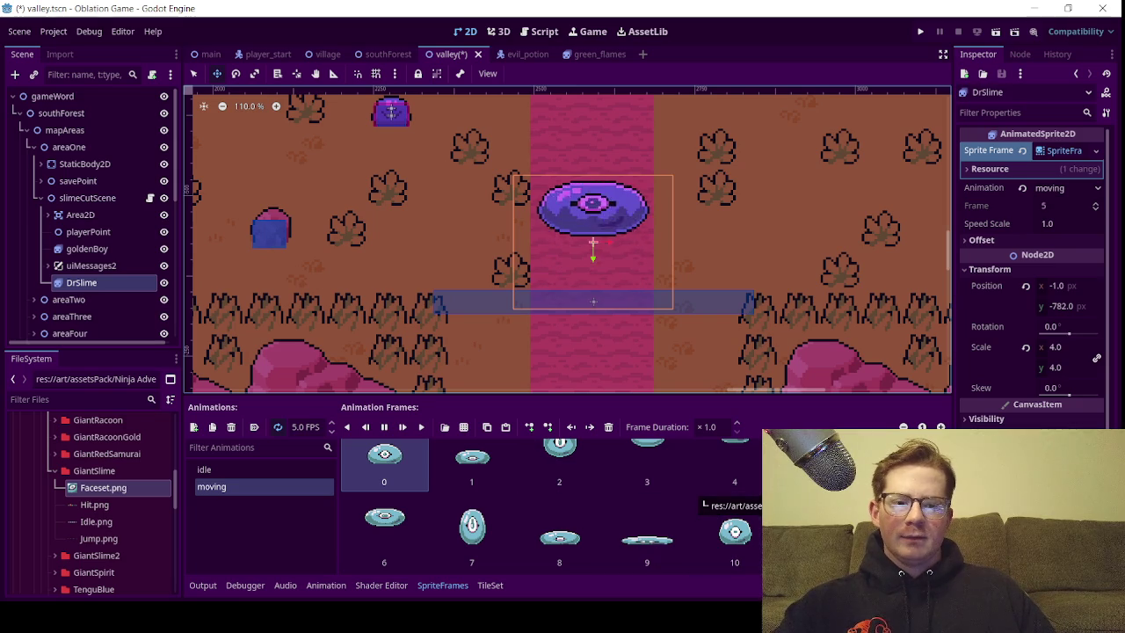
# Open Jump.png for frame selection, then close it without adding frames
pyautogui.click(699, 493)
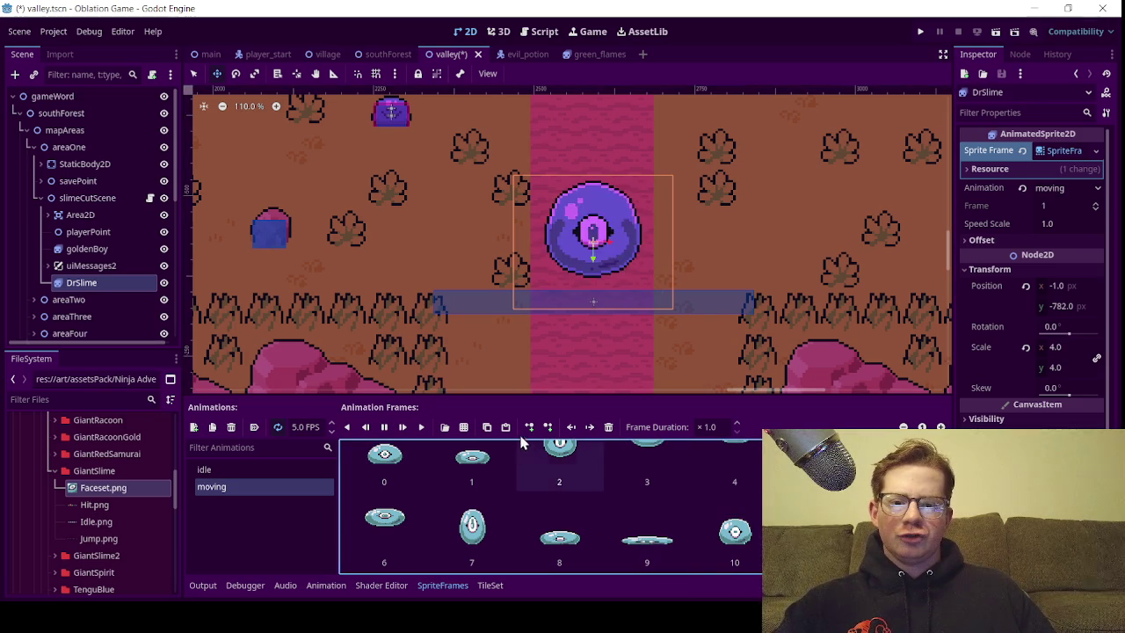
pyautogui.click(463, 426)
pyautogui.click(571, 201)
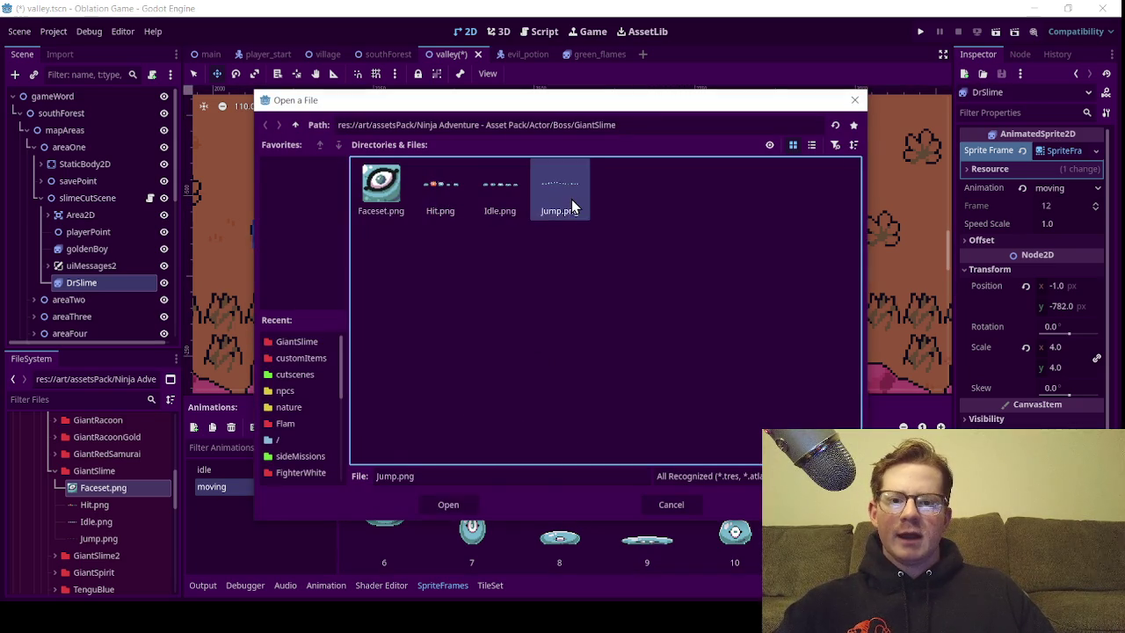
pyautogui.doubleClick(572, 203)
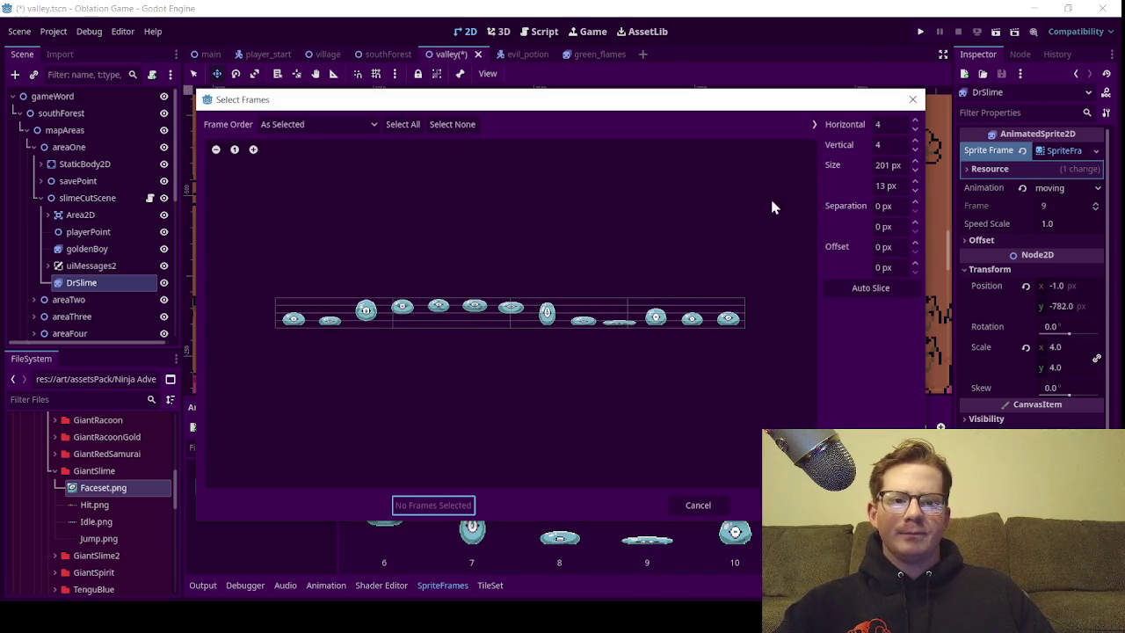
pyautogui.click(715, 500)
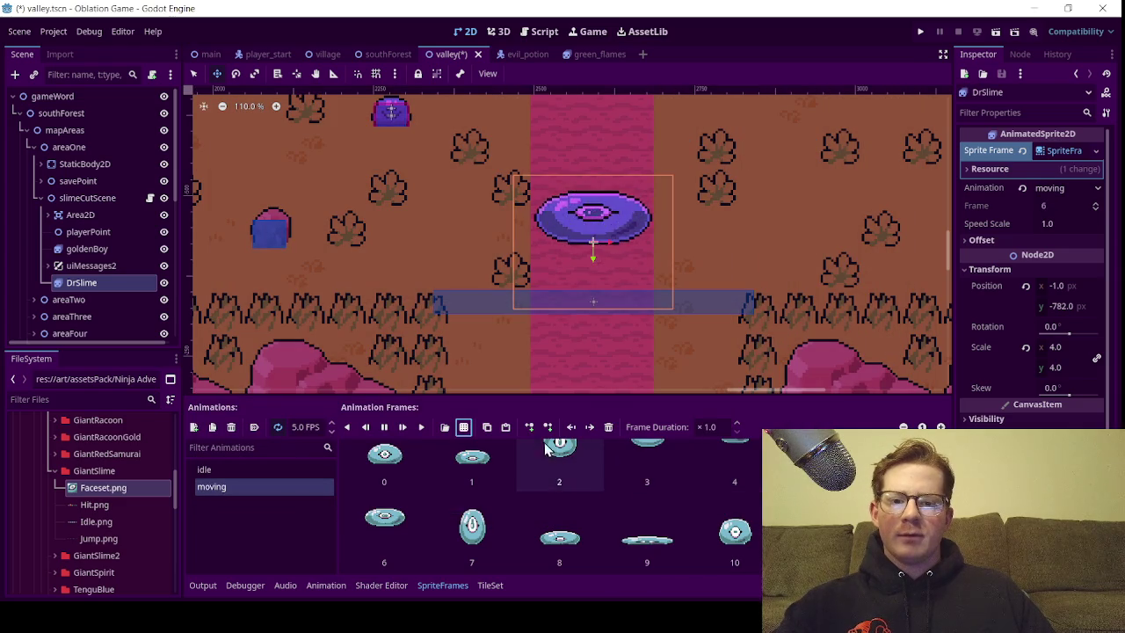
# Reopen Jump.png, slice it at 62×52 px, and add the selected frames to moving
pyautogui.click(463, 426)
pyautogui.click(574, 186)
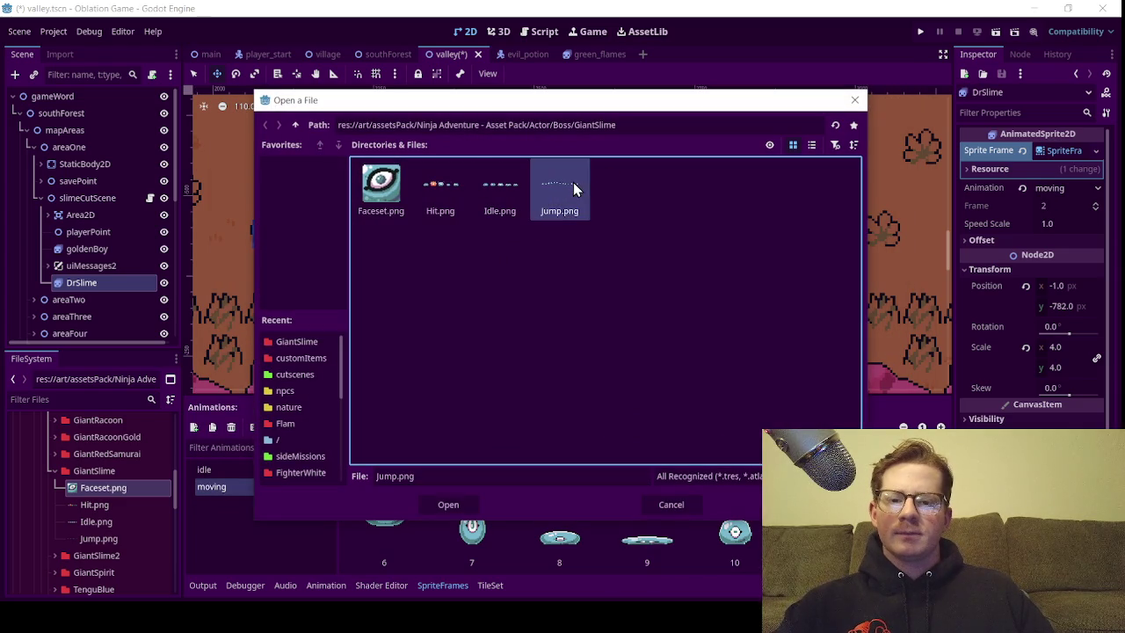
pyautogui.doubleClick(574, 186)
pyautogui.click(880, 167)
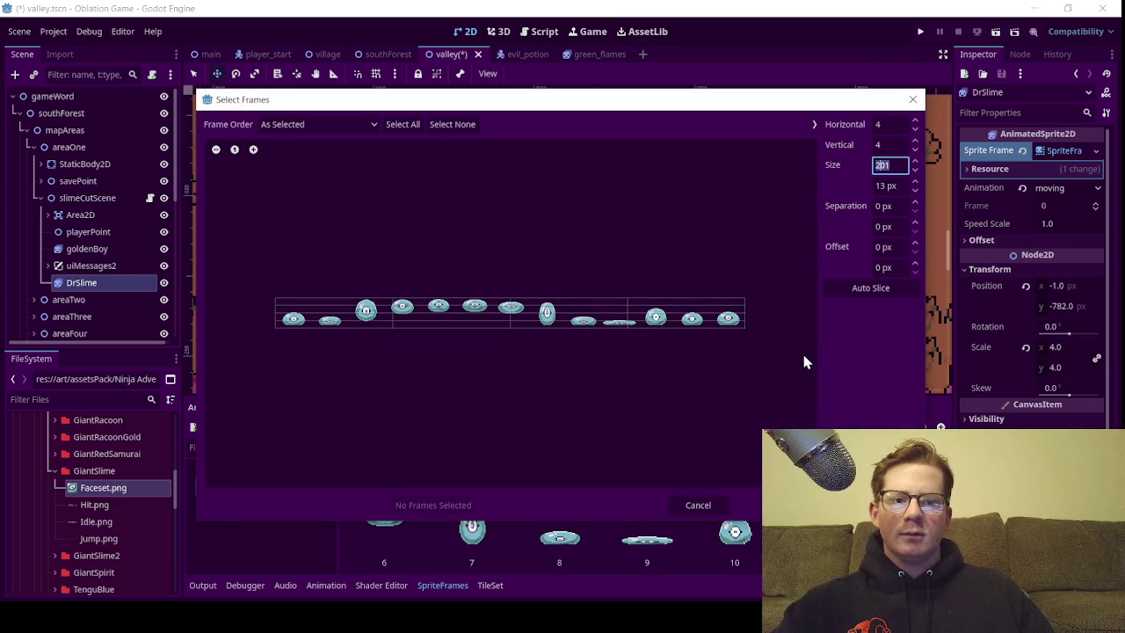
pyautogui.write('62')
pyautogui.press('Return')
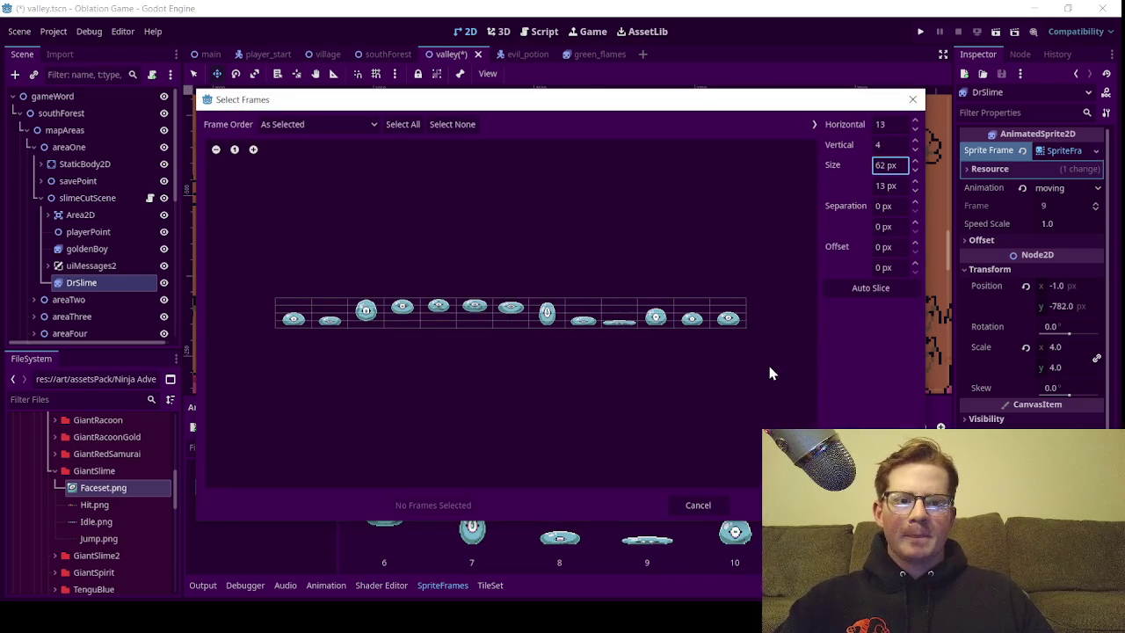
pyautogui.click(882, 187)
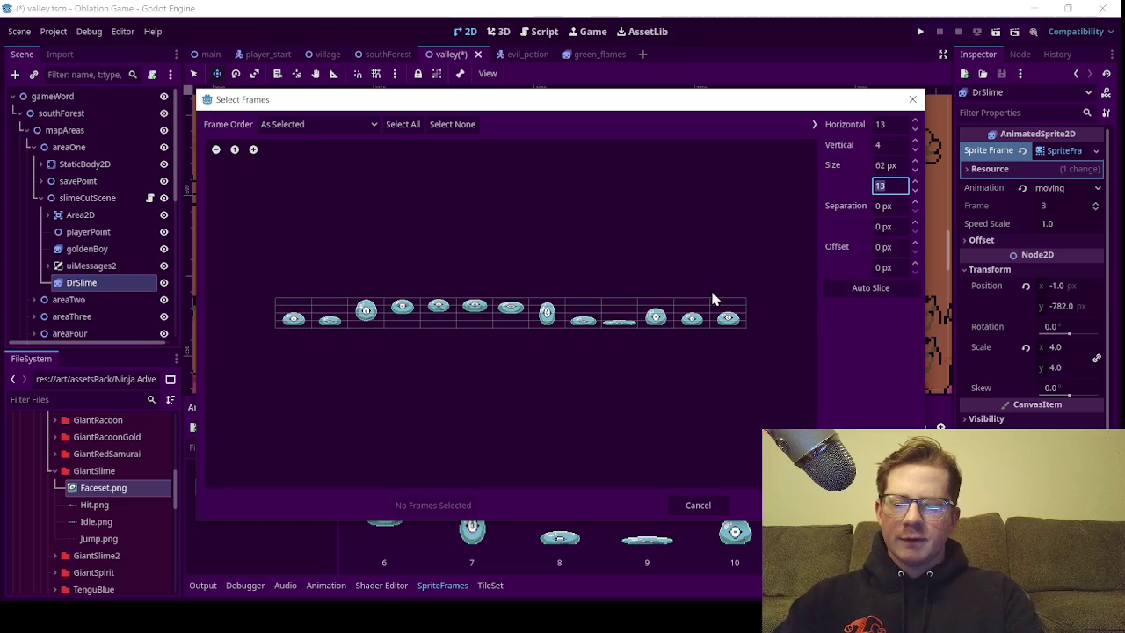
pyautogui.write('52')
pyautogui.press('Return')
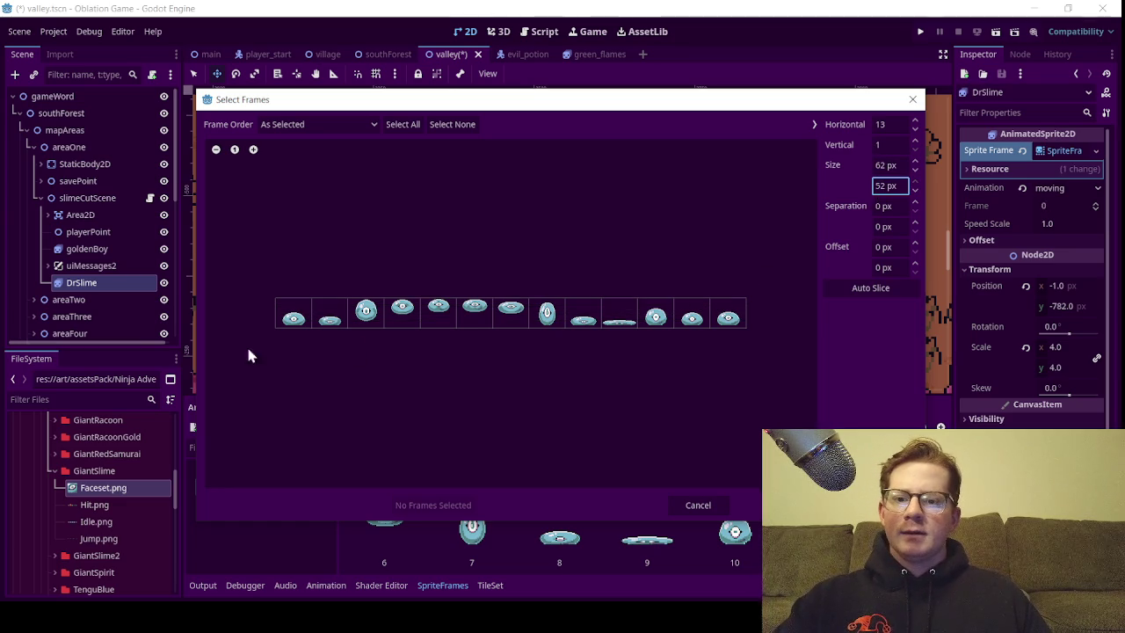
pyautogui.click(290, 318)
pyautogui.click(406, 512)
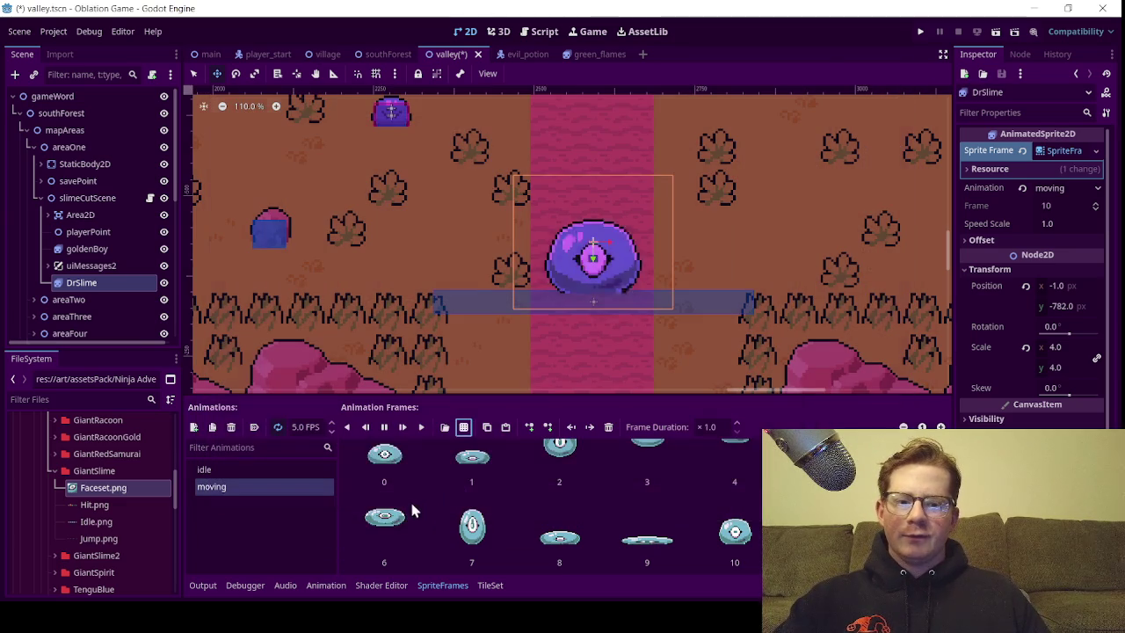
pyautogui.scroll(-2, 528, 527)
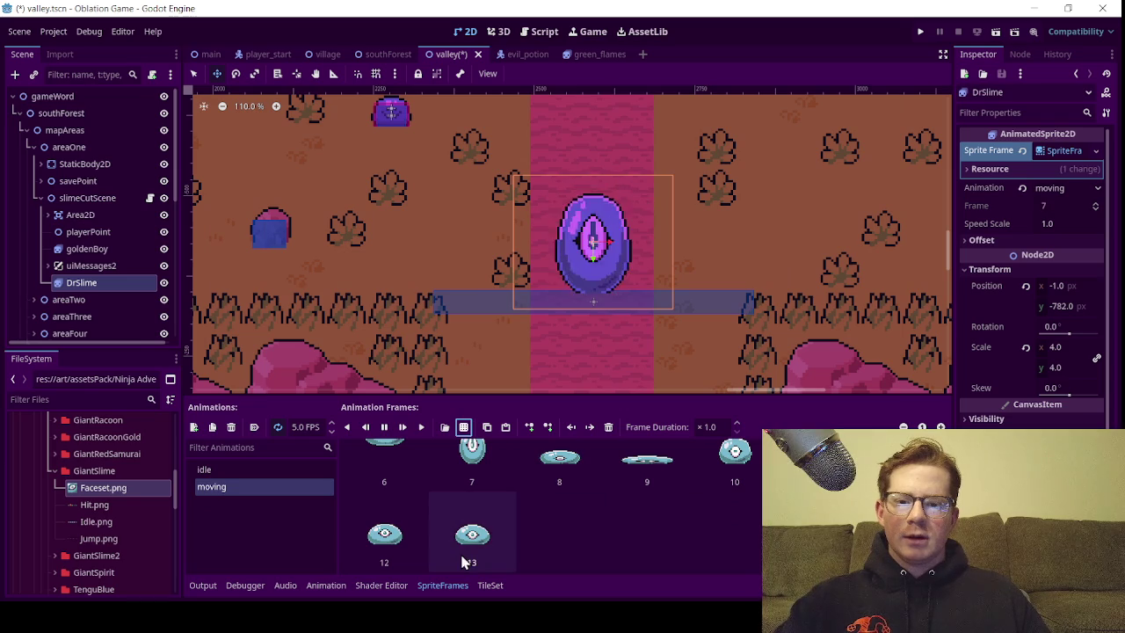
# Switch DrSlime to idle and drag it down the path to about 4.0, -381.0
pyautogui.scroll(2, 437, 541)
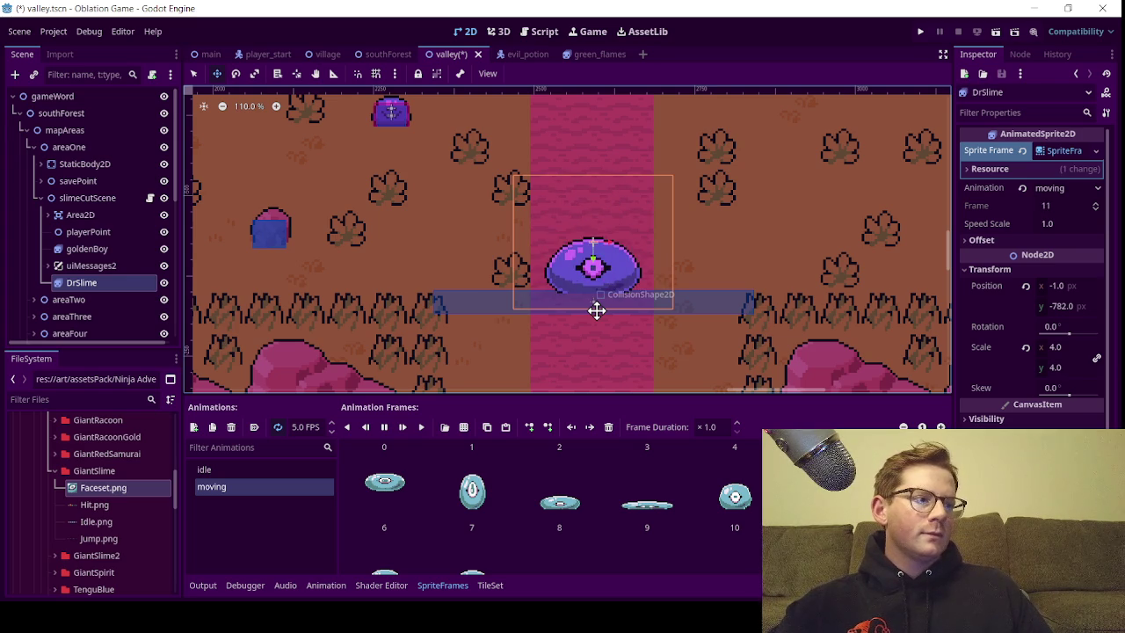
pyautogui.scroll(-6, 510, 298)
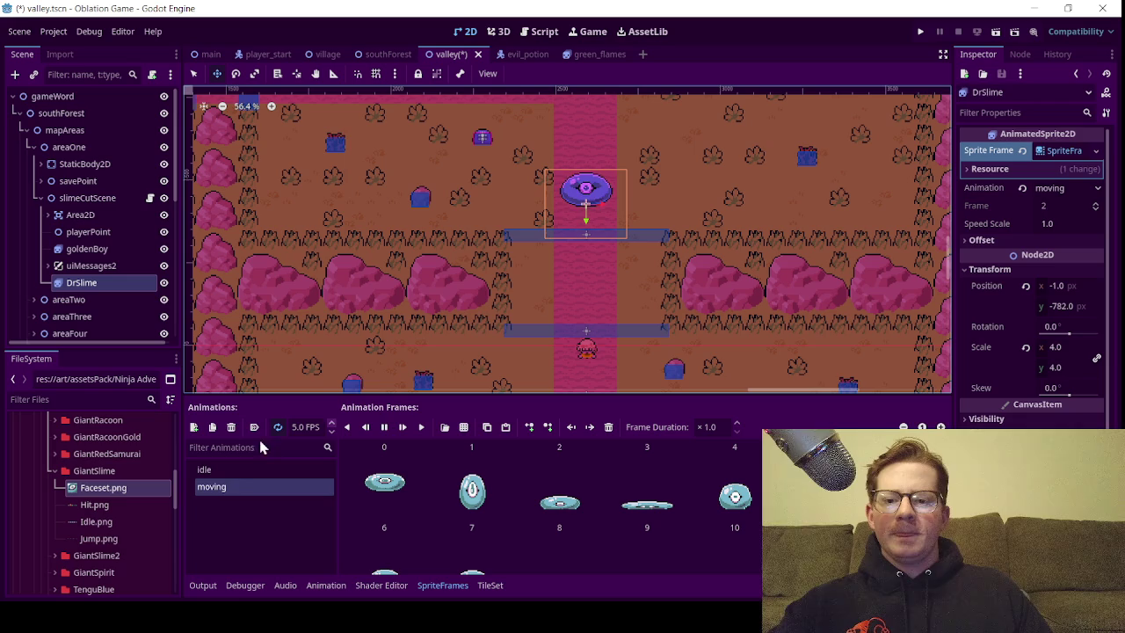
pyautogui.click(206, 469)
pyautogui.scroll(1, 587, 288)
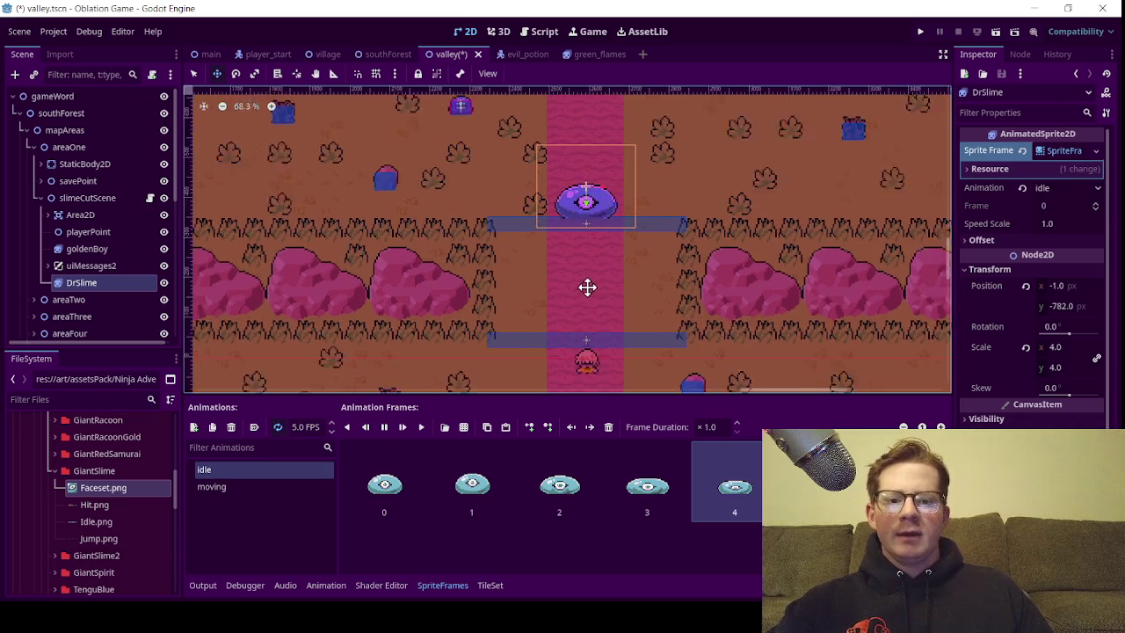
pyautogui.scroll(2, 627, 197)
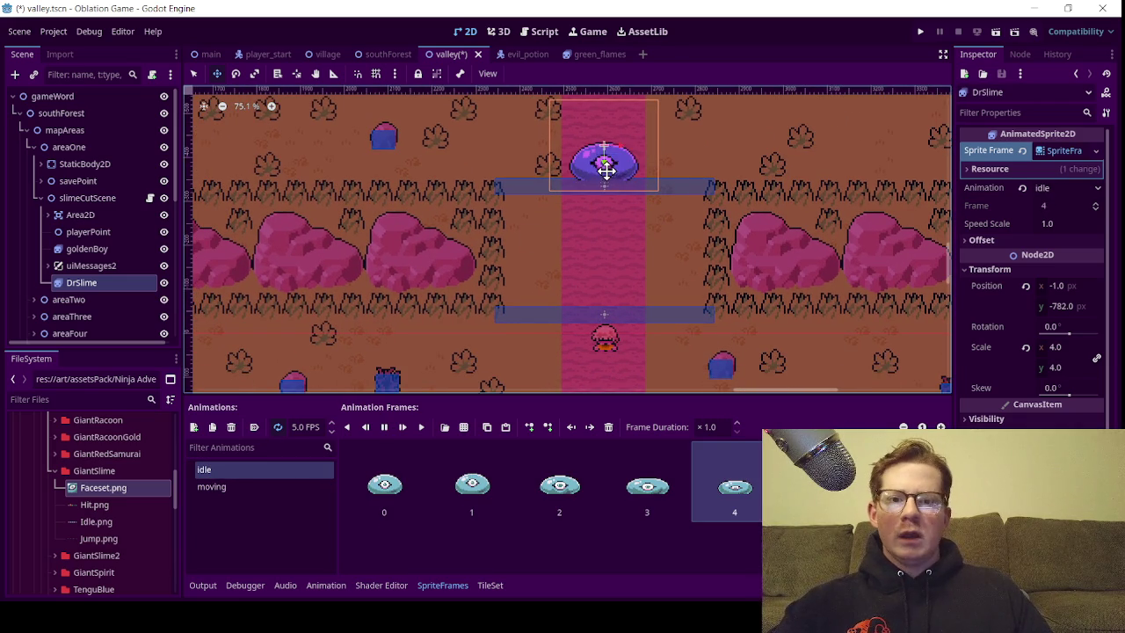
pyautogui.moveTo(606, 159); pyautogui.dragTo(606, 344)
# Zoom in on DrSlime, then drag it back up the path to about 4.0, -514.0
pyautogui.scroll(2, 629, 363)
pyautogui.scroll(3, 610, 340)
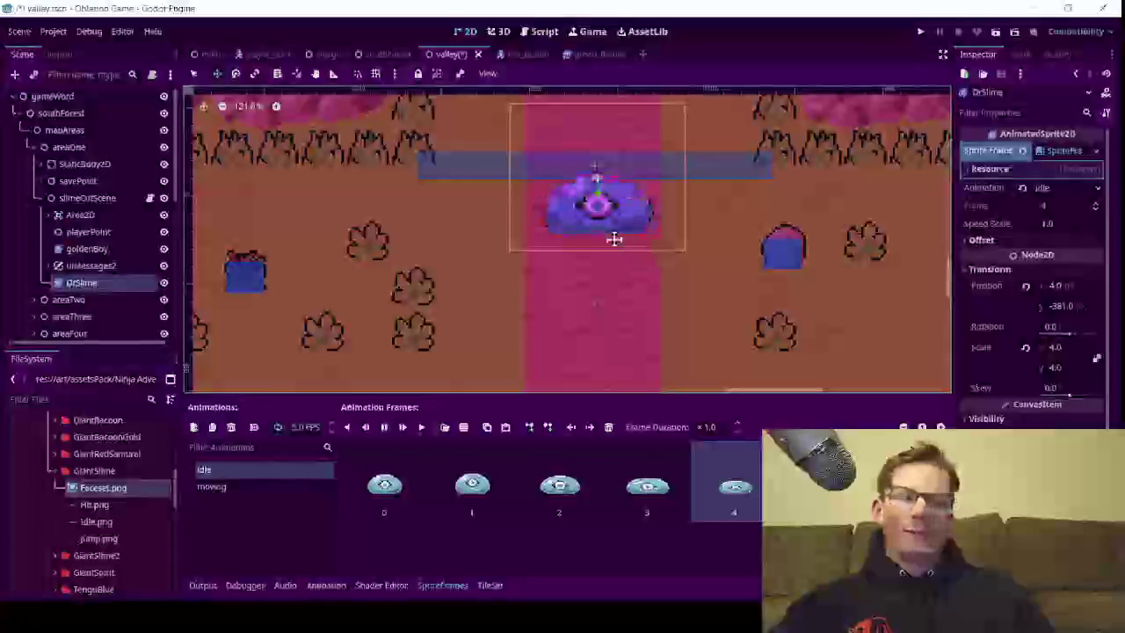
pyautogui.scroll(2, 611, 236)
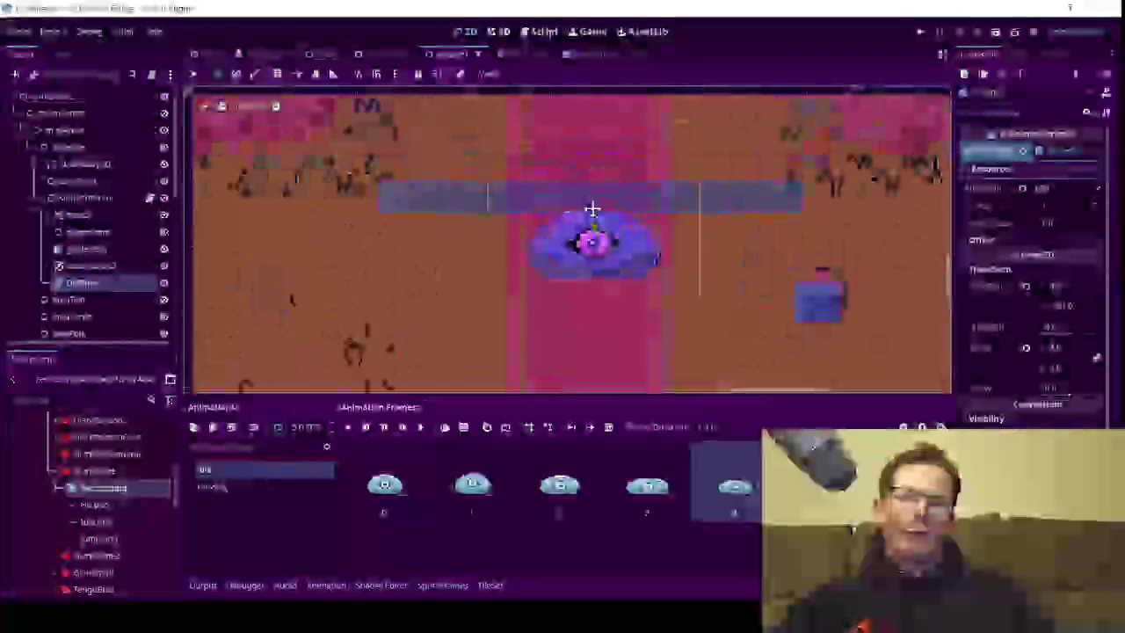
pyautogui.scroll(4, 592, 210)
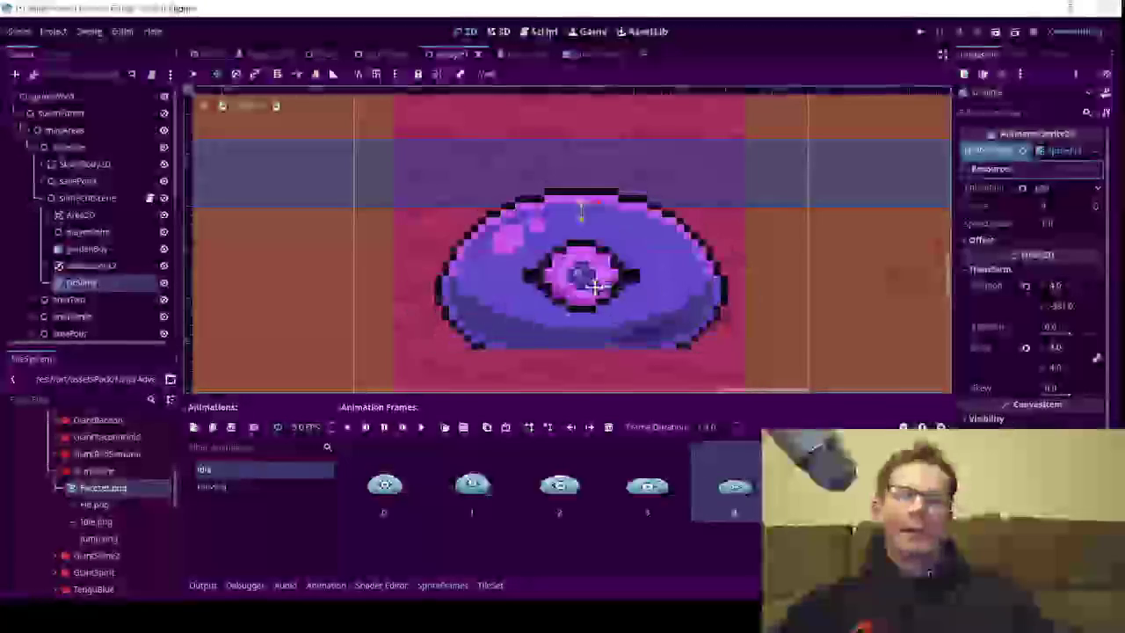
pyautogui.scroll(-5, 553, 239)
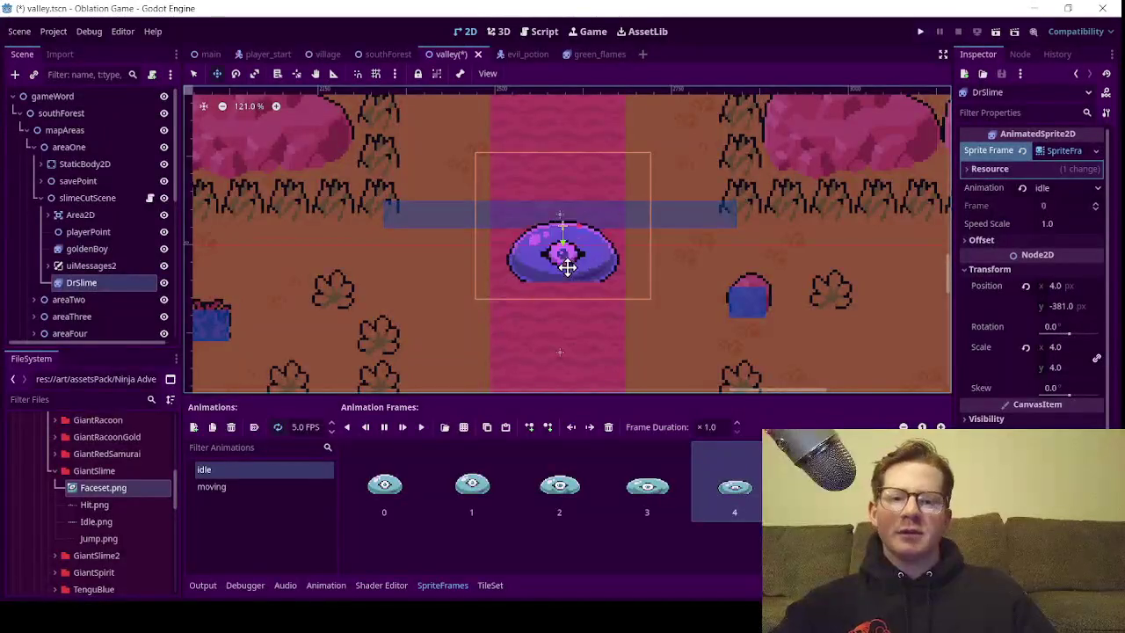
pyautogui.scroll(8, 567, 268)
pyautogui.scroll(-7, 545, 260)
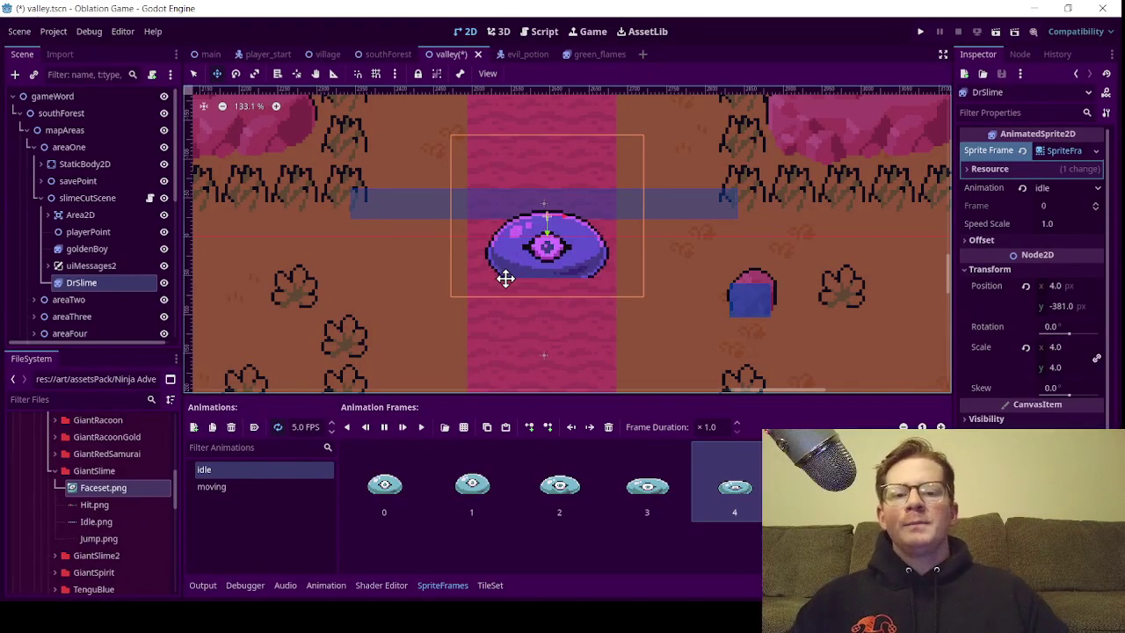
pyautogui.hscroll(-10, 528, 269)
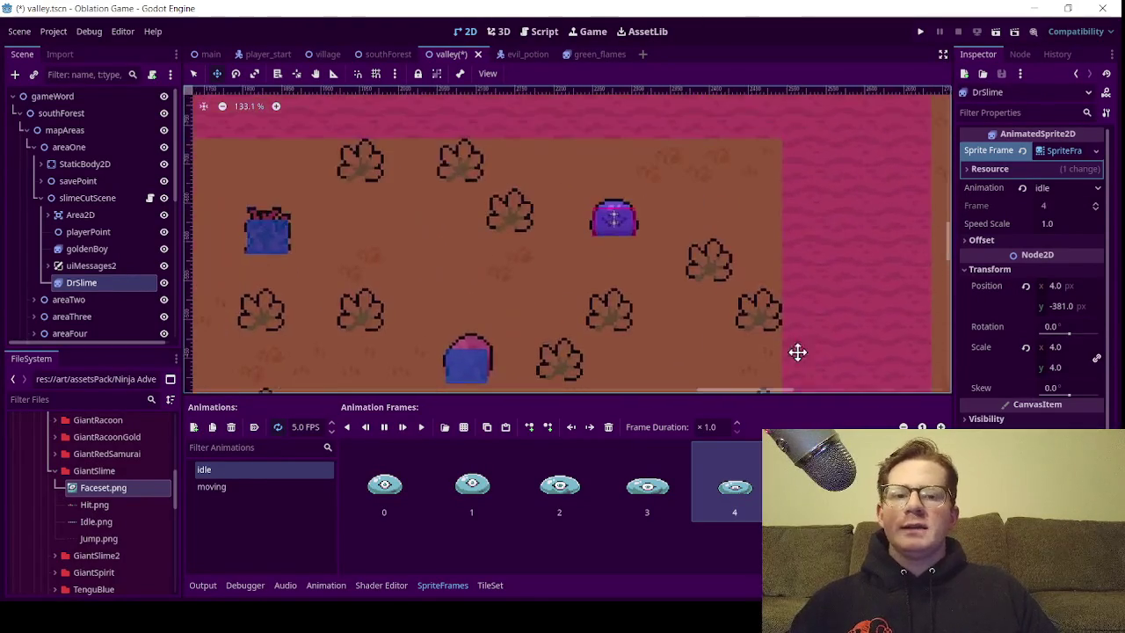
pyautogui.scroll(5, 651, 206)
pyautogui.scroll(4, 664, 235)
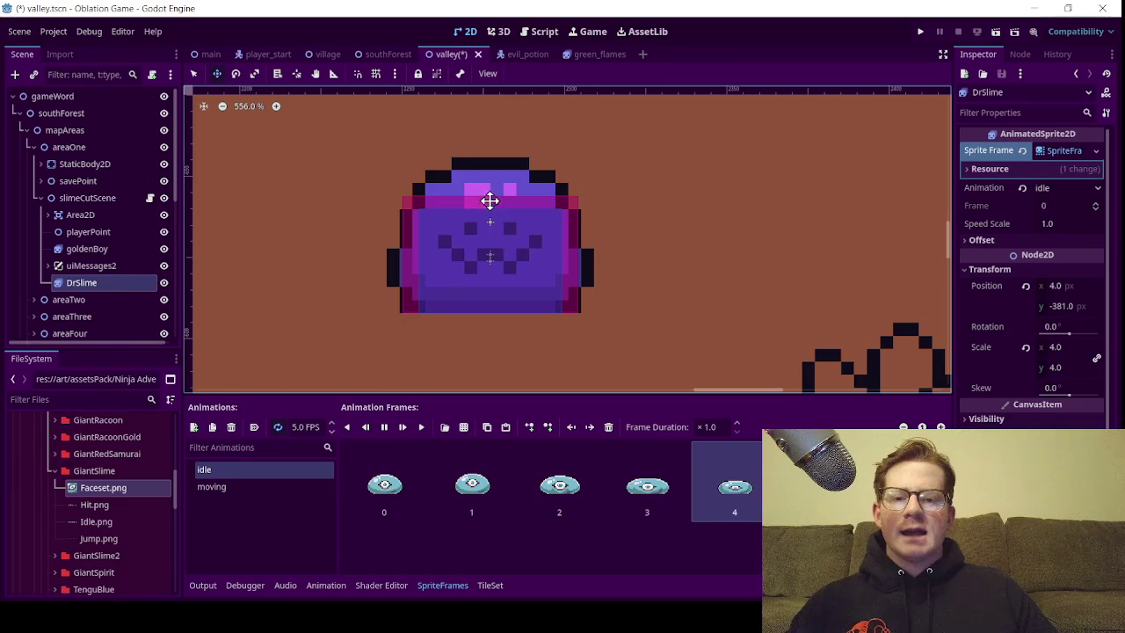
pyautogui.scroll(-8, 712, 225)
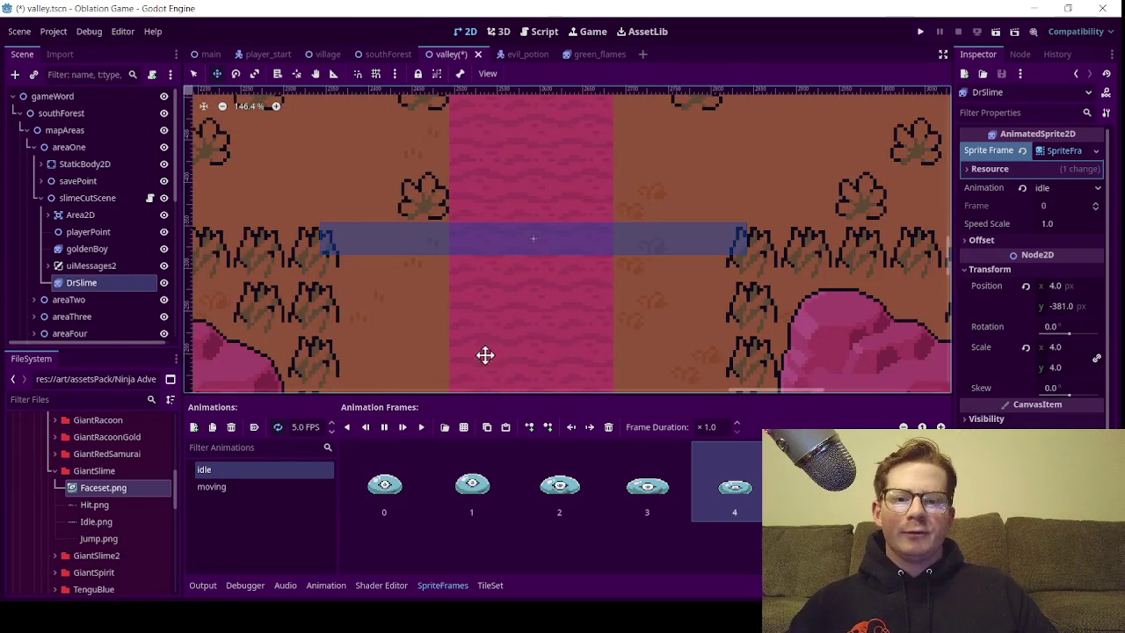
pyautogui.scroll(-5, 467, 131)
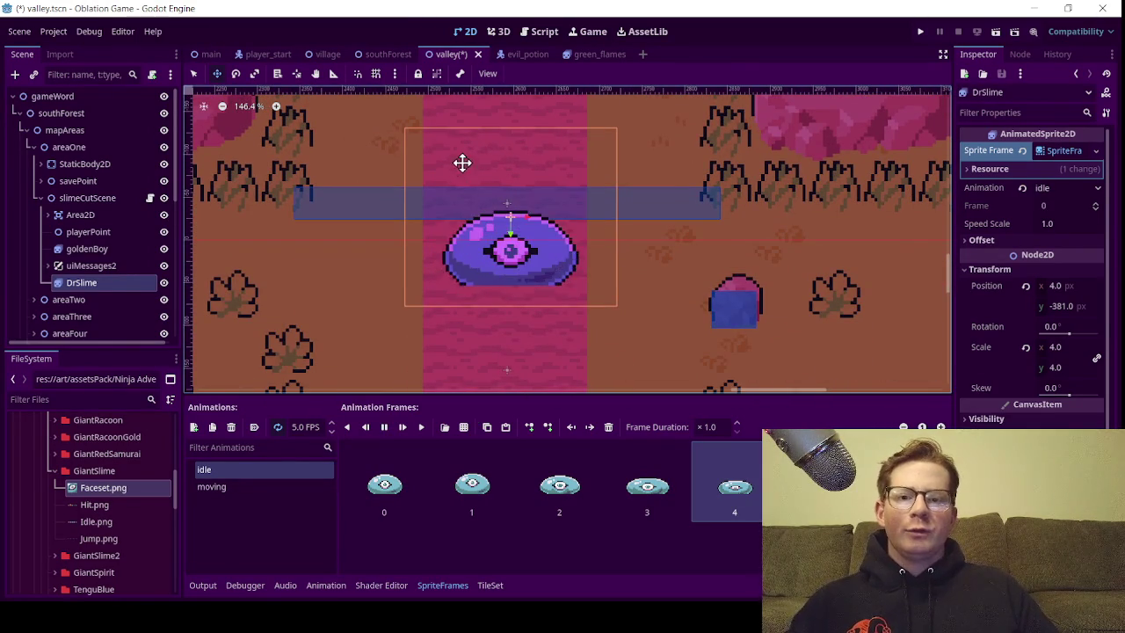
pyautogui.scroll(1, 531, 274)
pyautogui.moveTo(523, 271)
pyautogui.mouseDown()
pyautogui.moveTo(531, 110)
pyautogui.moveTo(536, 273)
pyautogui.moveTo(515, 143)
pyautogui.moveTo(518, 269)
pyautogui.moveTo(515, 151)
pyautogui.mouseUp()
pyautogui.scroll(-5, 517, 156)
pyautogui.scroll(-3, 528, 318)
# Preview DrSlime's 'moving' animation, return it to 'idle', and drag it above the upper barrier to about (4, -825)
pyautogui.moveTo(535, 318)
pyautogui.mouseDown()
pyautogui.moveTo(536, 231)
pyautogui.moveTo(541, 321)
pyautogui.mouseUp()
pyautogui.click(283, 484)
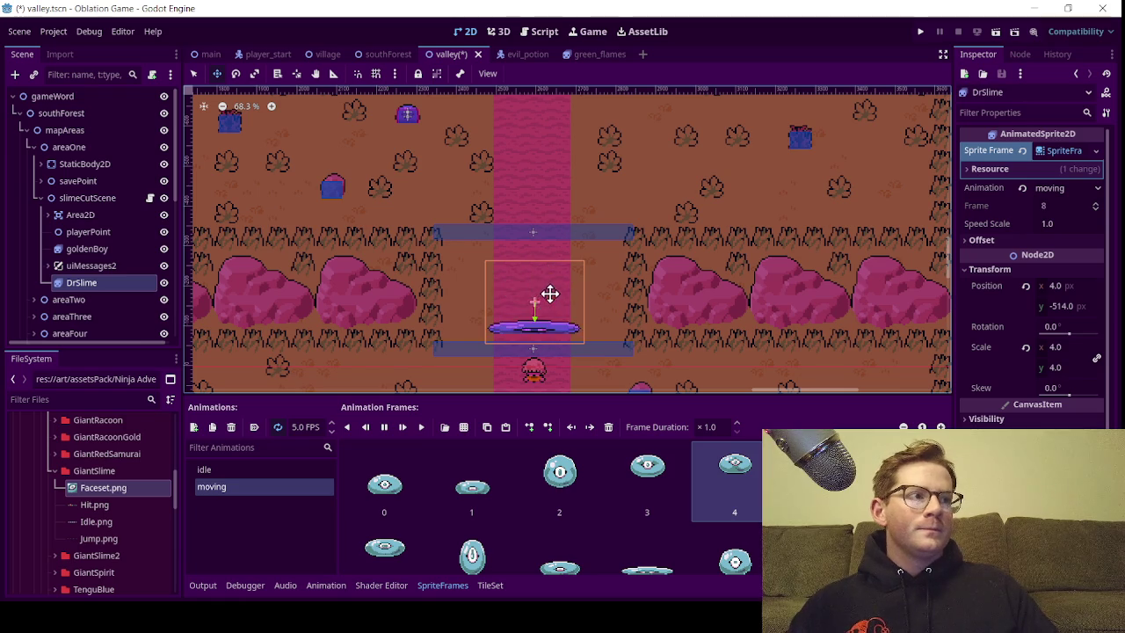
pyautogui.scroll(-2, 549, 279)
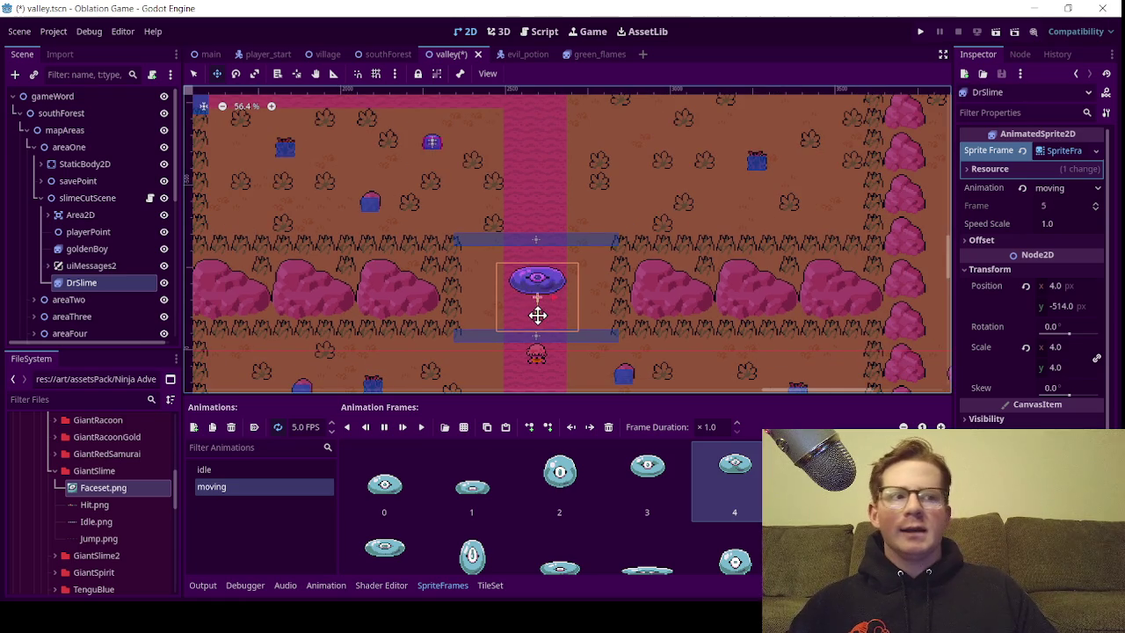
pyautogui.scroll(3, 539, 315)
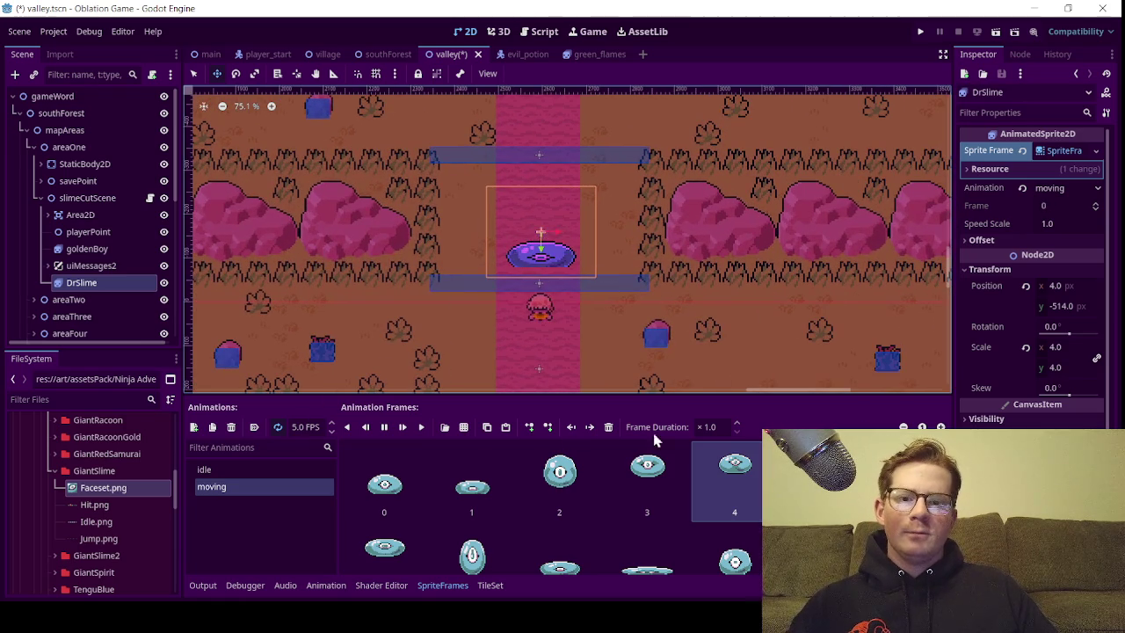
pyautogui.click(264, 469)
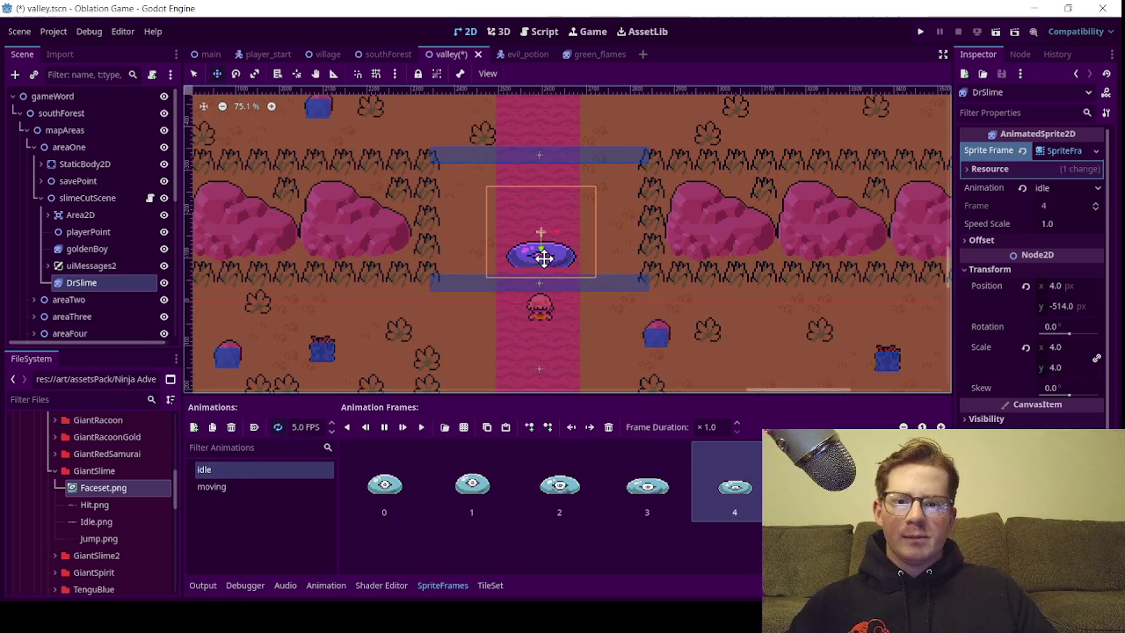
pyautogui.moveTo(550, 255); pyautogui.dragTo(556, 112)
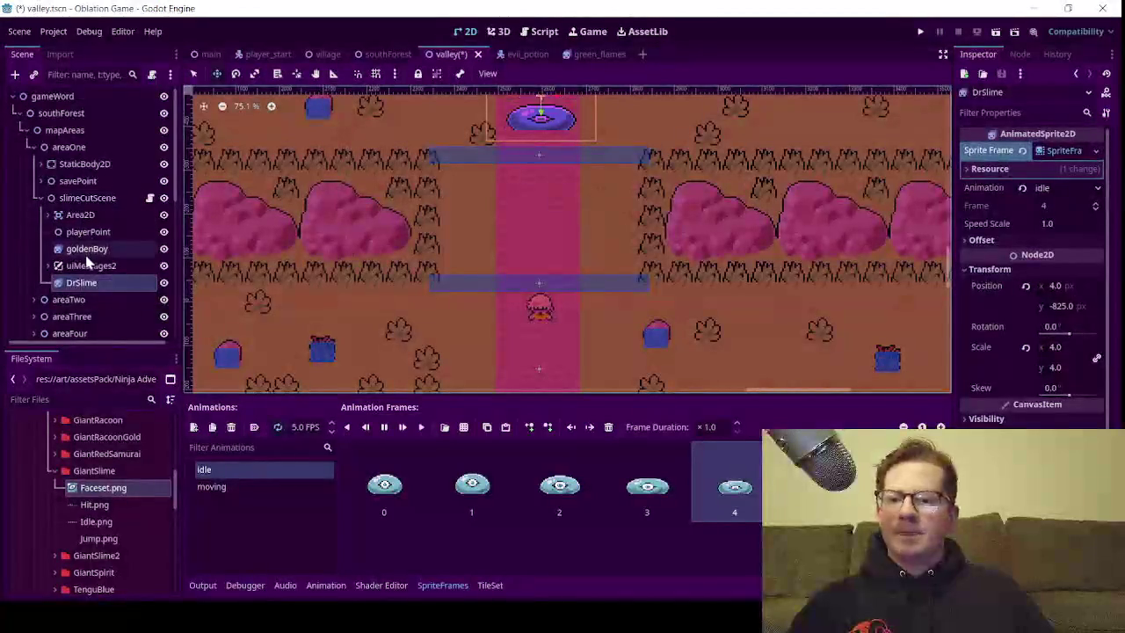
# Add an AnimationPlayer child node under slimeCutScene
pyautogui.rightClick(92, 198)
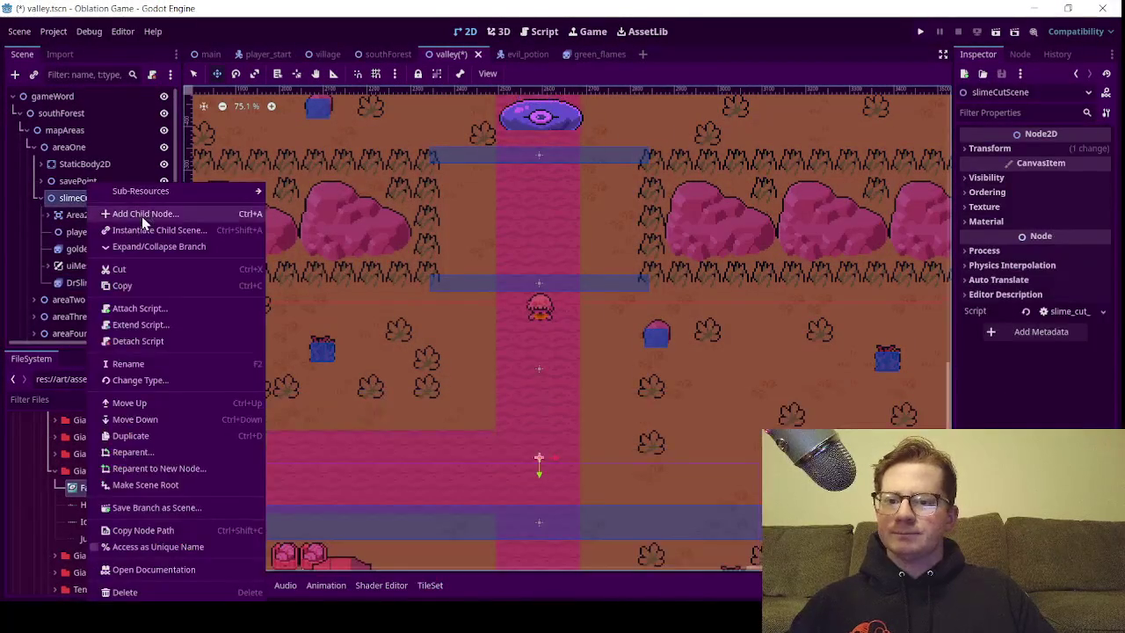
pyautogui.click(141, 217)
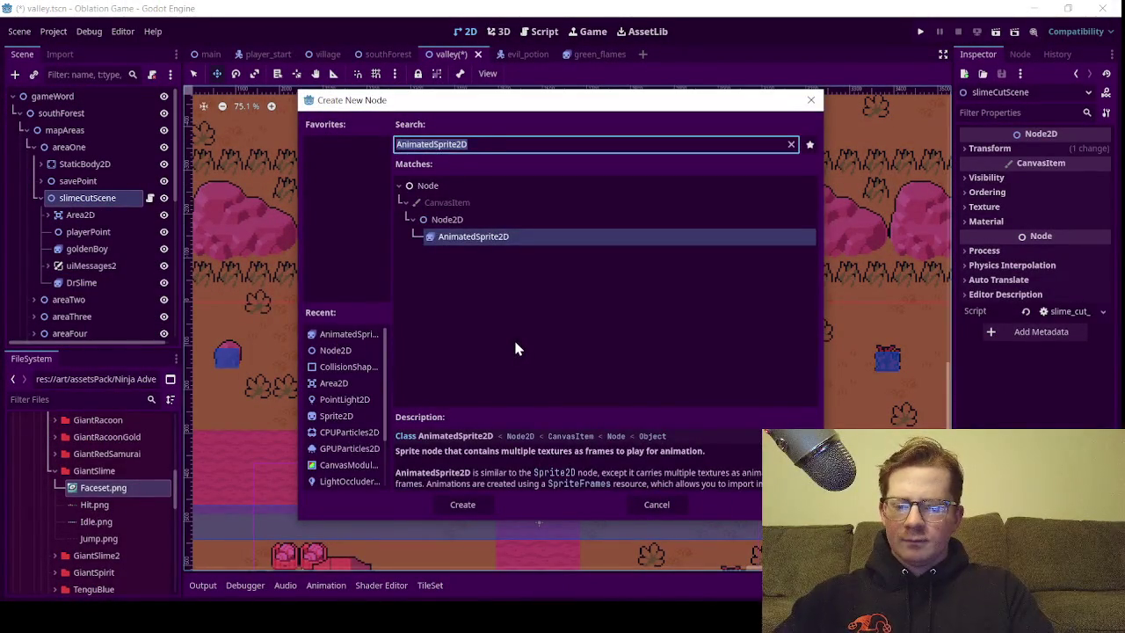
pyautogui.write('anim')
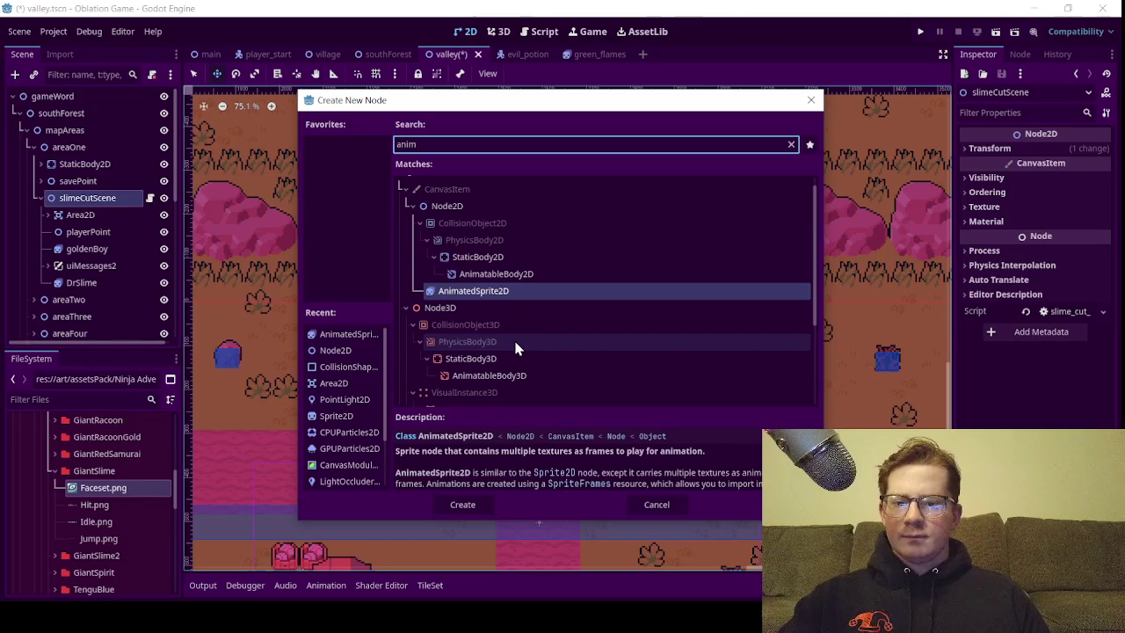
pyautogui.write('ation')
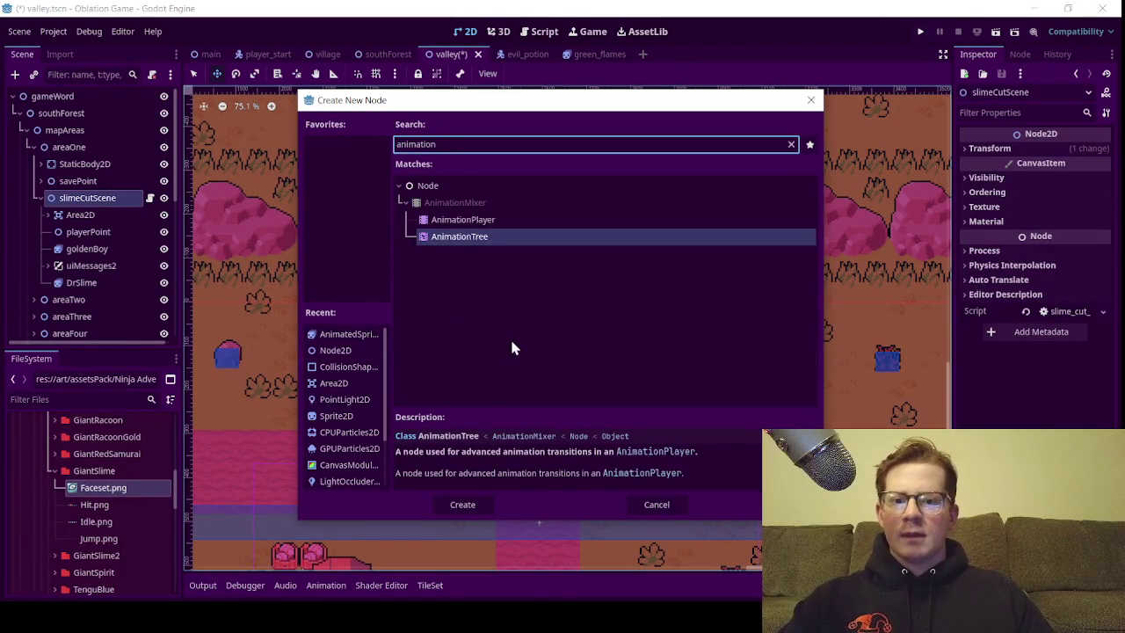
pyautogui.doubleClick(457, 220)
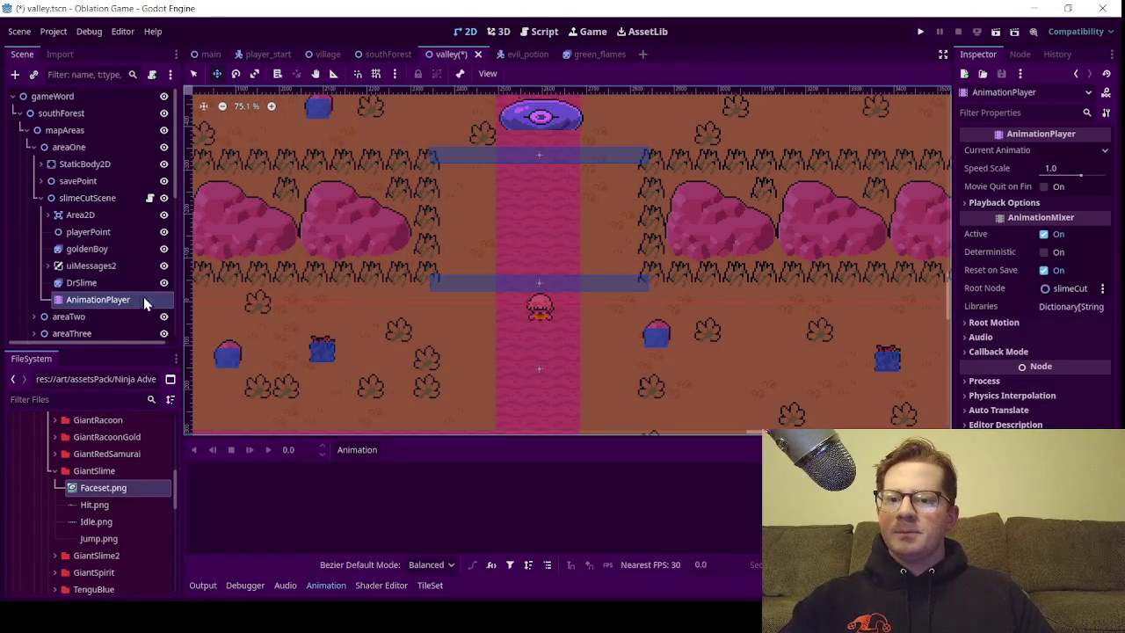
# Create a new empty animation named 'sceneOne' in the AnimationPlayer
pyautogui.click(353, 449)
pyautogui.click(396, 469)
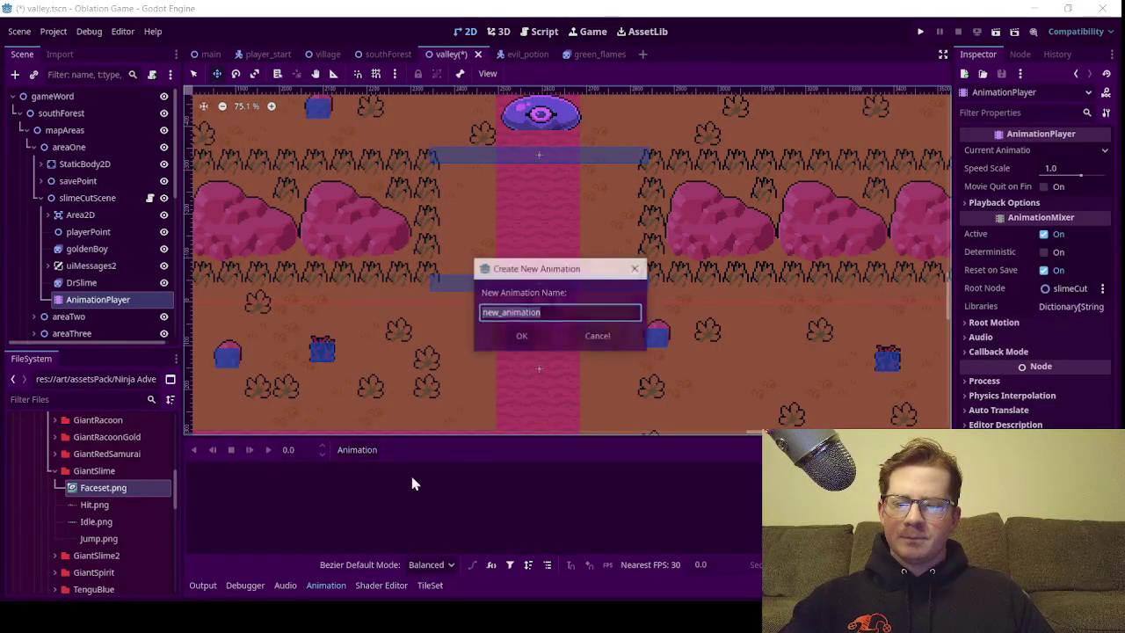
pyautogui.write('st')
pyautogui.press('BackSpace')
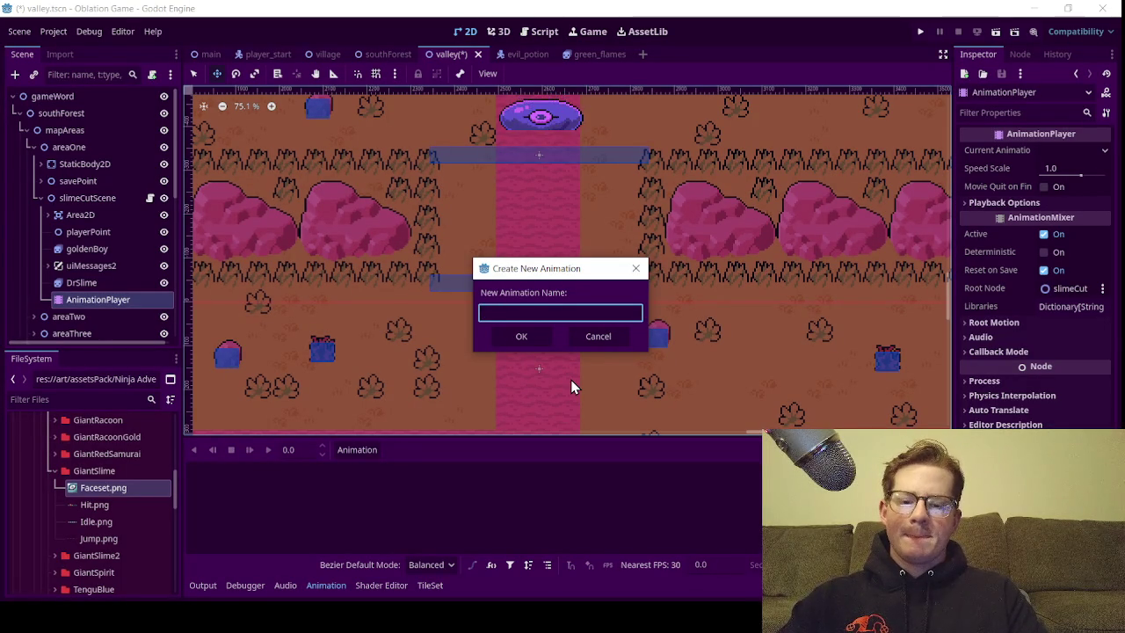
pyautogui.write('ceneOne')
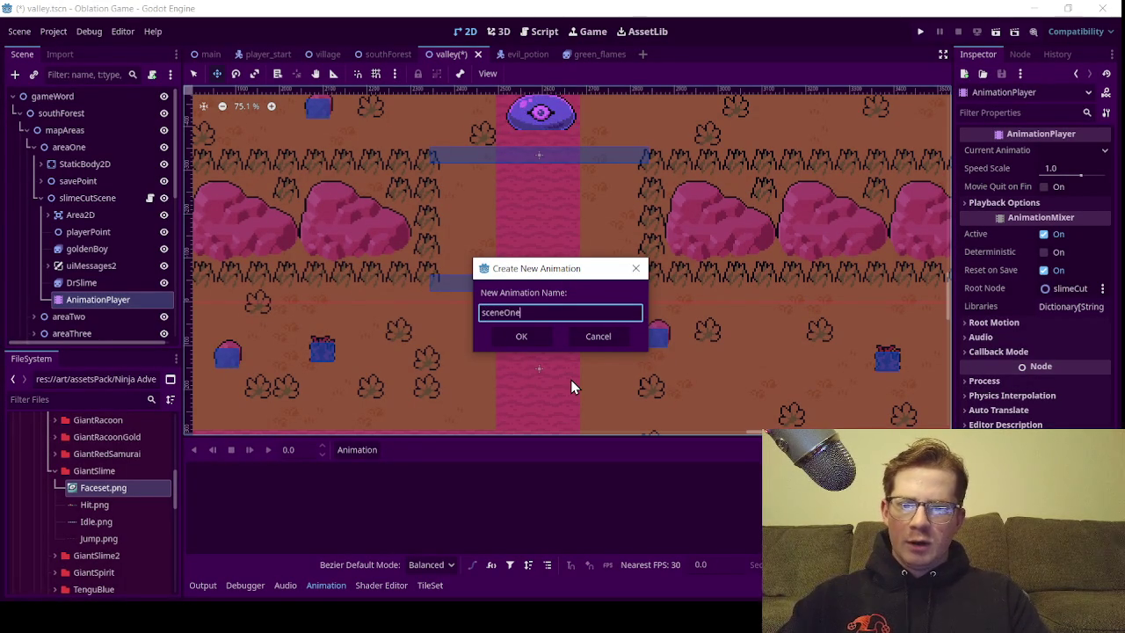
pyautogui.press('Return')
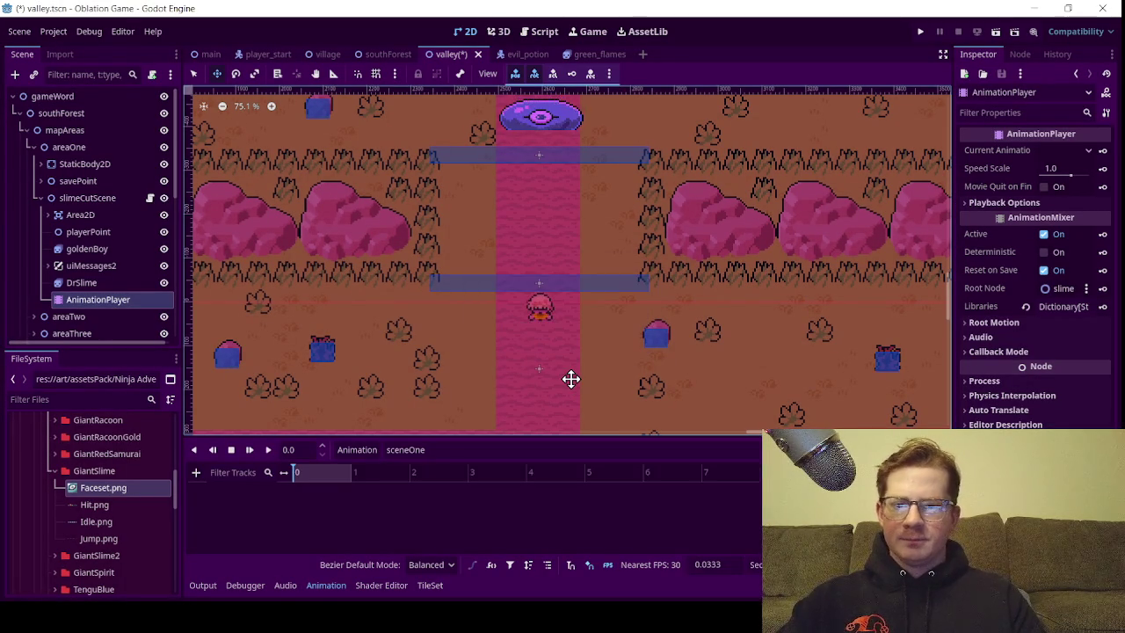
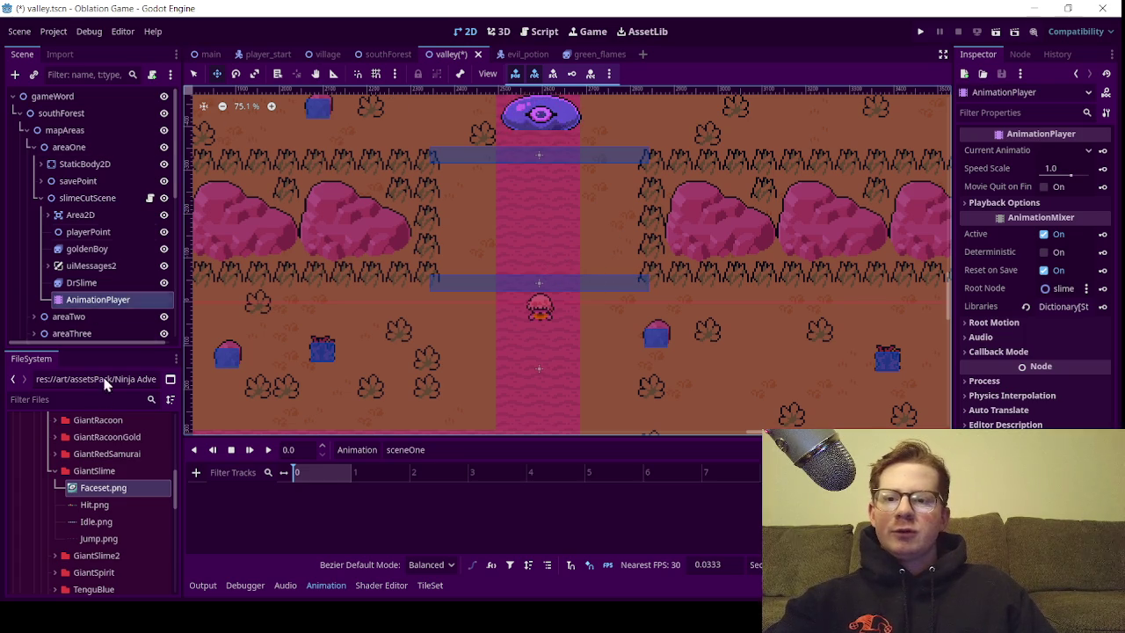
# Bring the purple slime into view and inspect the goldenBoy sprite and the AnimationPlayer timeline
pyautogui.scroll(2, 466, 290)
pyautogui.scroll(2, 466, 279)
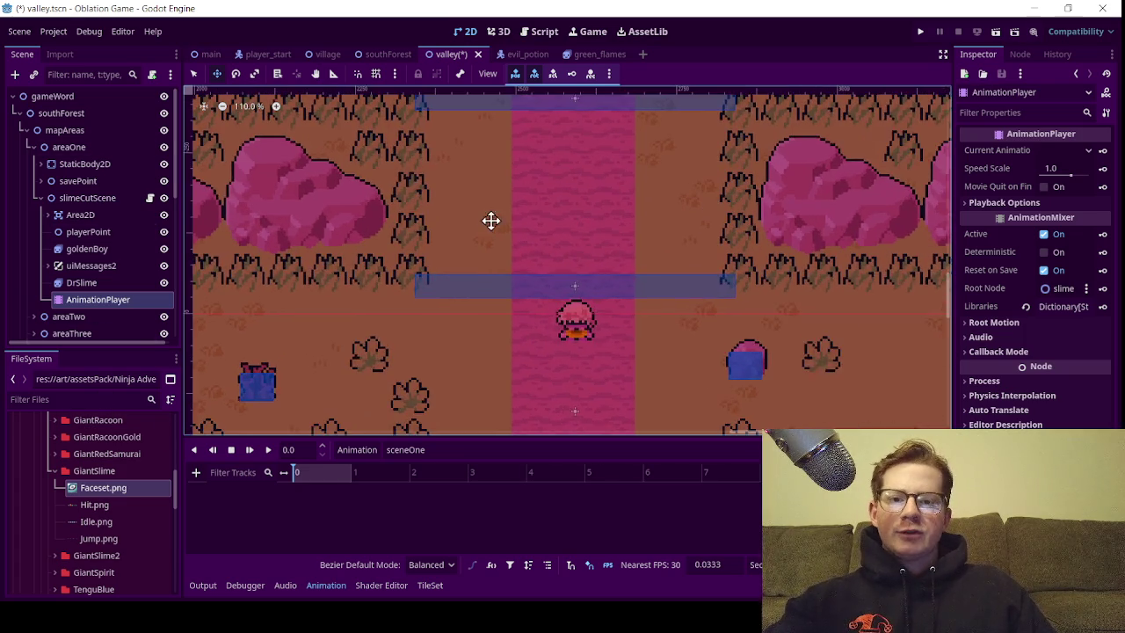
pyautogui.moveTo(492, 221); pyautogui.dragTo(469, 334)
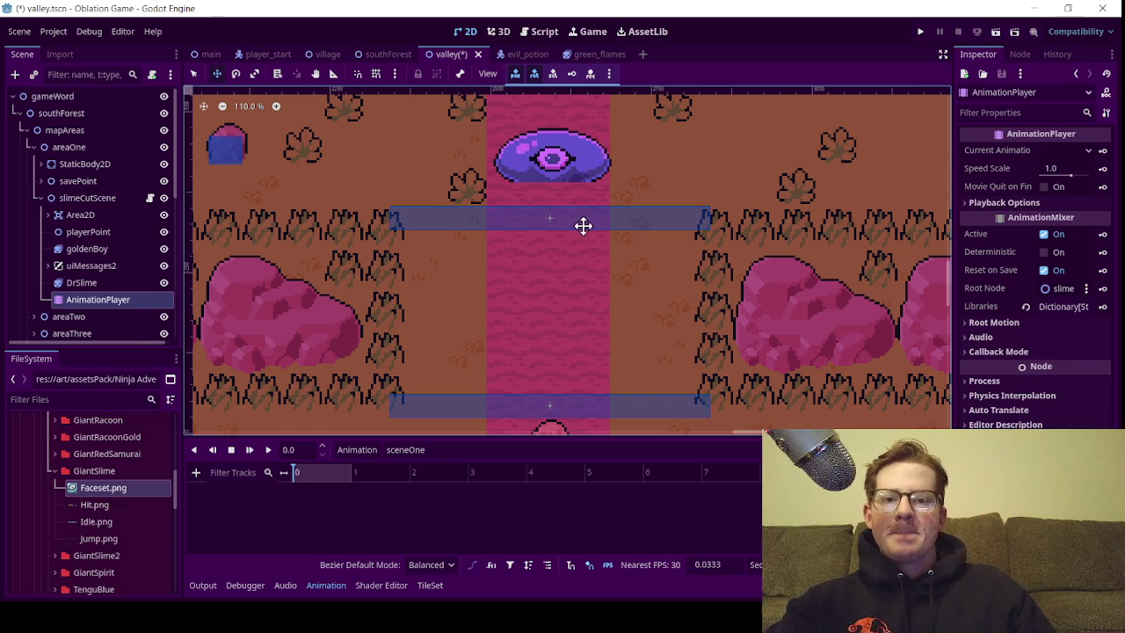
pyautogui.scroll(-3, 553, 288)
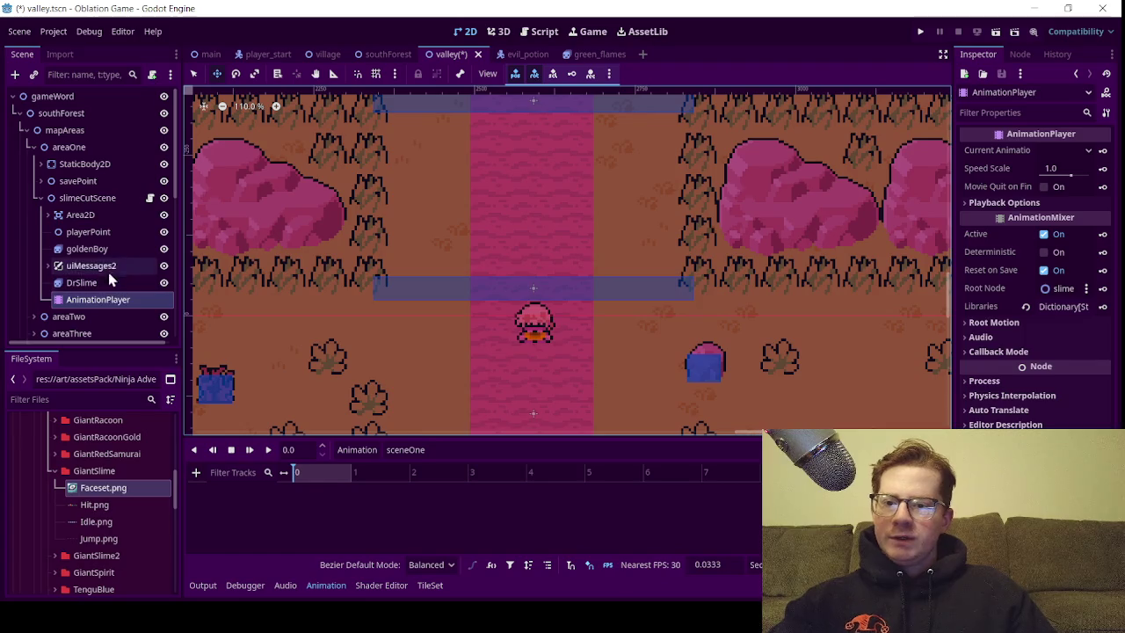
pyautogui.click(92, 249)
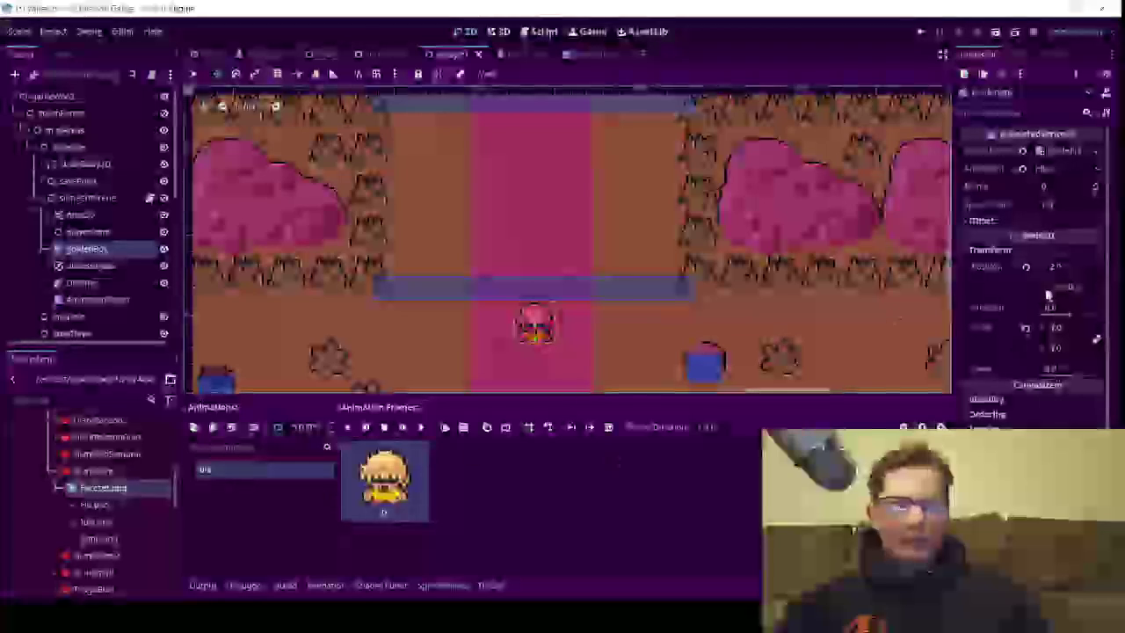
pyautogui.click(98, 303)
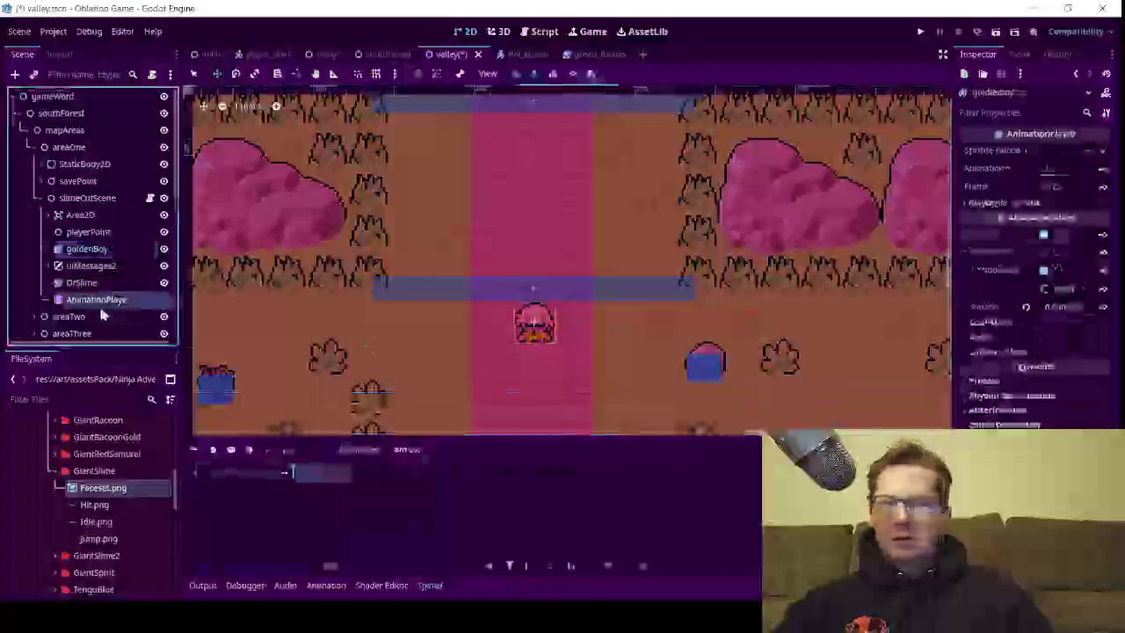
pyautogui.click(98, 250)
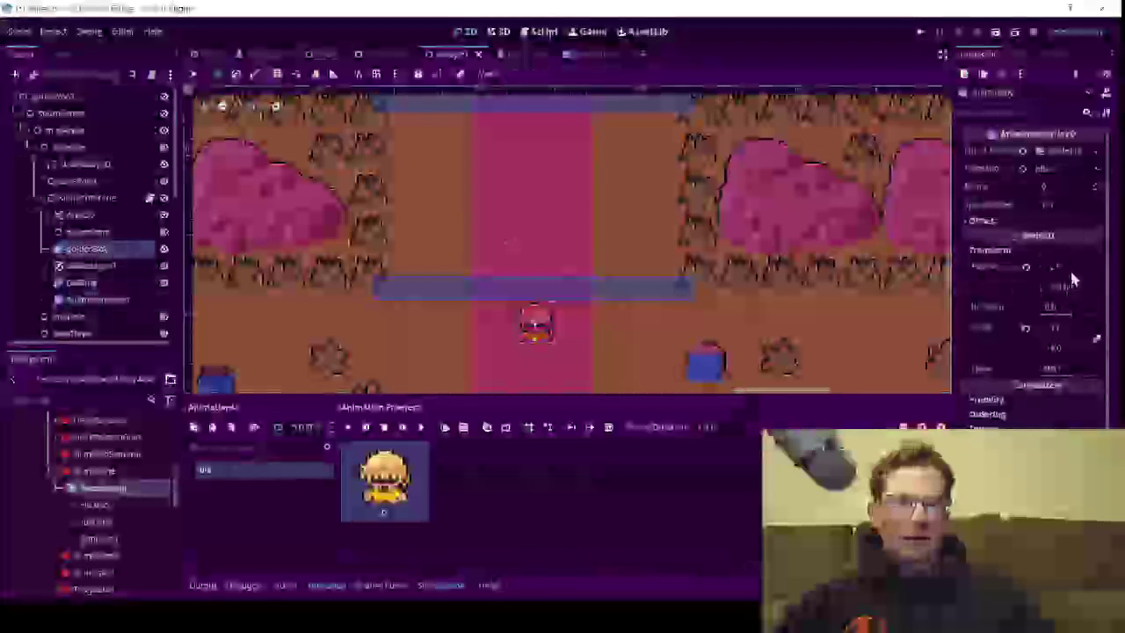
pyautogui.click(84, 299)
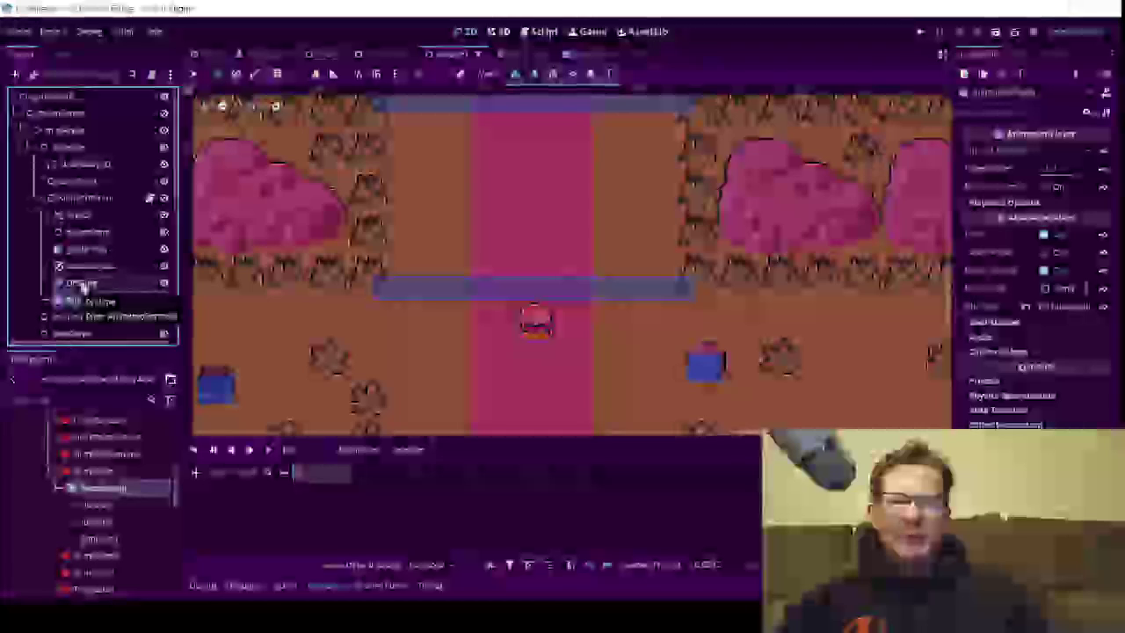
# Compare DrSlime's sprite frames with the AnimationPlayer, then return to goldenBoy's single idle frame
pyautogui.click(82, 283)
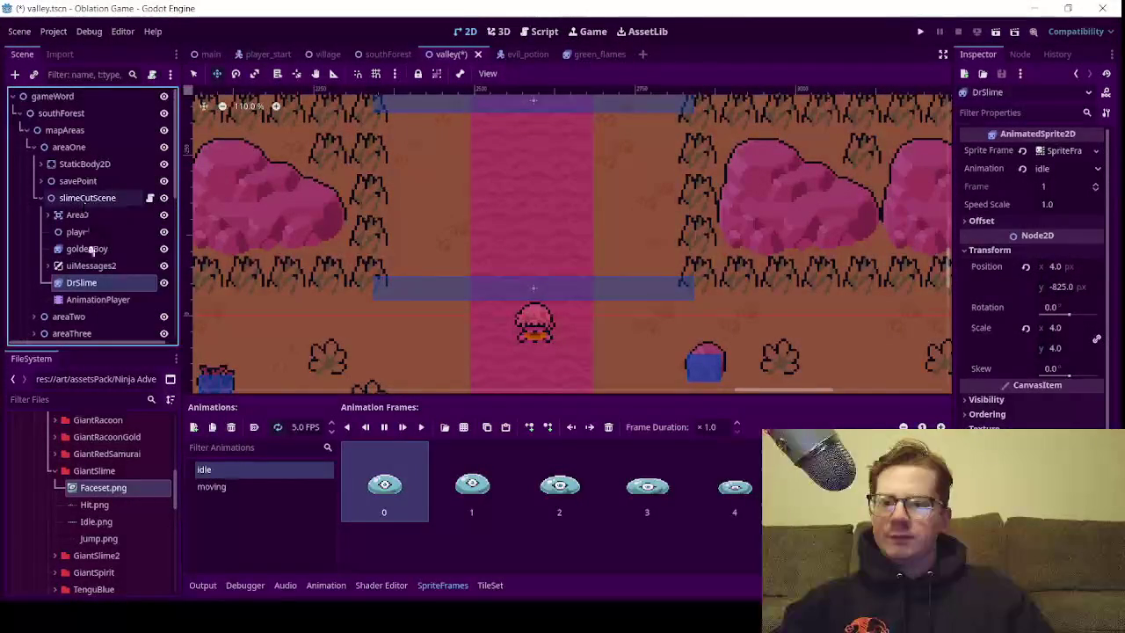
pyautogui.click(97, 299)
pyautogui.click(103, 285)
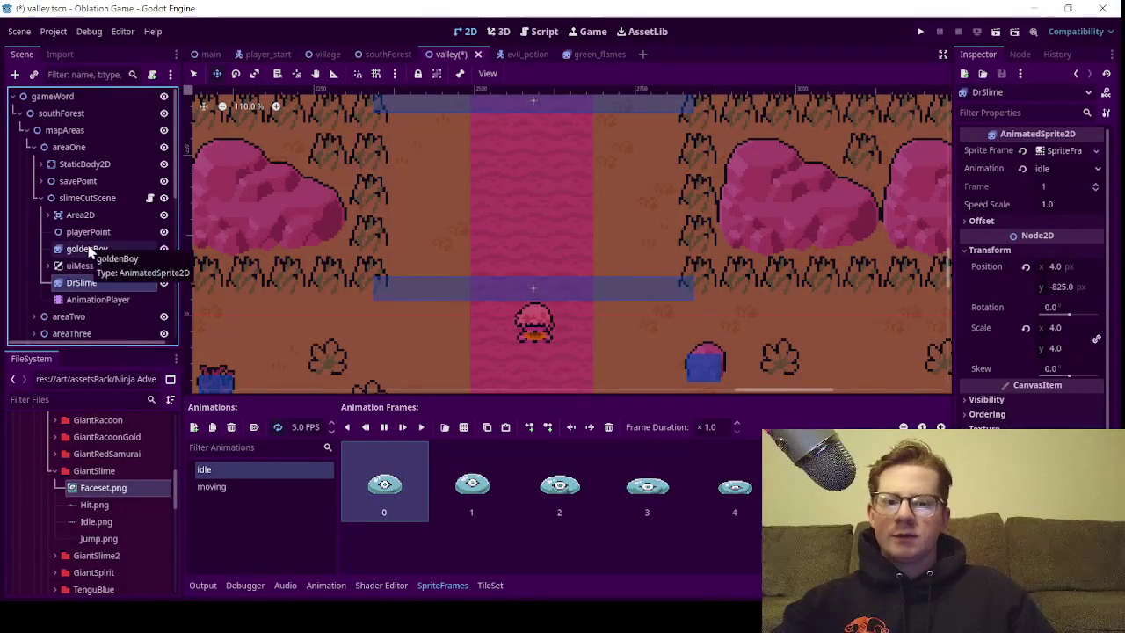
pyautogui.click(93, 250)
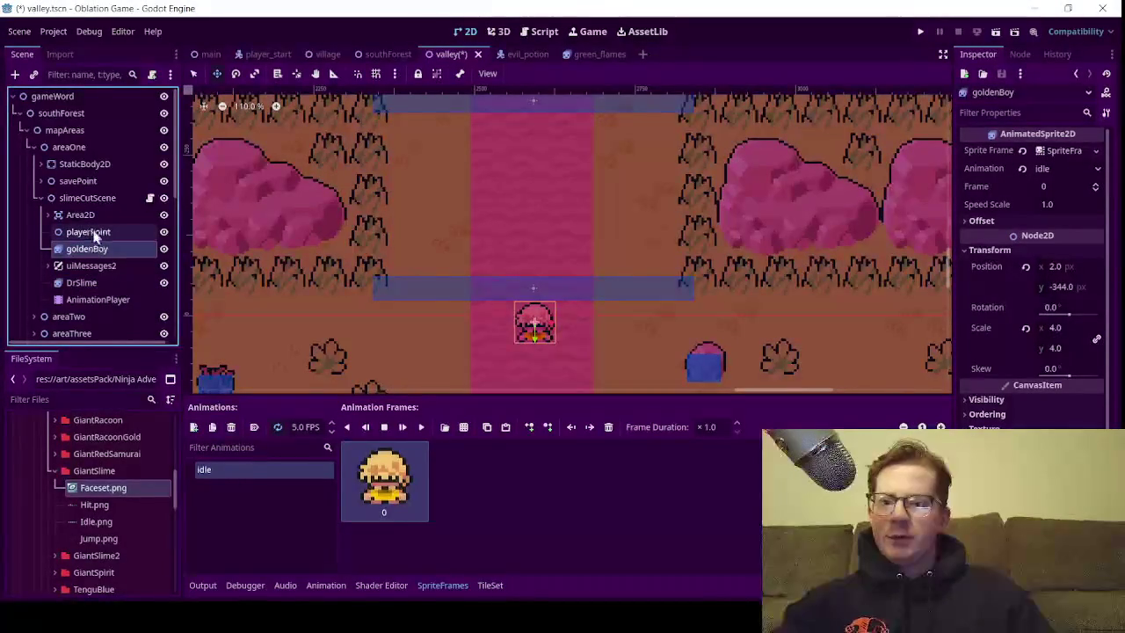
pyautogui.rightClick(82, 216)
# Add a Node2D child under Area2D, nest goldenBoy inside it, and rename it boy
pyautogui.press('Escape')
pyautogui.hotkey('ctrl', 'a')
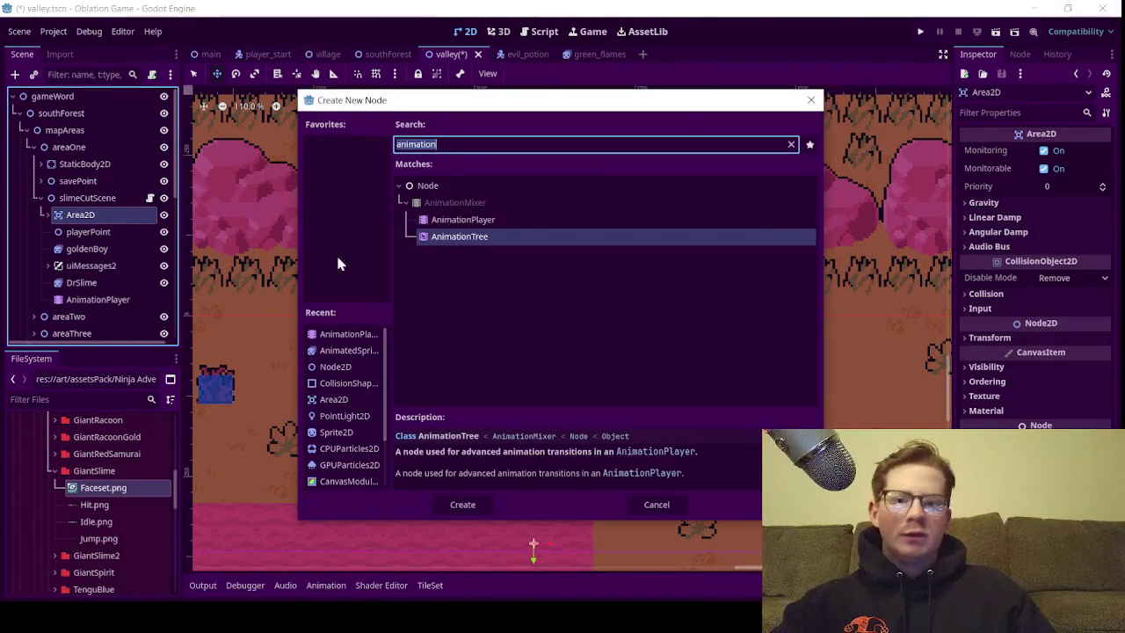
pyautogui.write('nod')
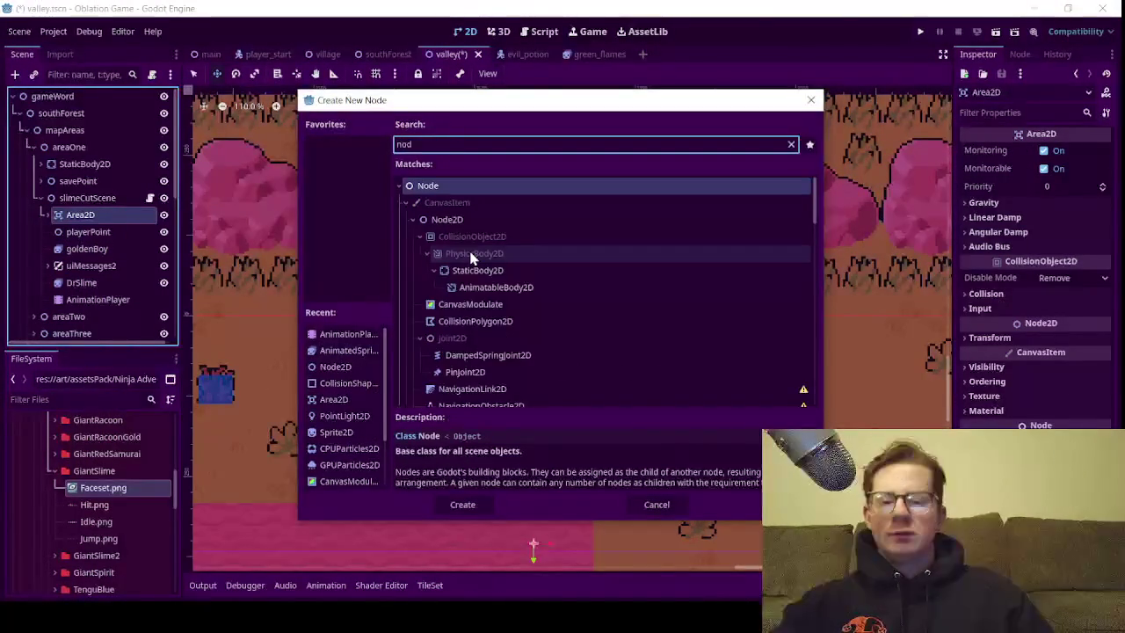
pyautogui.doubleClick(468, 220)
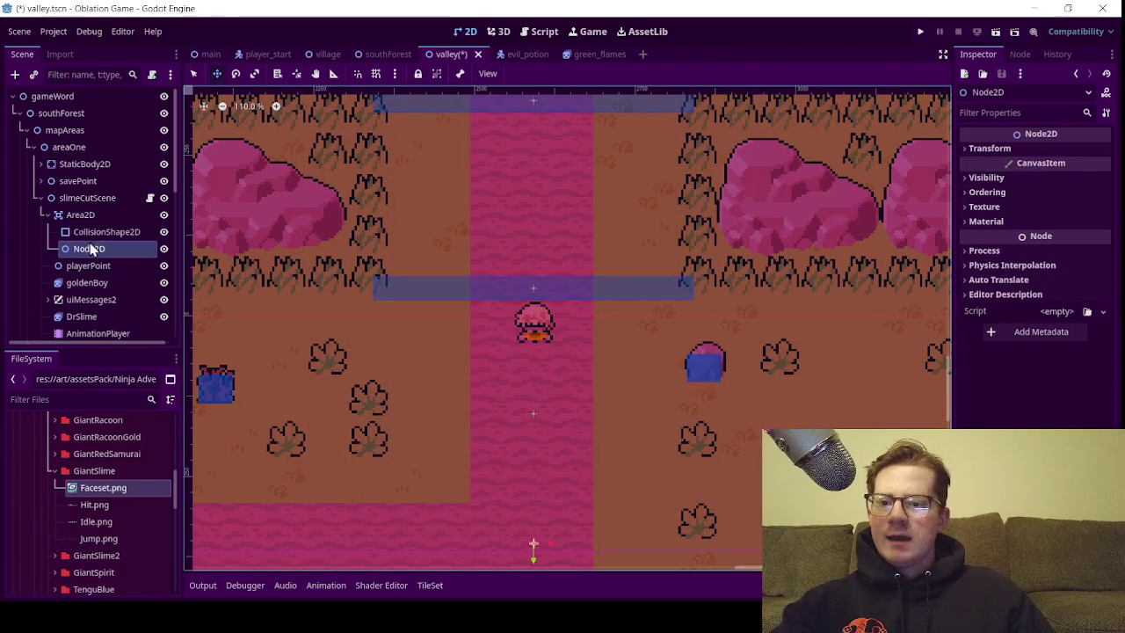
pyautogui.moveTo(87, 283); pyautogui.dragTo(117, 248)
pyautogui.doubleClick(117, 248)
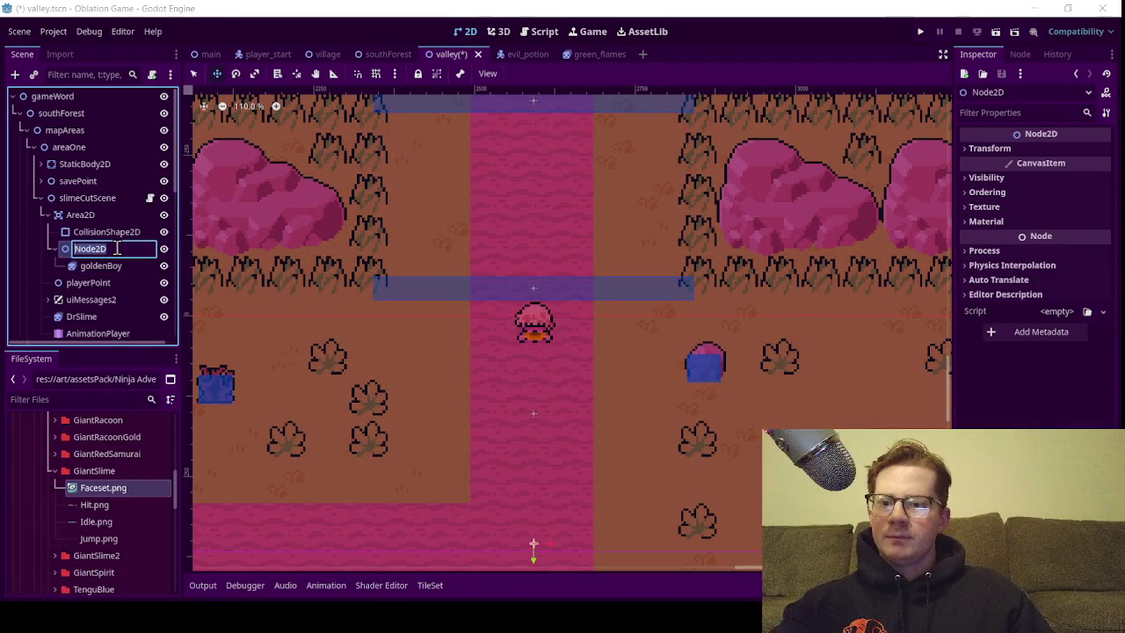
pyautogui.write('boy')
pyautogui.press('Return')
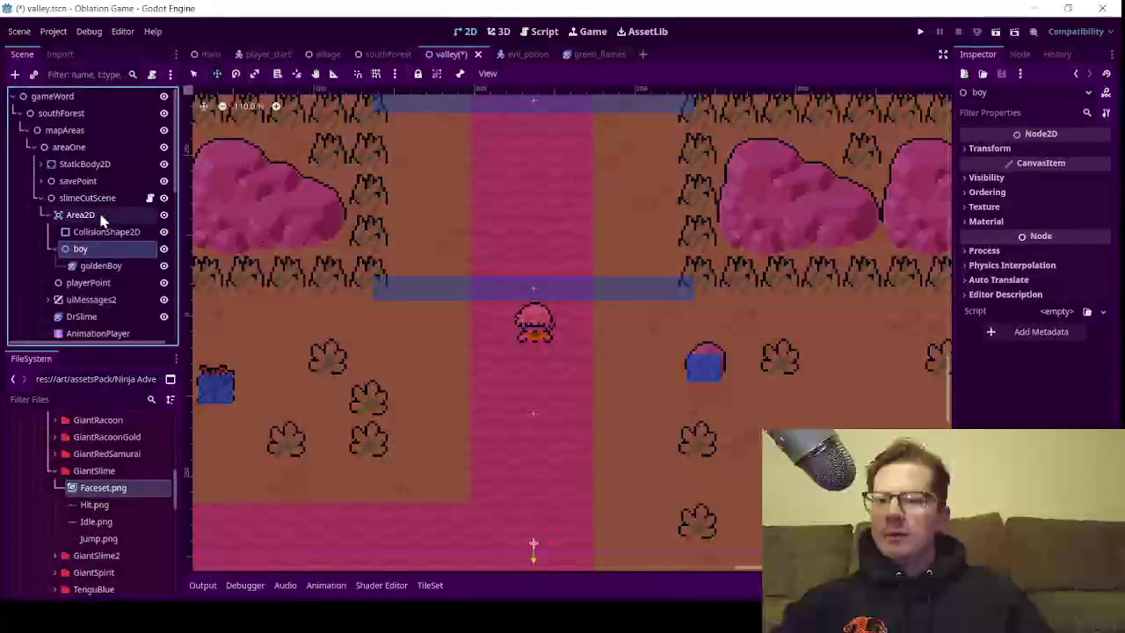
# Move boy out of Area2D to become the last child of slimeCutScene
pyautogui.click(54, 249)
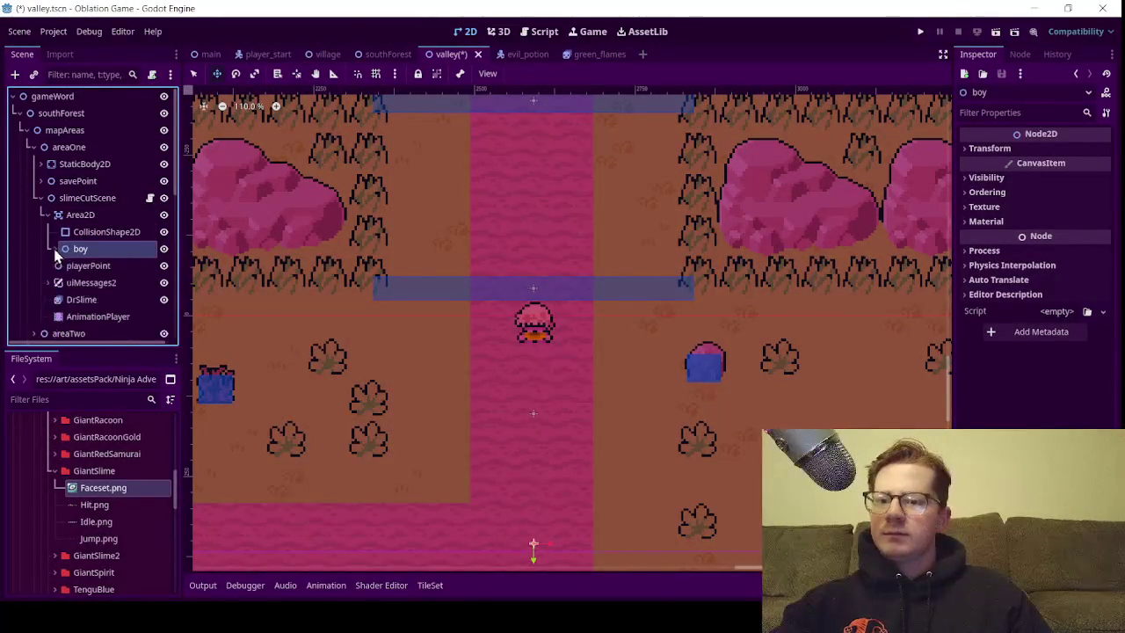
pyautogui.click(48, 215)
pyautogui.click(47, 215)
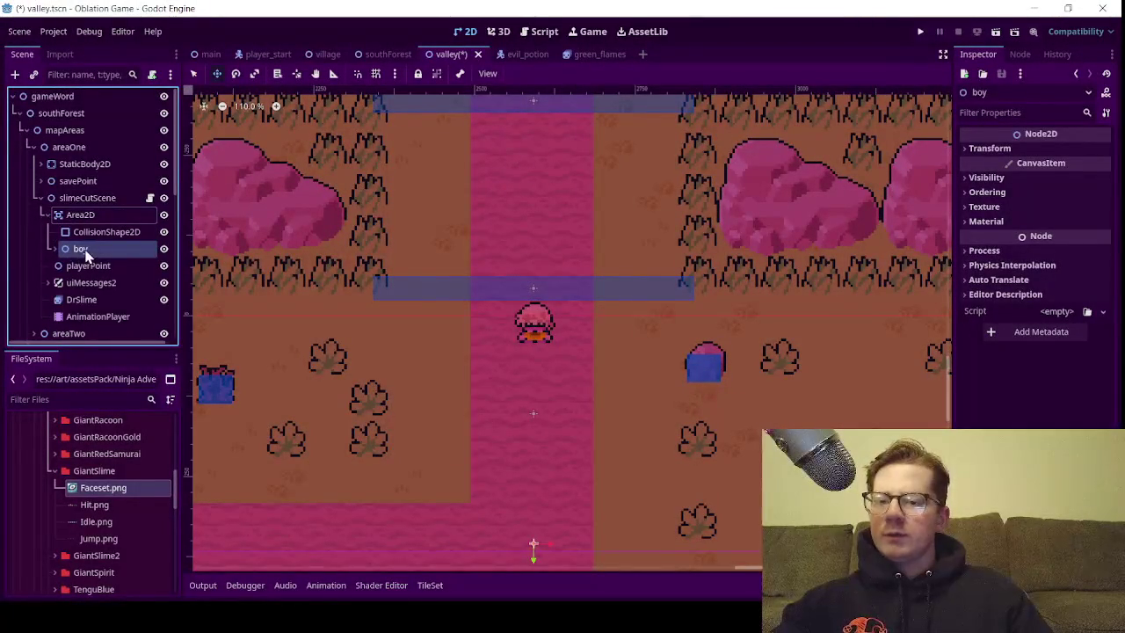
pyautogui.moveTo(86, 253)
pyautogui.mouseDown()
pyautogui.moveTo(100, 201)
pyautogui.moveTo(110, 227)
pyautogui.mouseUp()
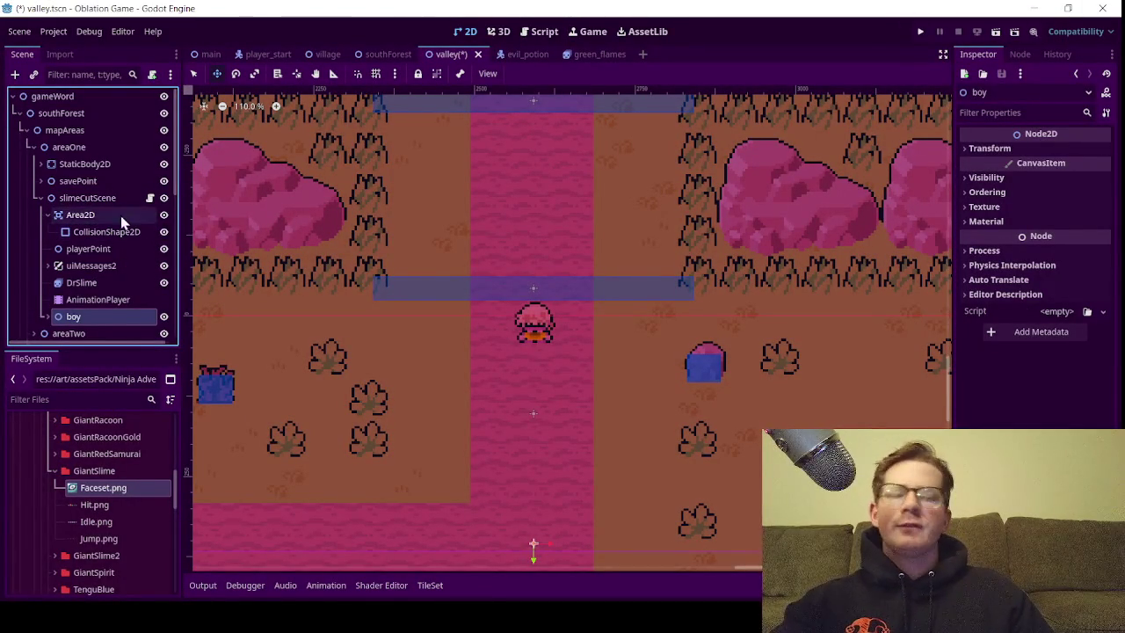
pyautogui.click(47, 215)
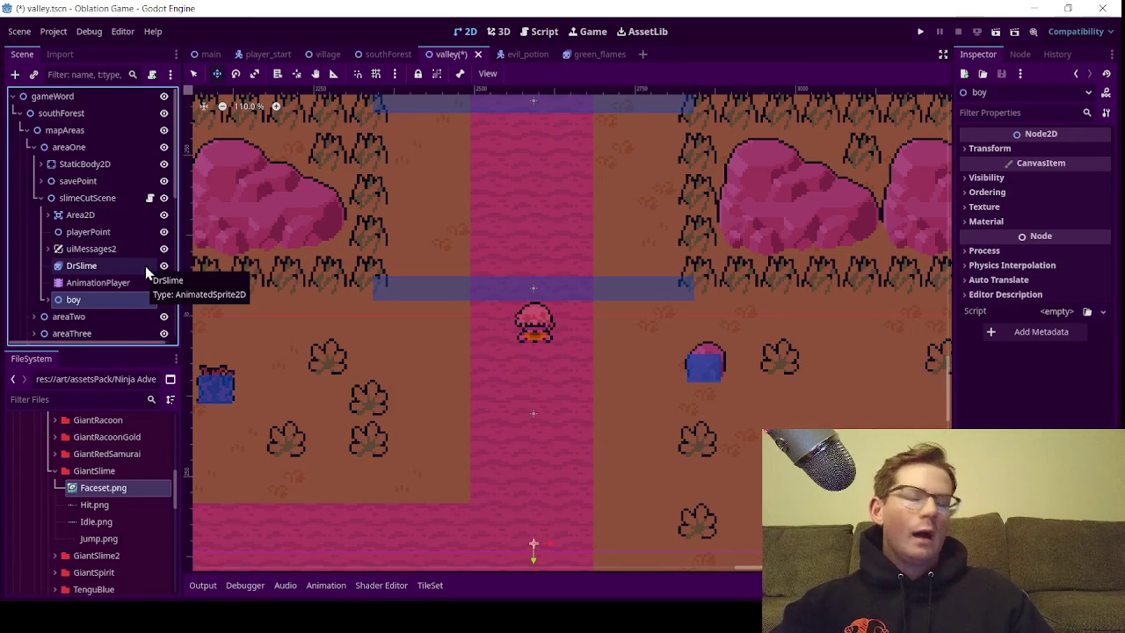
pyautogui.scroll(-3, 445, 296)
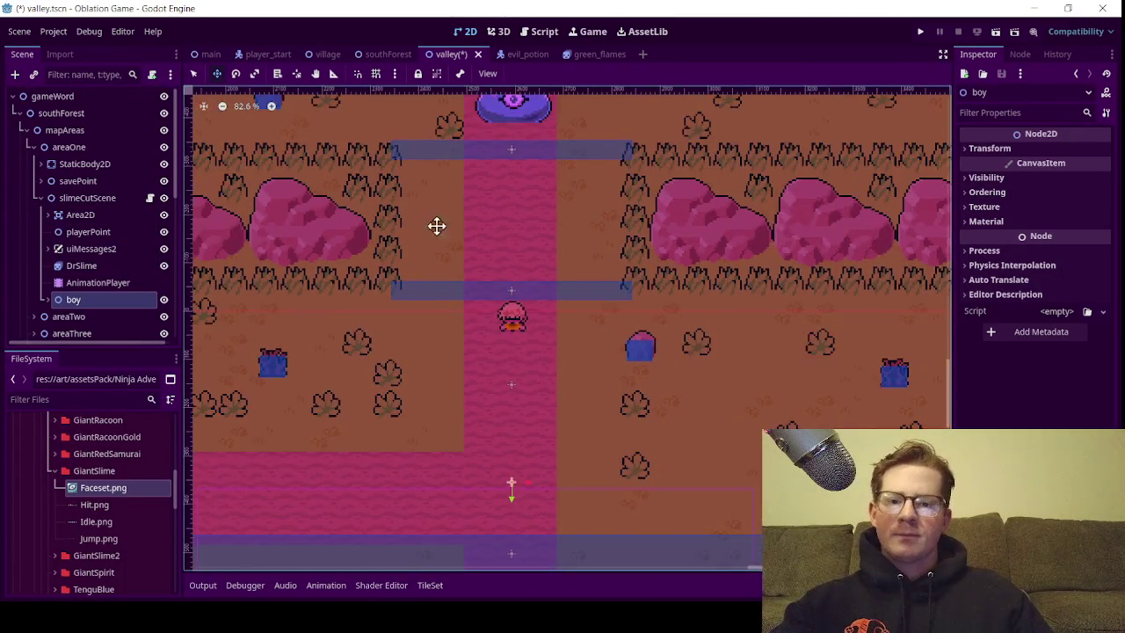
pyautogui.moveTo(430, 220); pyautogui.dragTo(428, 263)
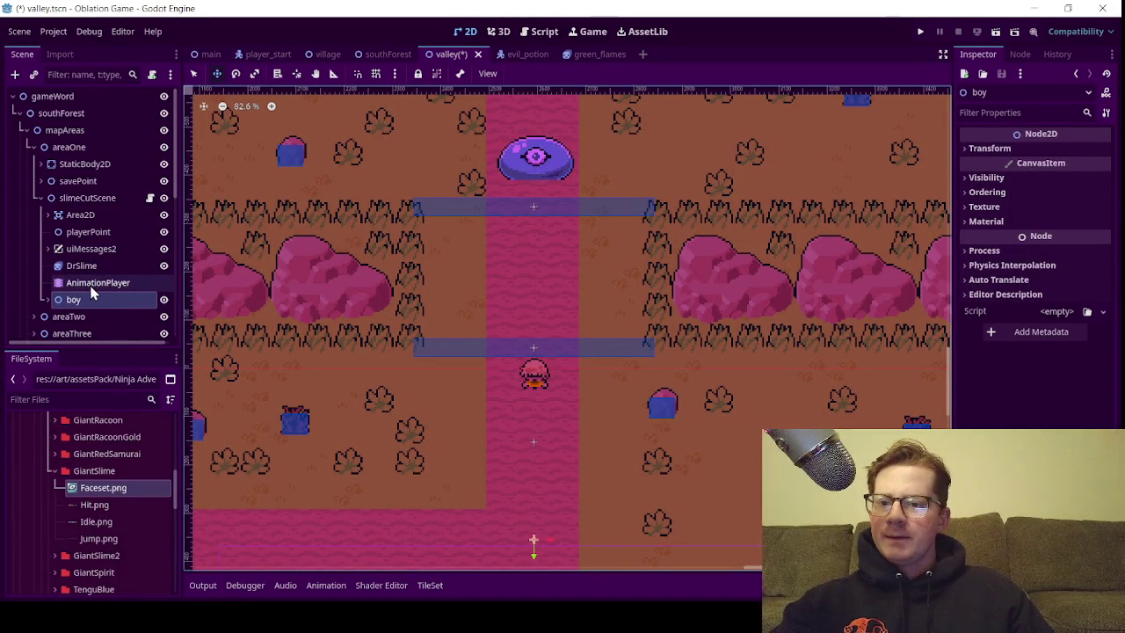
pyautogui.click(94, 282)
pyautogui.click(96, 265)
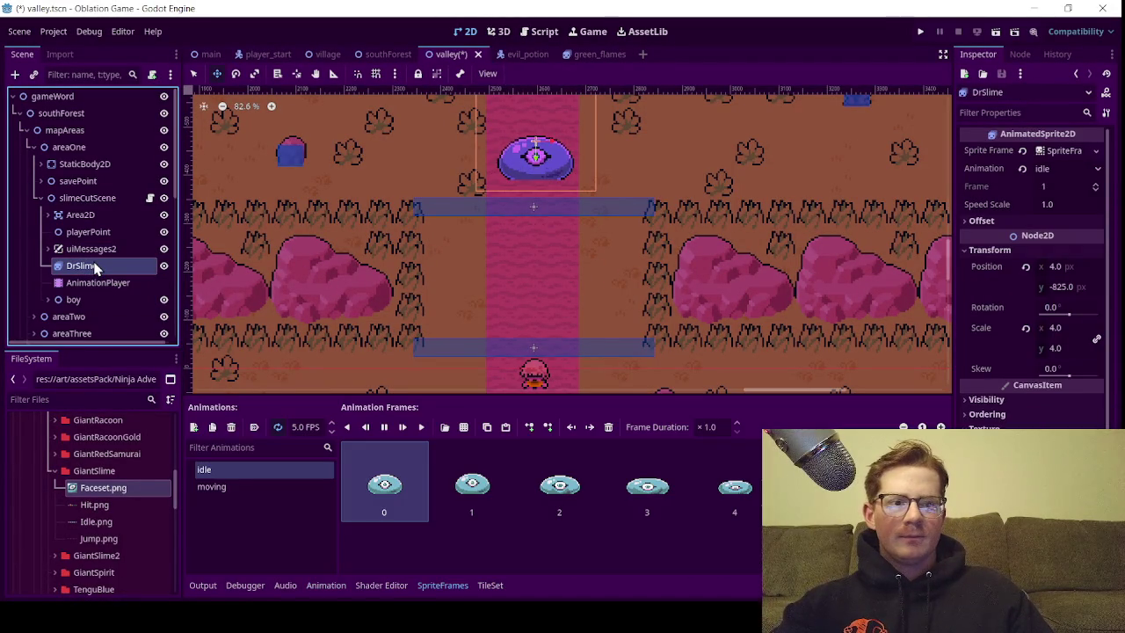
pyautogui.moveTo(96, 265)
pyautogui.mouseDown()
pyautogui.moveTo(85, 291)
pyautogui.moveTo(91, 201)
pyautogui.moveTo(83, 208)
pyautogui.mouseUp()
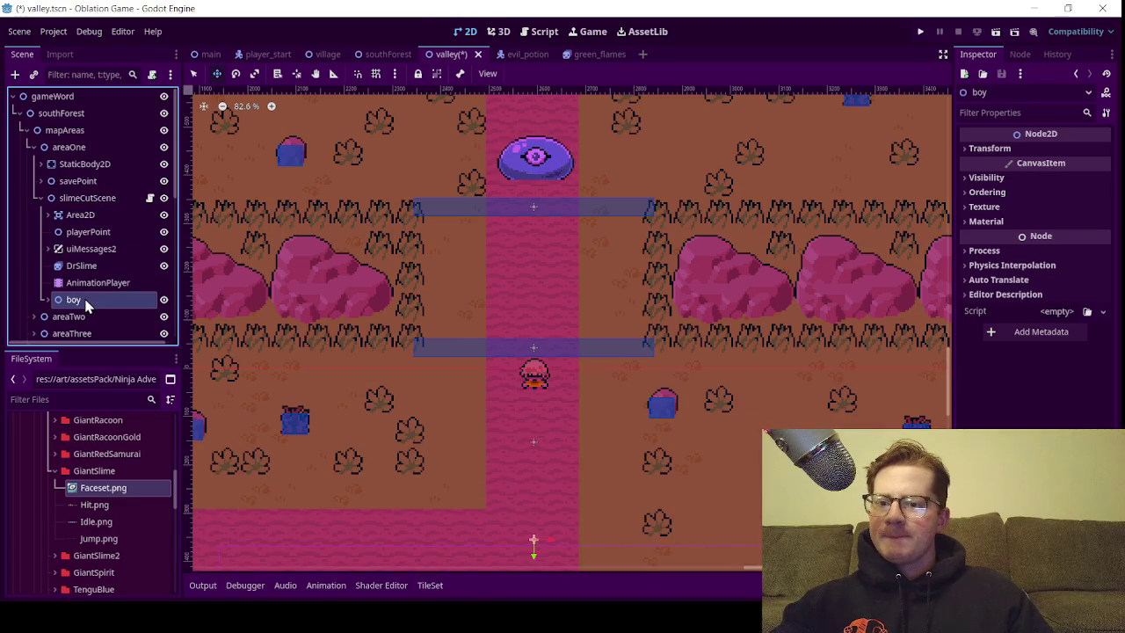
pyautogui.click(79, 200)
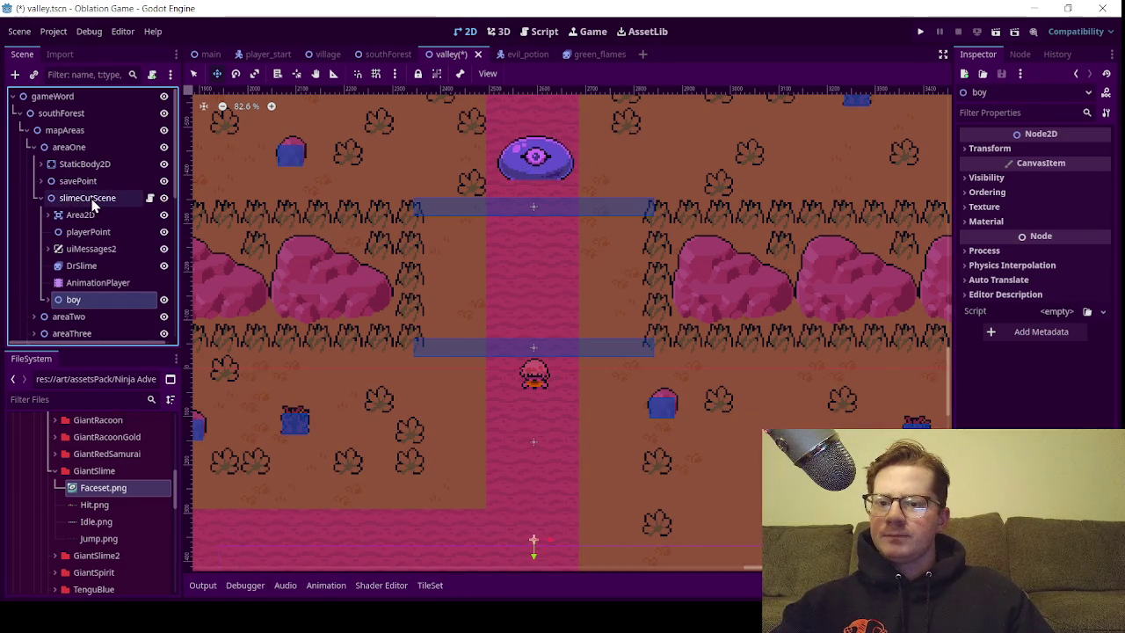
pyautogui.rightClick(96, 201)
pyautogui.click(132, 214)
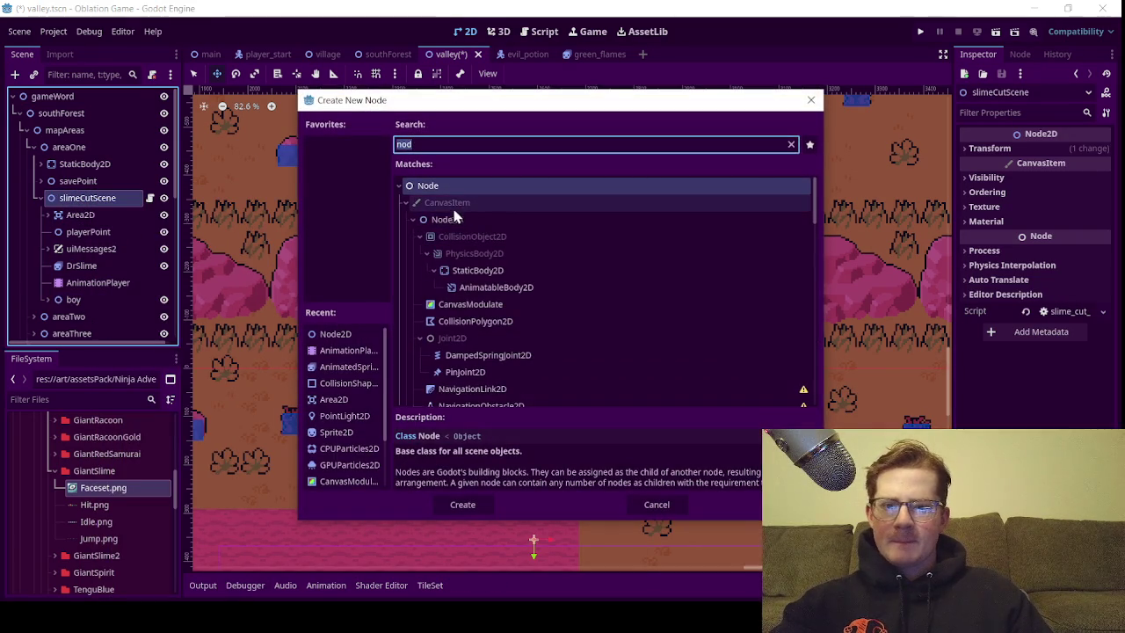
pyautogui.doubleClick(450, 220)
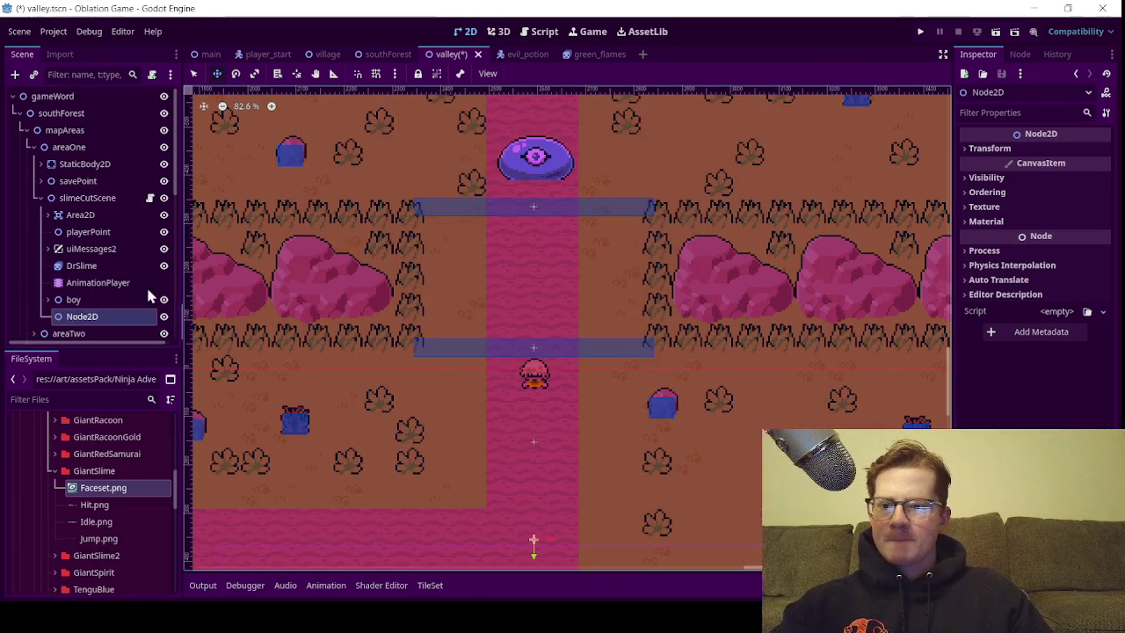
pyautogui.doubleClick(98, 319)
pyautogui.write('sc')
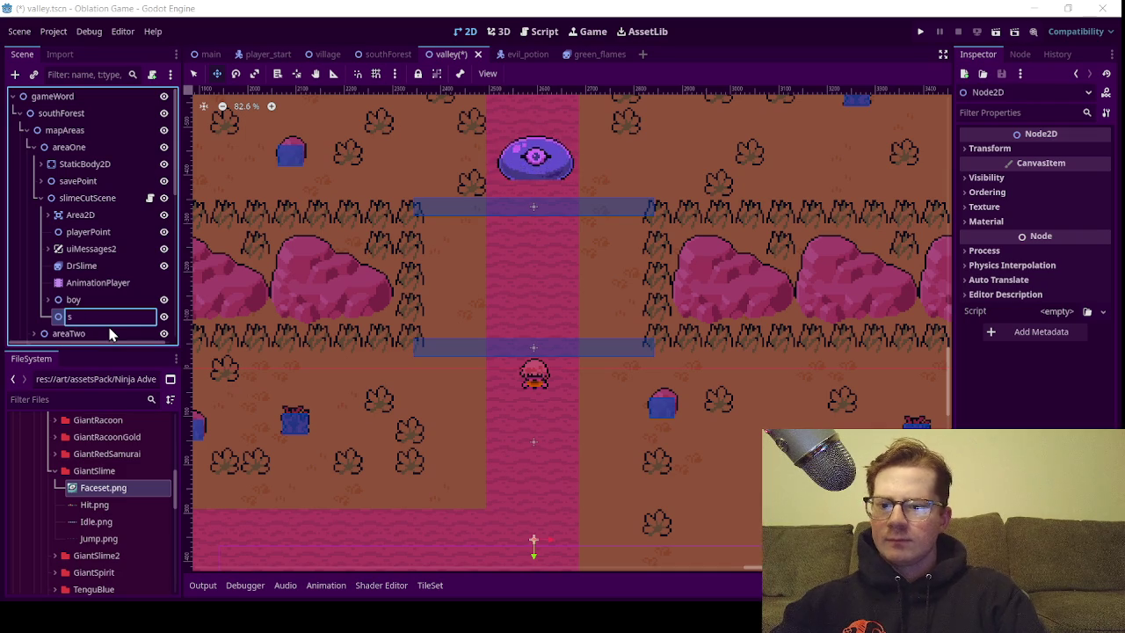
pyautogui.press('Return')
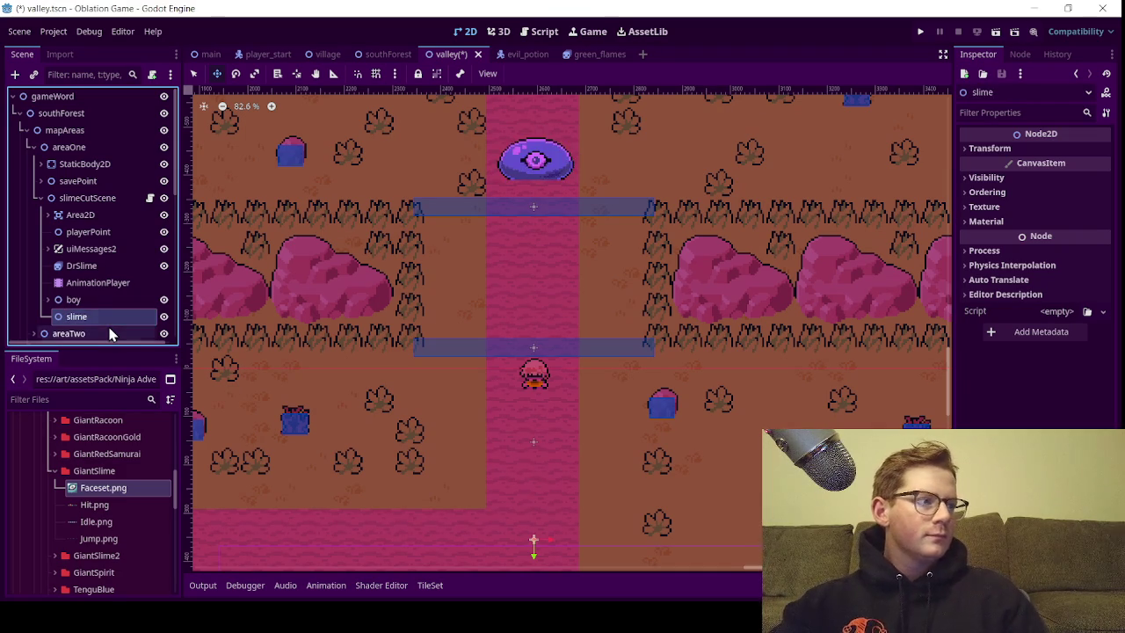
pyautogui.moveTo(88, 265); pyautogui.dragTo(101, 318)
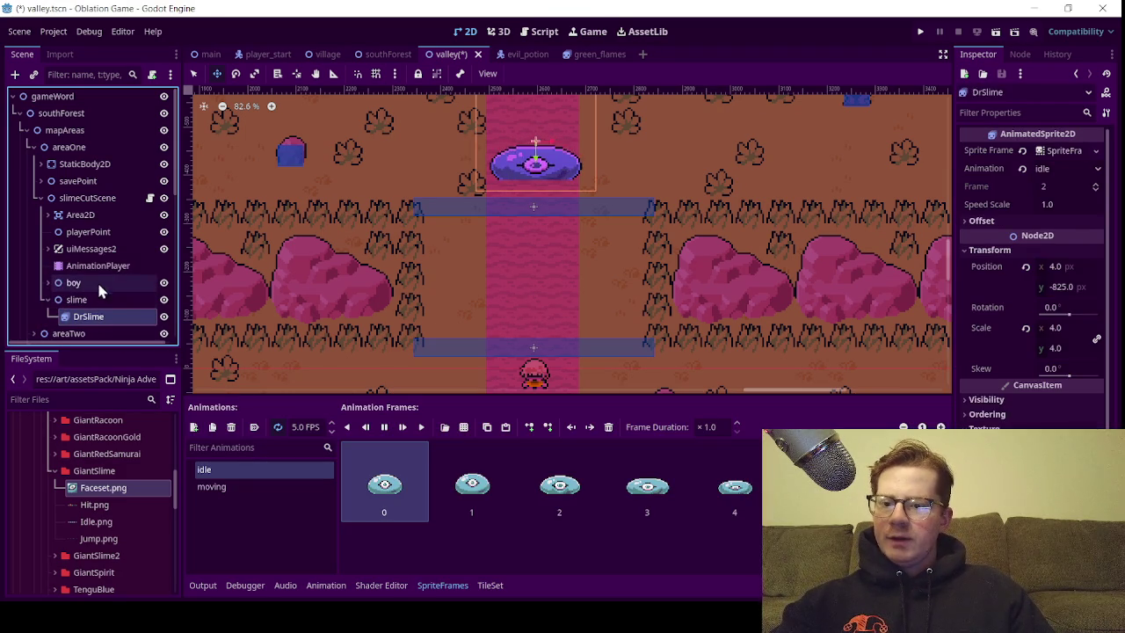
pyautogui.moveTo(78, 265)
pyautogui.mouseDown()
pyautogui.moveTo(82, 314)
pyautogui.moveTo(99, 308)
pyautogui.mouseUp()
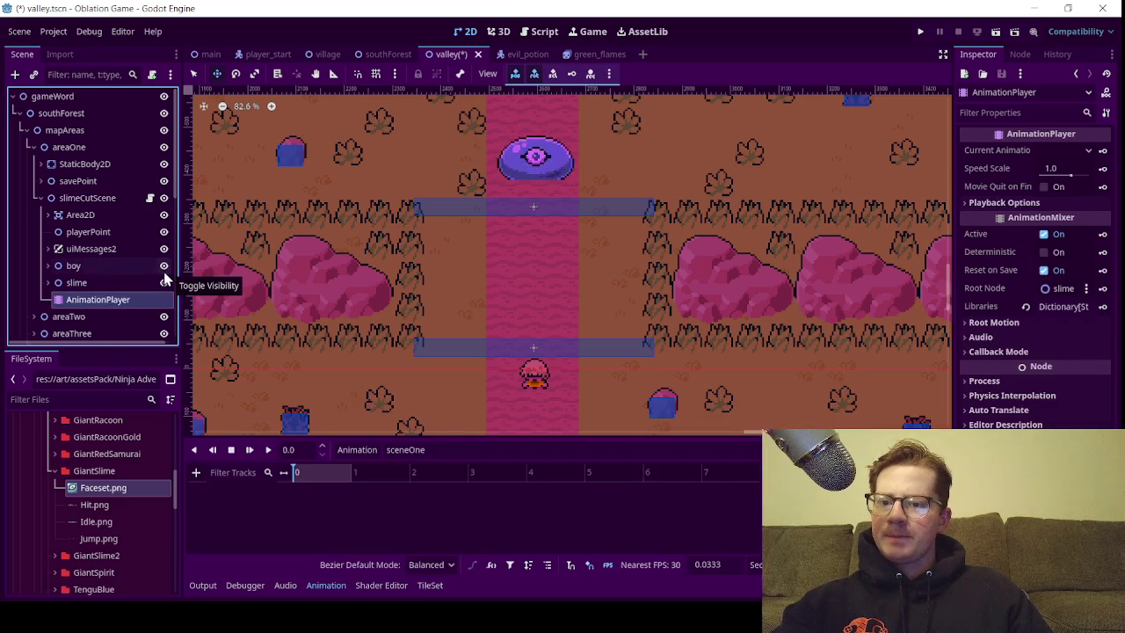
pyautogui.moveTo(90, 283); pyautogui.dragTo(91, 304)
pyautogui.click(92, 304)
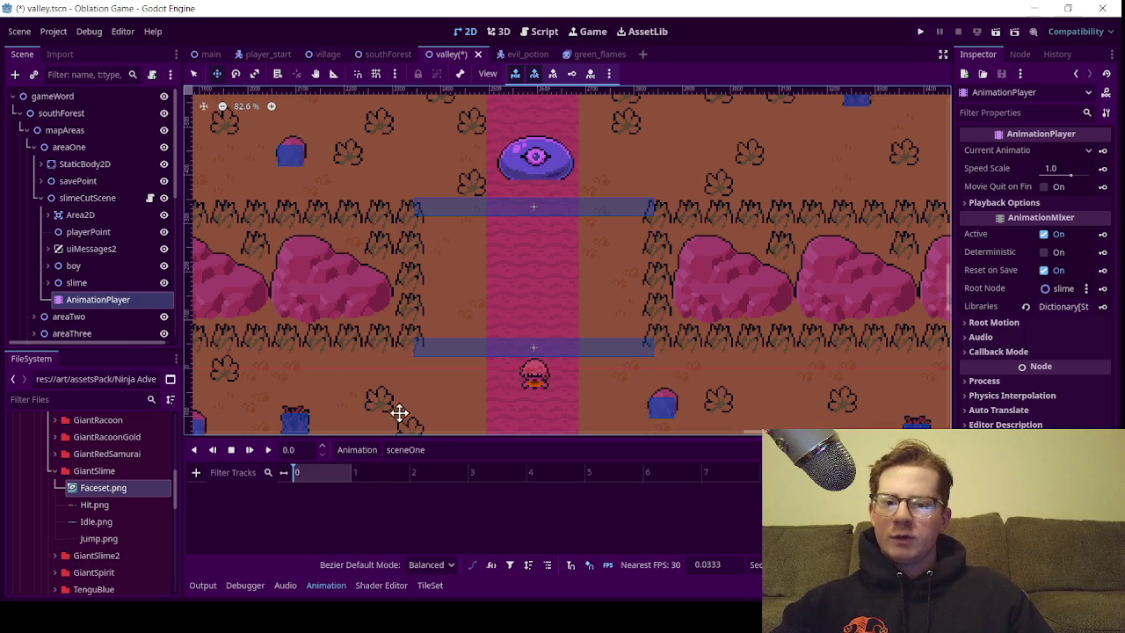
# Key the boy node's Transform Position at time 0 in sceneOne
pyautogui.click(75, 266)
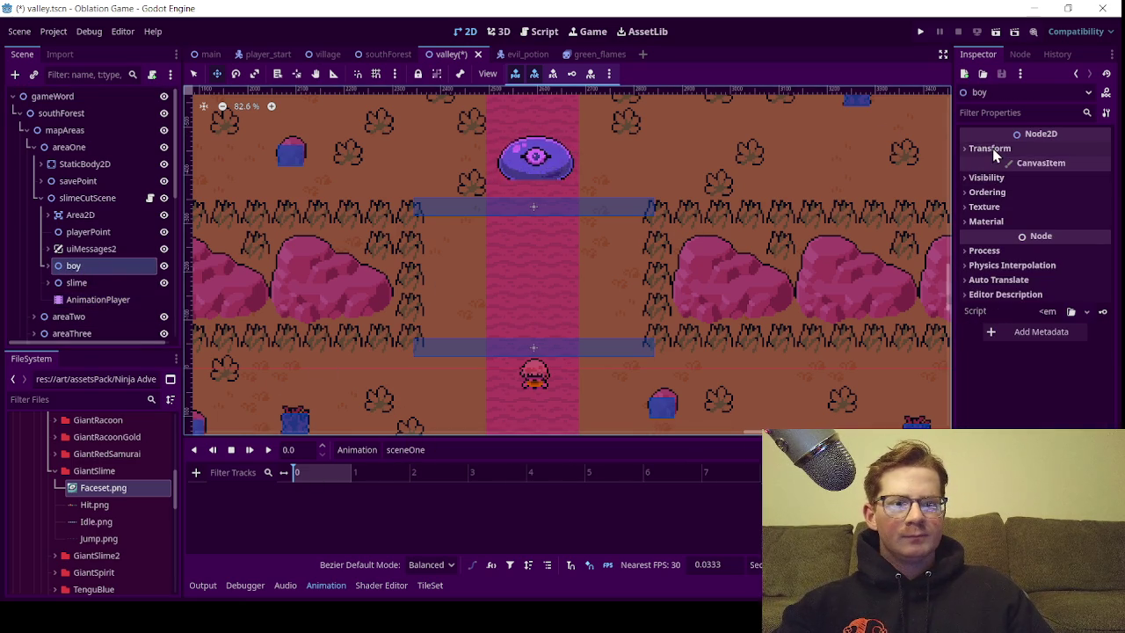
pyautogui.click(991, 147)
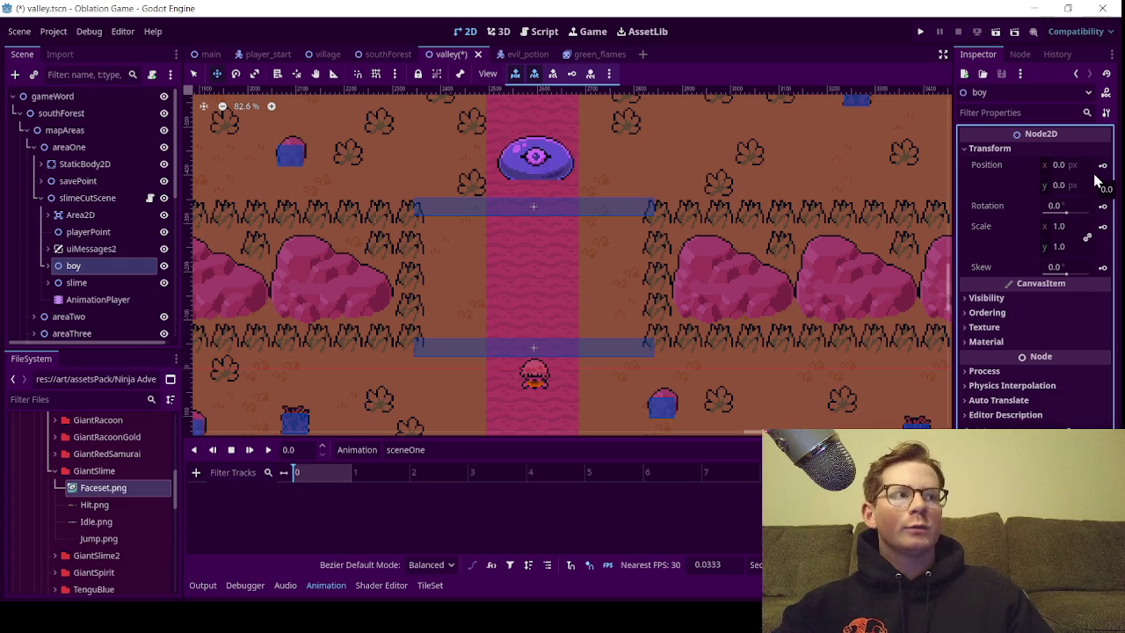
pyautogui.click(1103, 165)
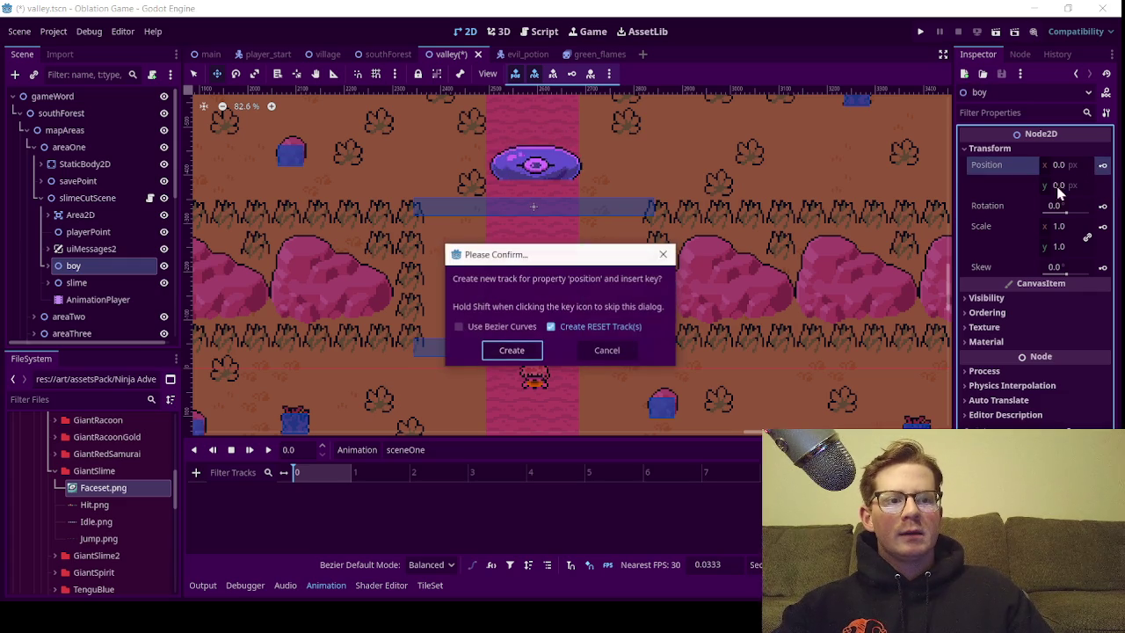
pyautogui.click(513, 351)
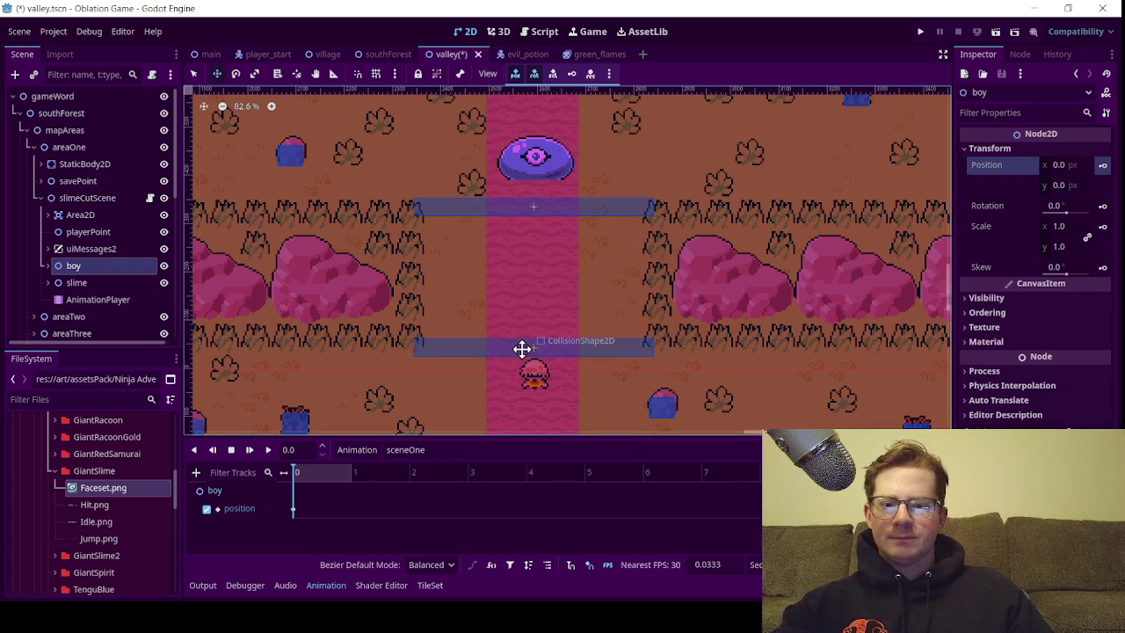
# Key the slime node's Transform Position at time 0 in sceneOne
pyautogui.click(88, 282)
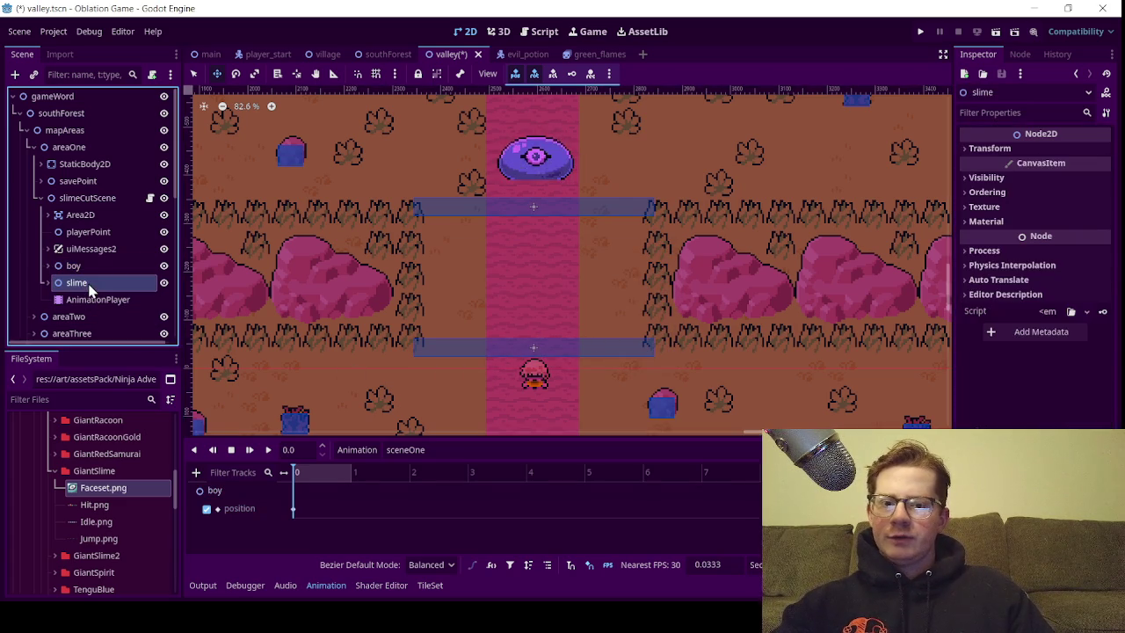
pyautogui.click(989, 148)
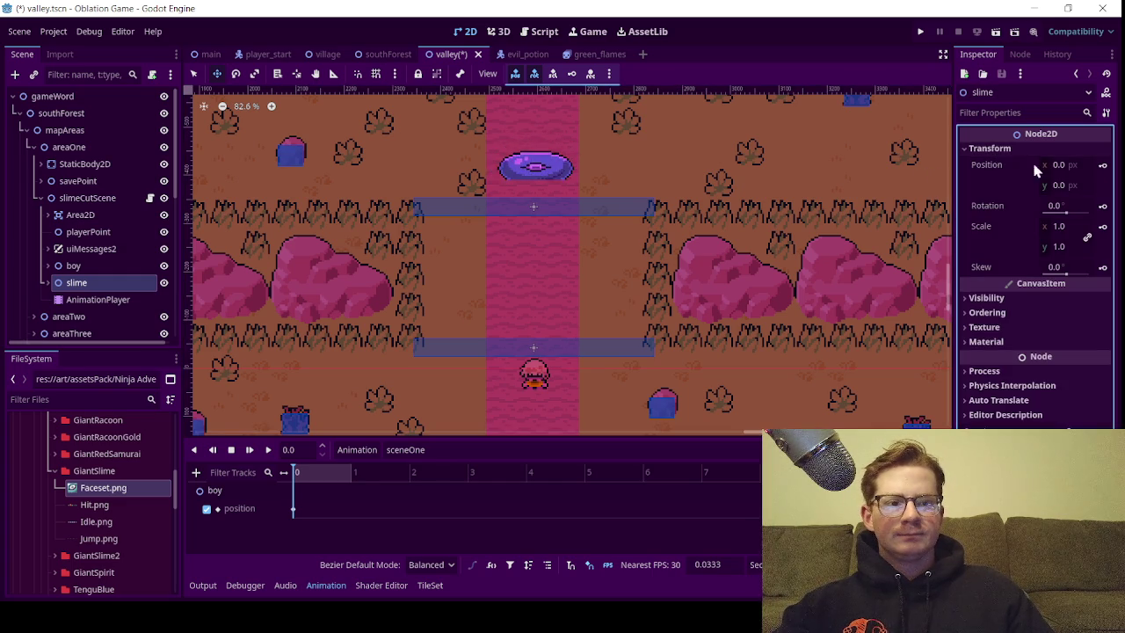
pyautogui.click(1102, 165)
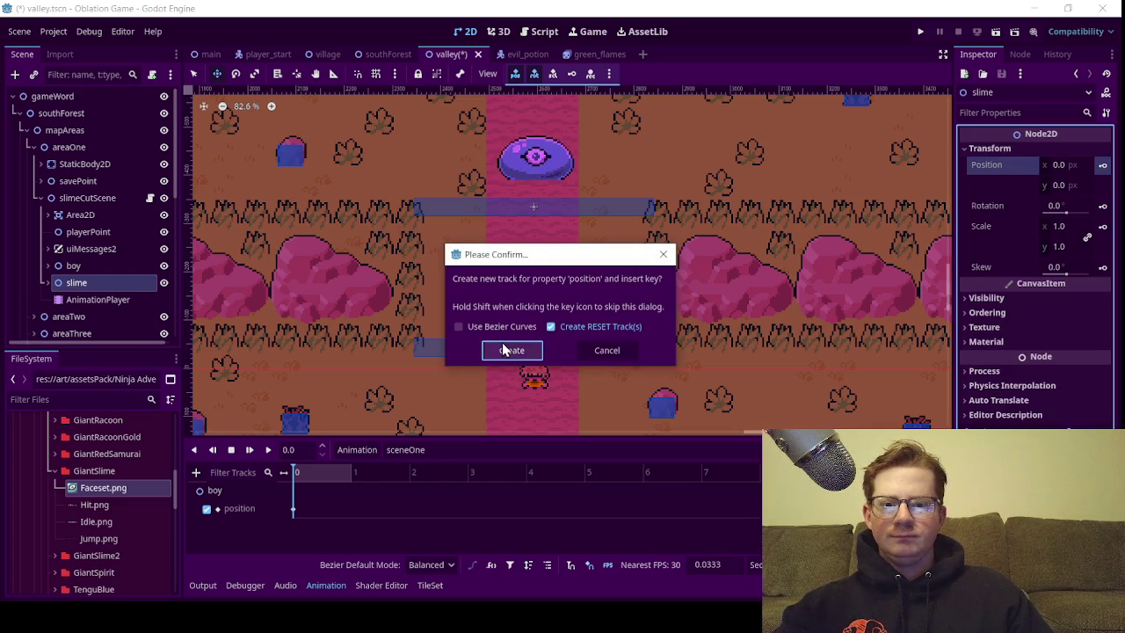
pyautogui.click(503, 349)
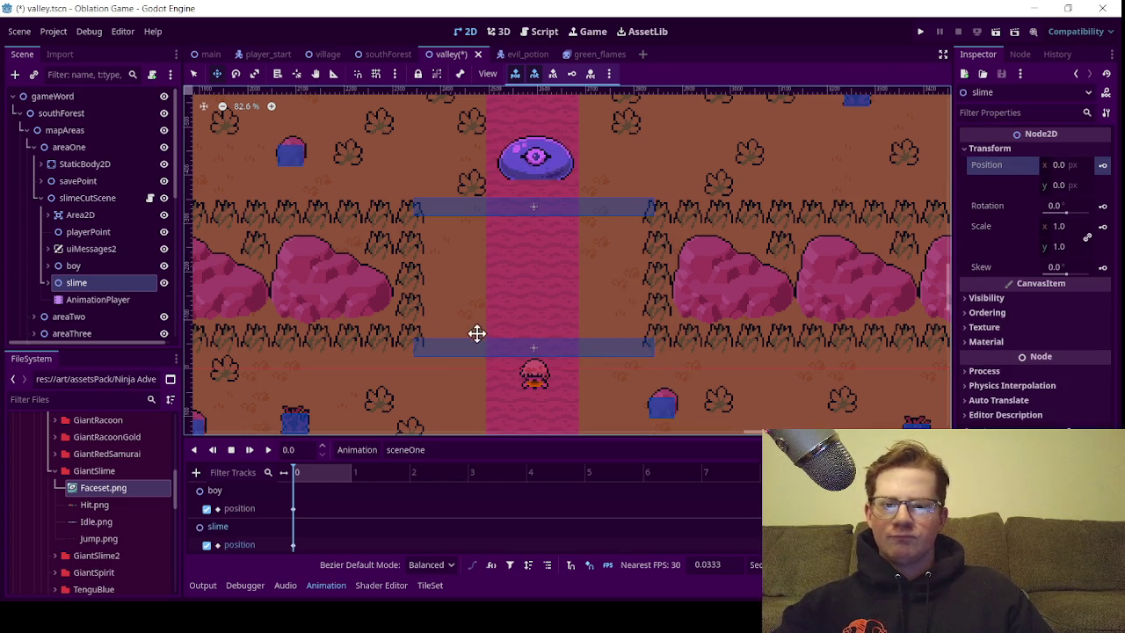
pyautogui.moveTo(533, 299); pyautogui.dragTo(539, 274)
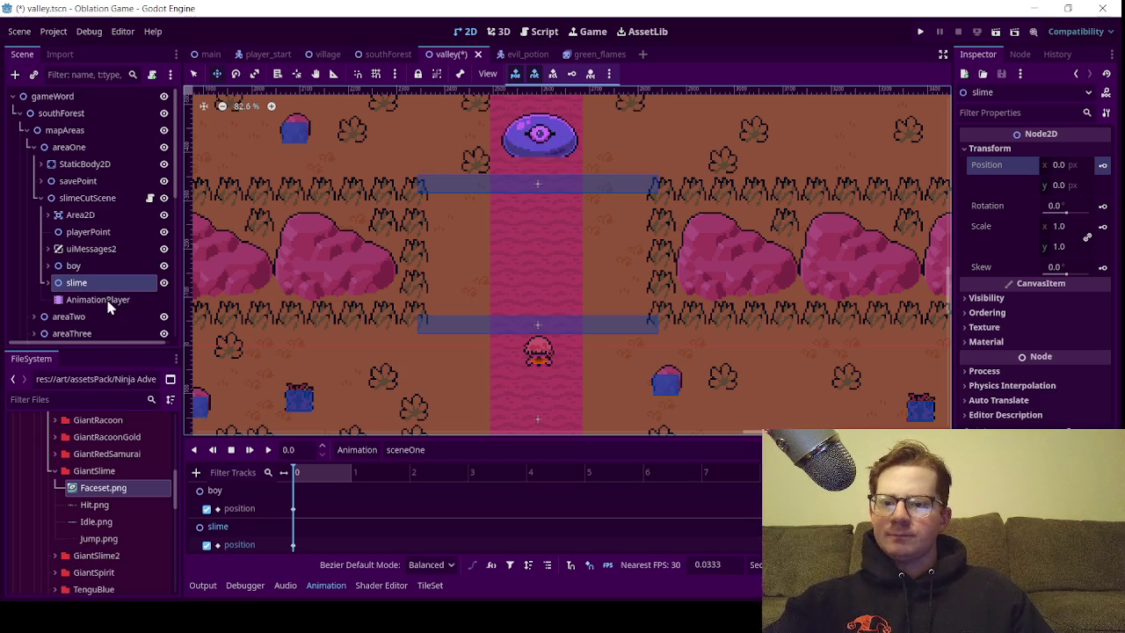
# From the AnimationPlayer's Animation menu, add a new animation called sceneTwo
pyautogui.click(77, 302)
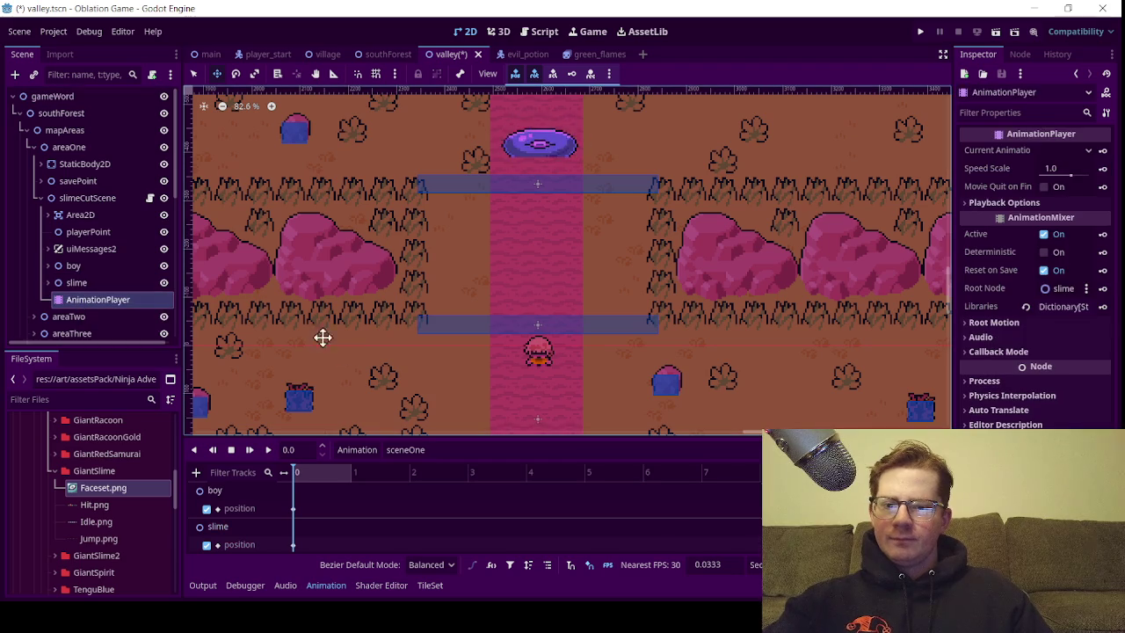
pyautogui.click(362, 449)
pyautogui.click(375, 471)
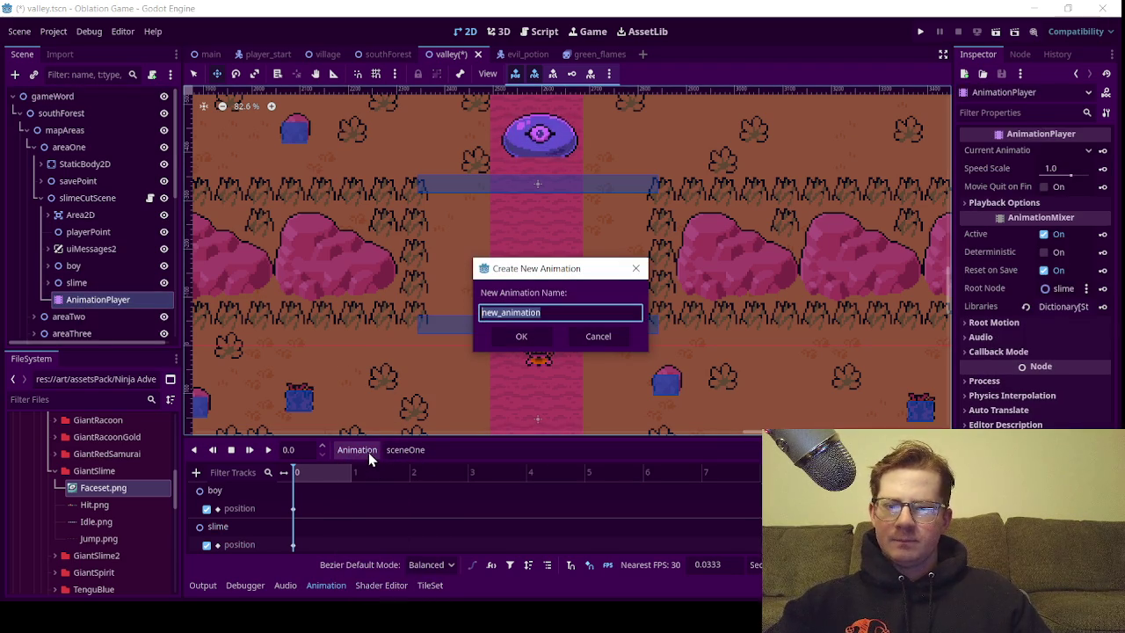
pyautogui.write('sceneTwo')
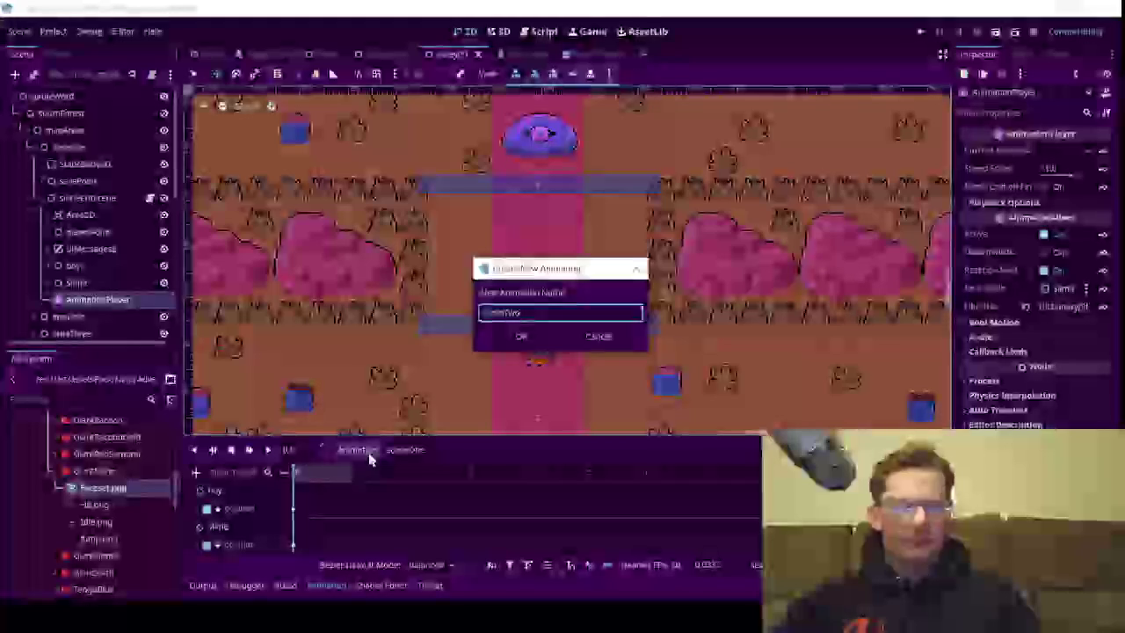
pyautogui.press('Return')
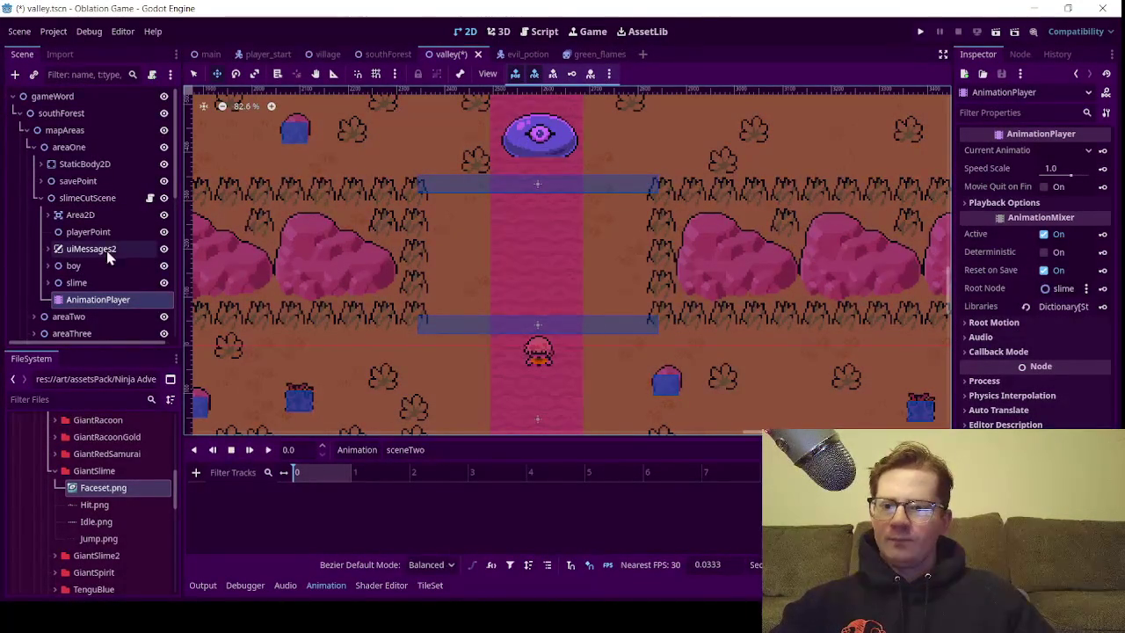
# Create a slime position track in sceneTwo keyed at time 0
pyautogui.click(105, 283)
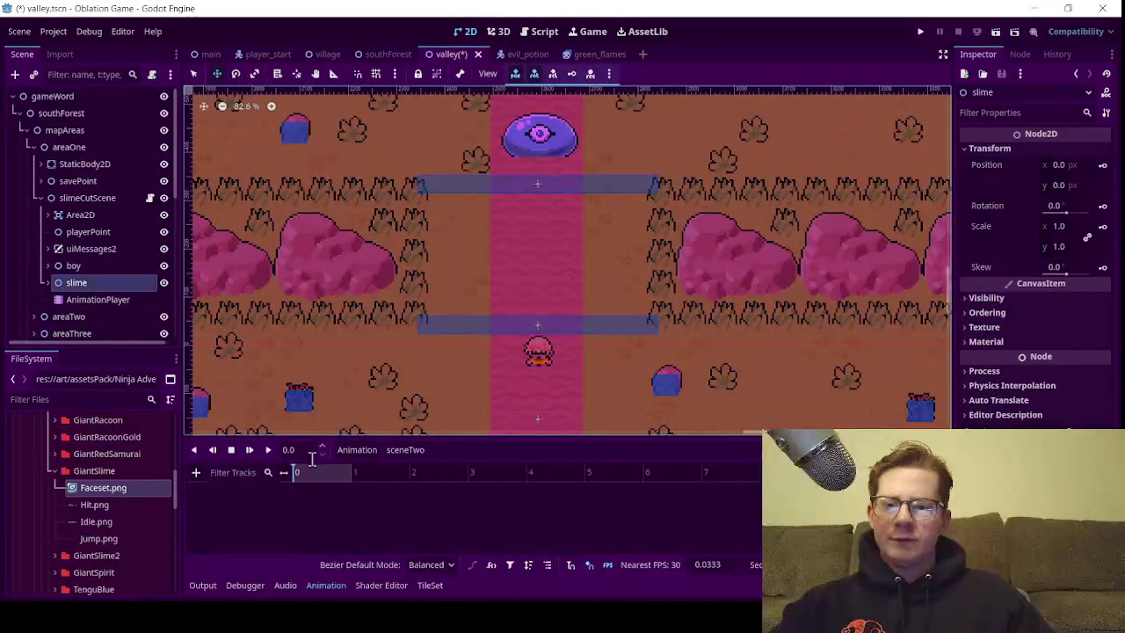
pyautogui.click(1103, 166)
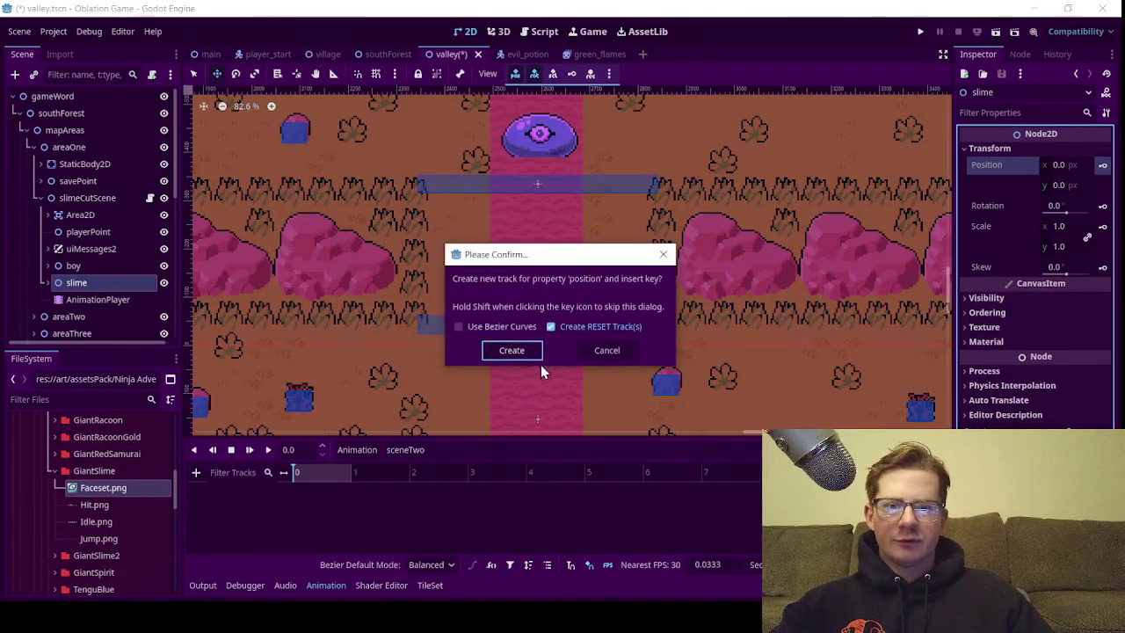
pyautogui.click(516, 351)
# At 3 seconds on the timeline, drag the slime's y position down to 358.335
pyautogui.click(324, 472)
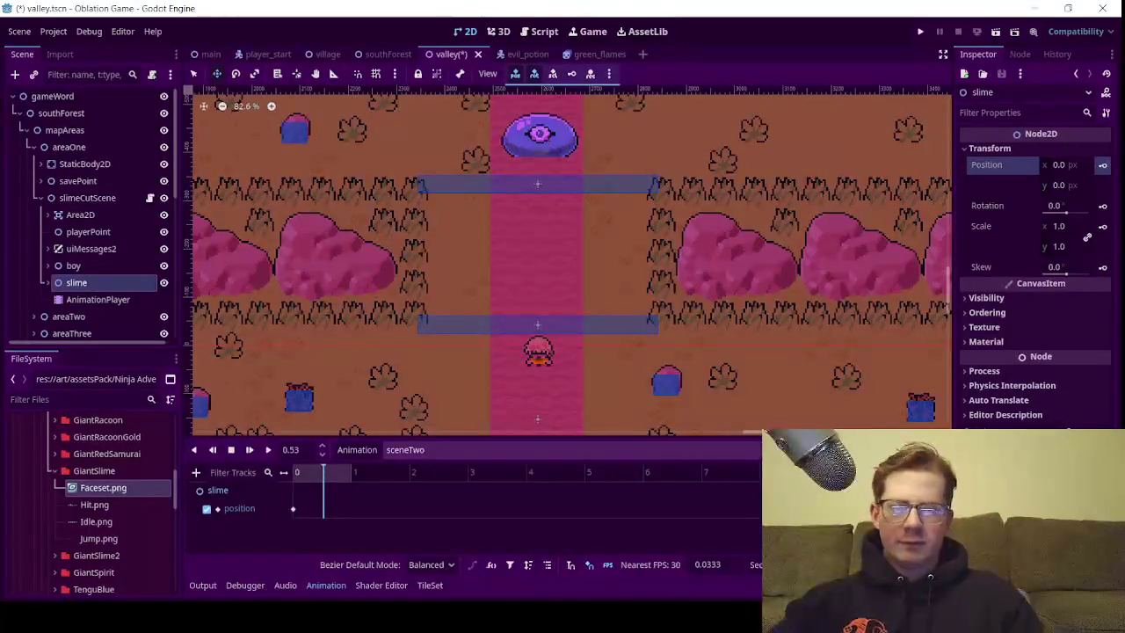
pyautogui.moveTo(351, 475); pyautogui.dragTo(496, 465)
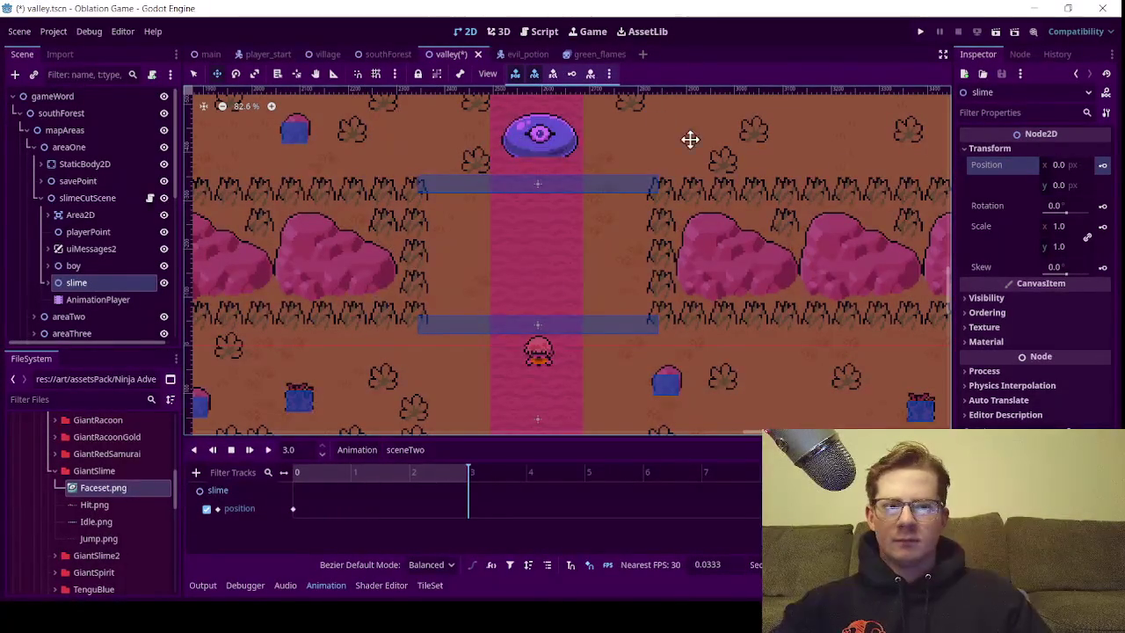
pyautogui.click(1055, 186)
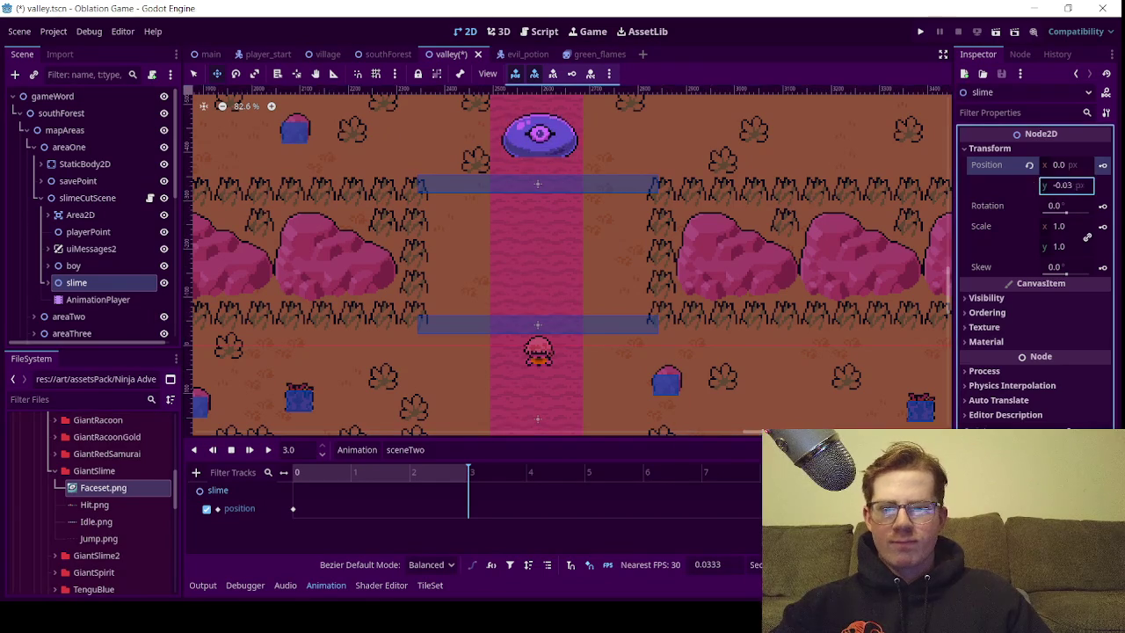
pyautogui.moveTo(1055, 185); pyautogui.dragTo(1124, 185)
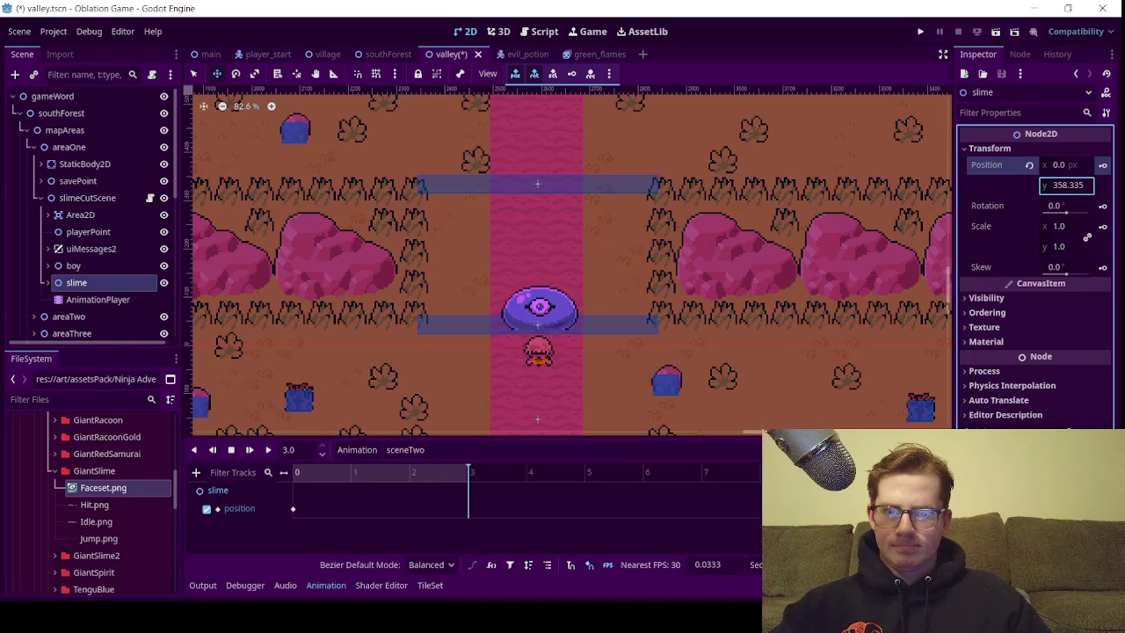
# Key the slime at y 397.105 at 3 seconds, then select its DrSlime sprite
pyautogui.click(1103, 165)
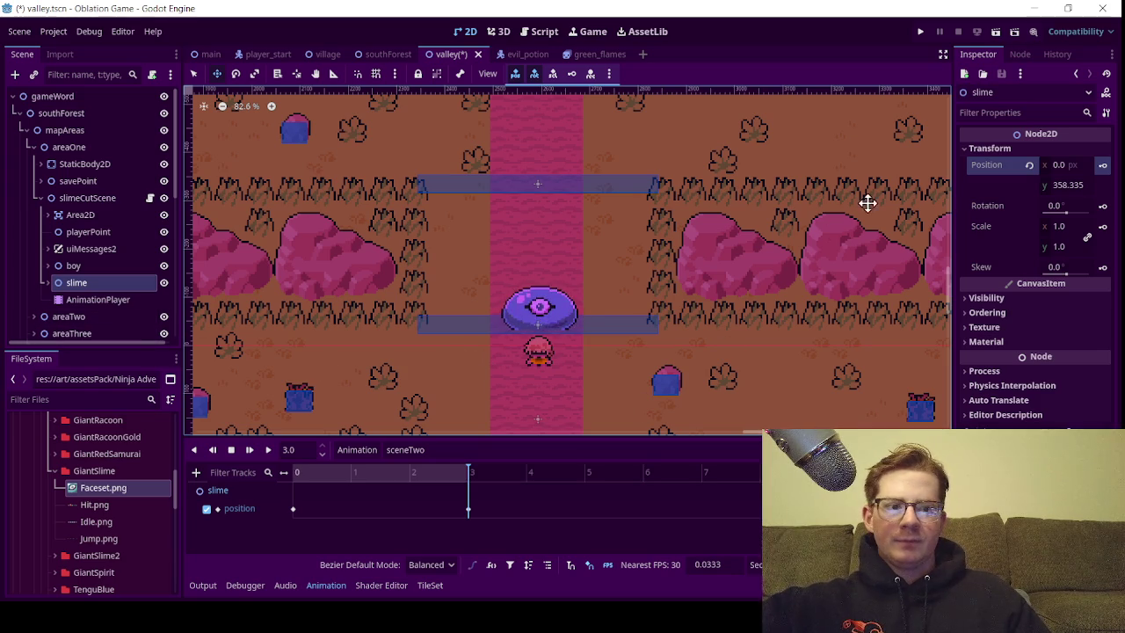
pyautogui.click(1048, 190)
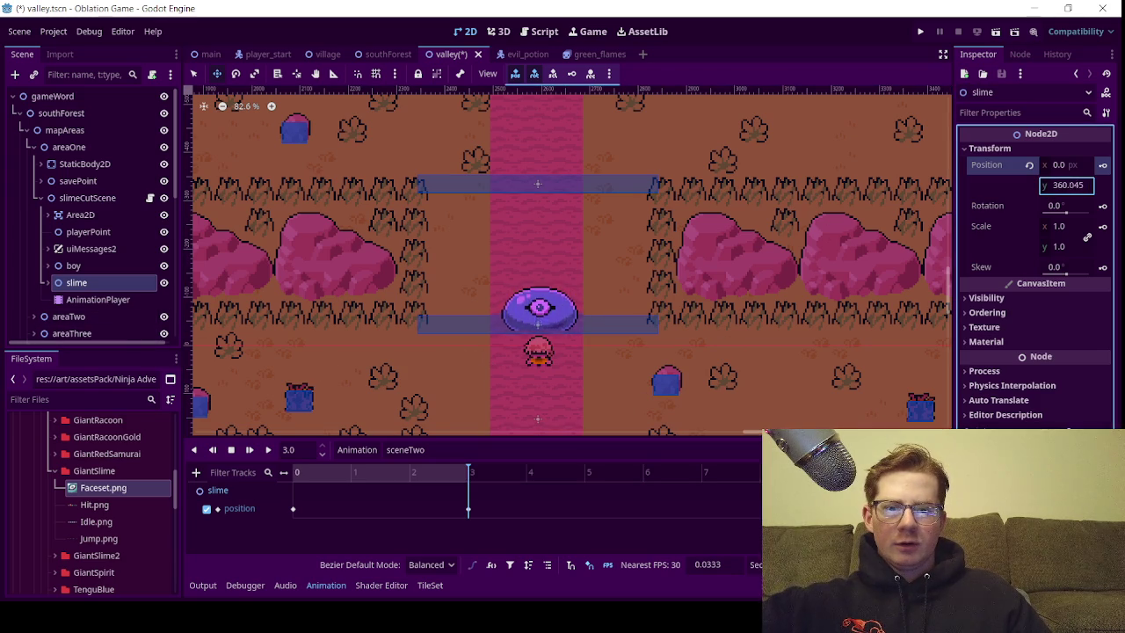
pyautogui.moveTo(1068, 184); pyautogui.dragTo(1072, 185)
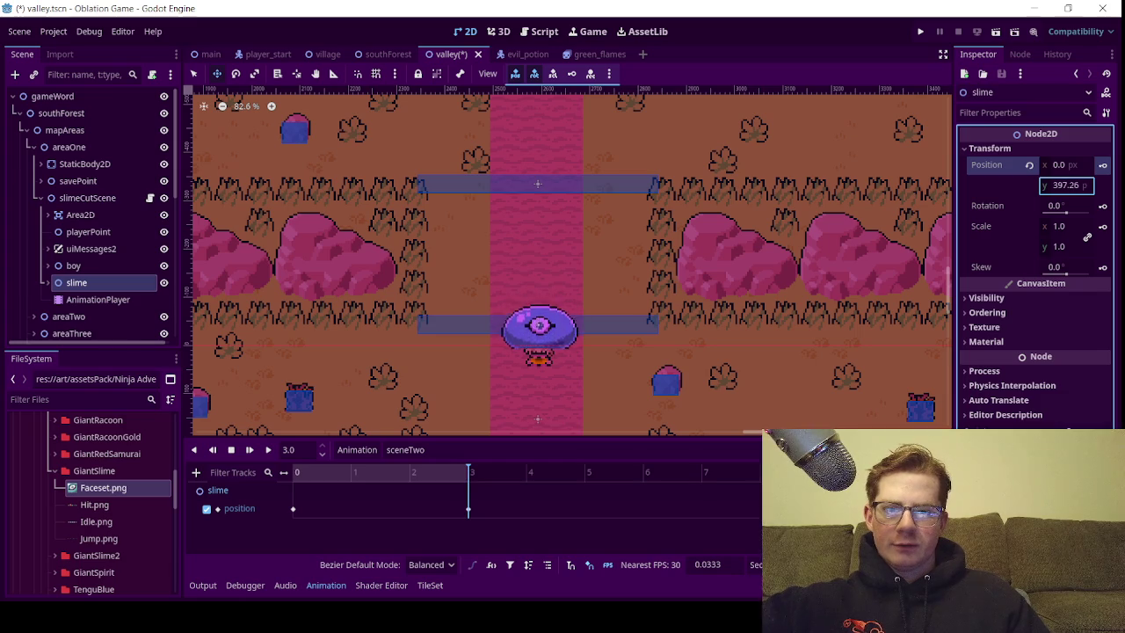
pyautogui.press('Return')
pyautogui.click(1103, 166)
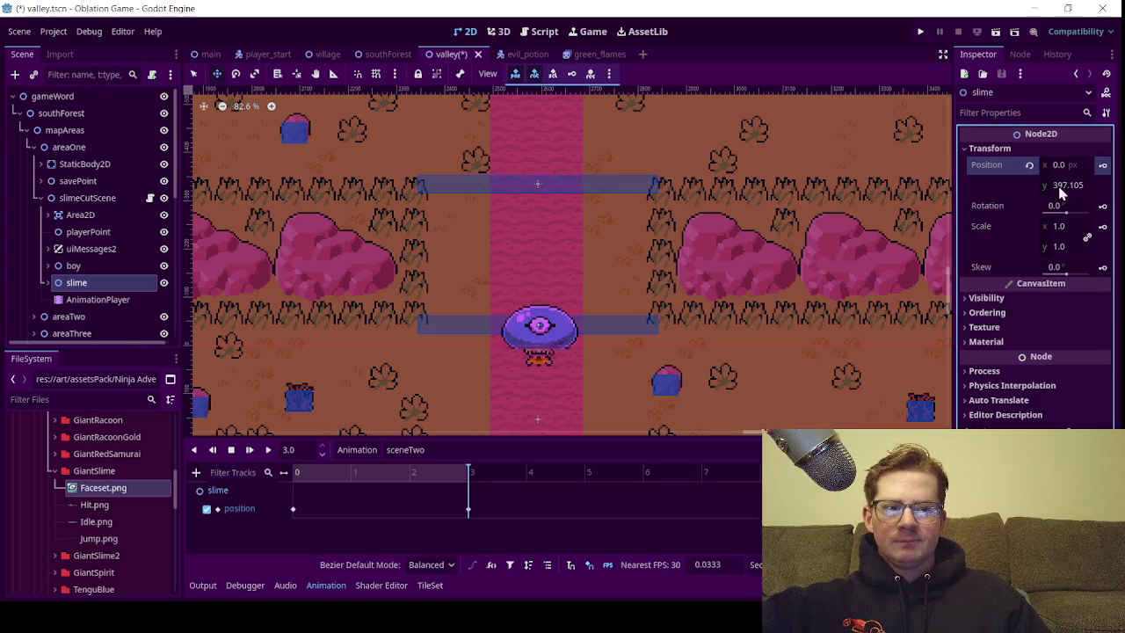
pyautogui.click(46, 282)
pyautogui.click(88, 299)
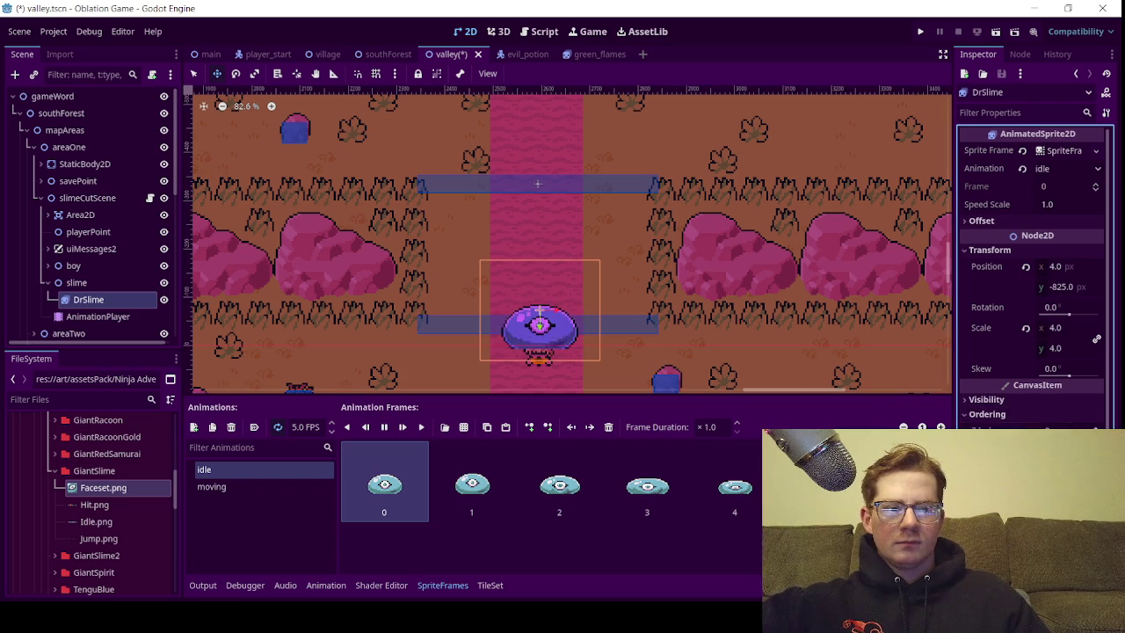
# Enable Y Sort in the Ordering section for the slime and slimeCutScene nodes
pyautogui.click(70, 285)
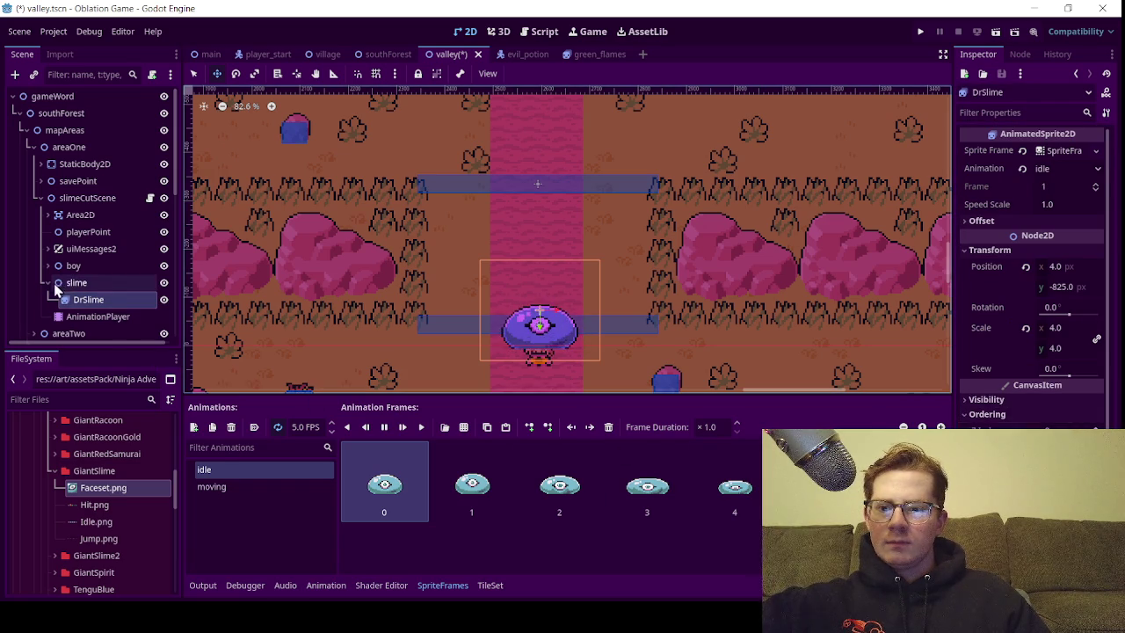
pyautogui.click(994, 312)
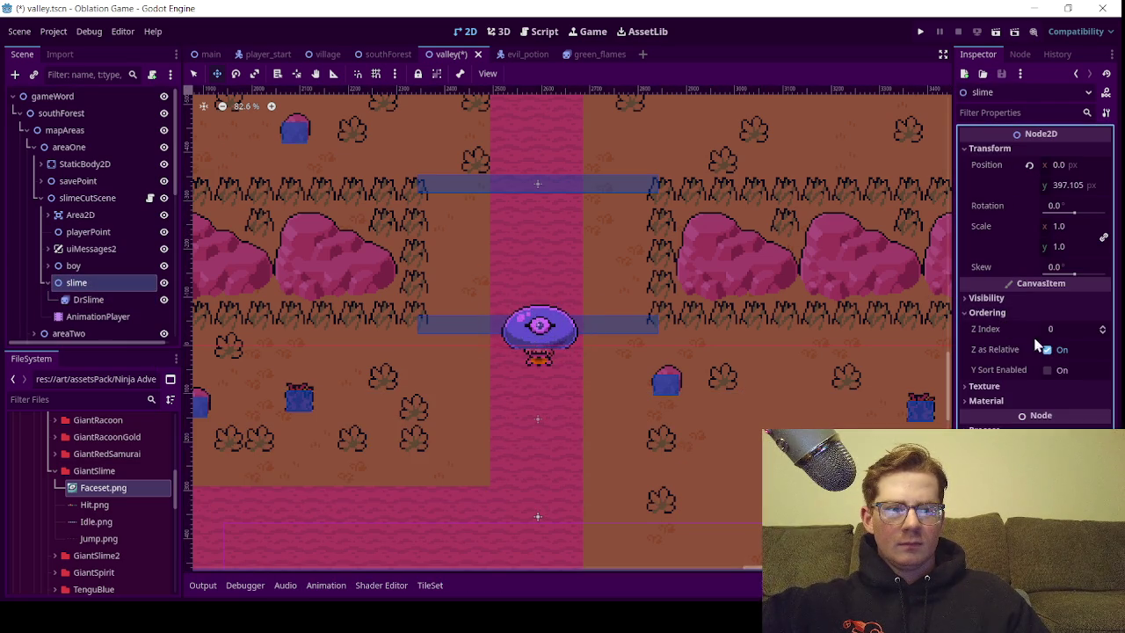
pyautogui.click(1048, 370)
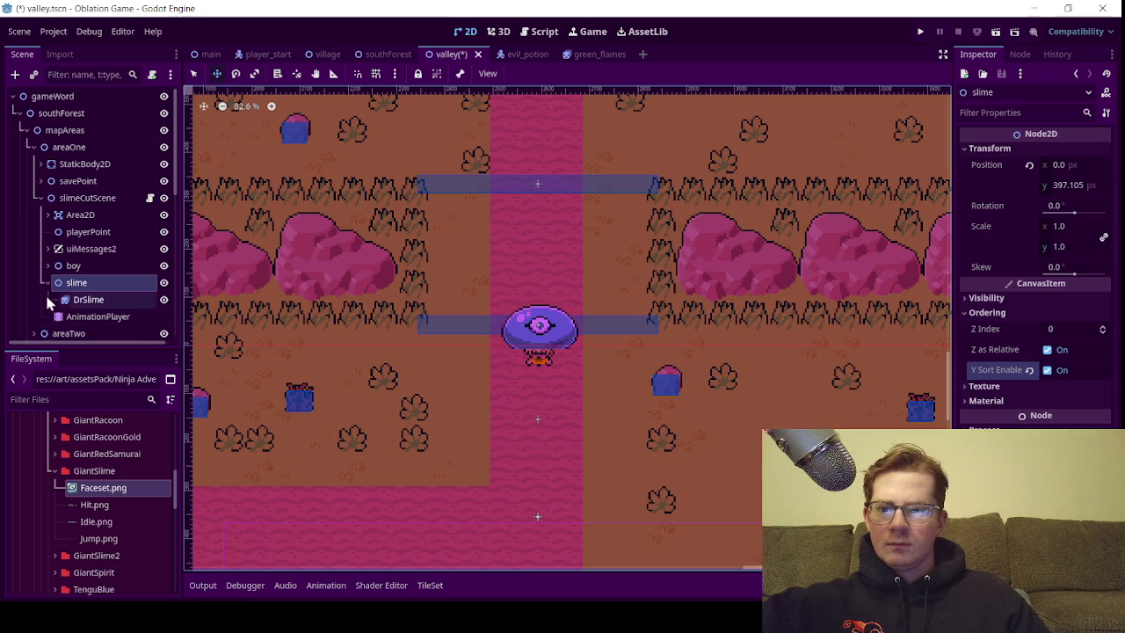
pyautogui.click(74, 198)
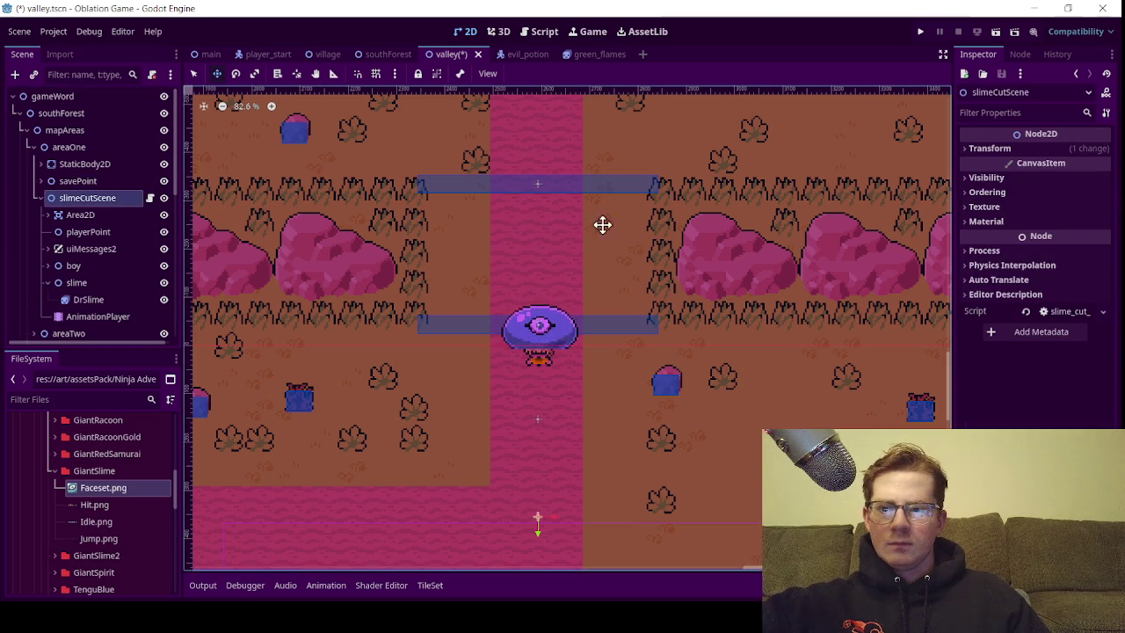
pyautogui.click(988, 192)
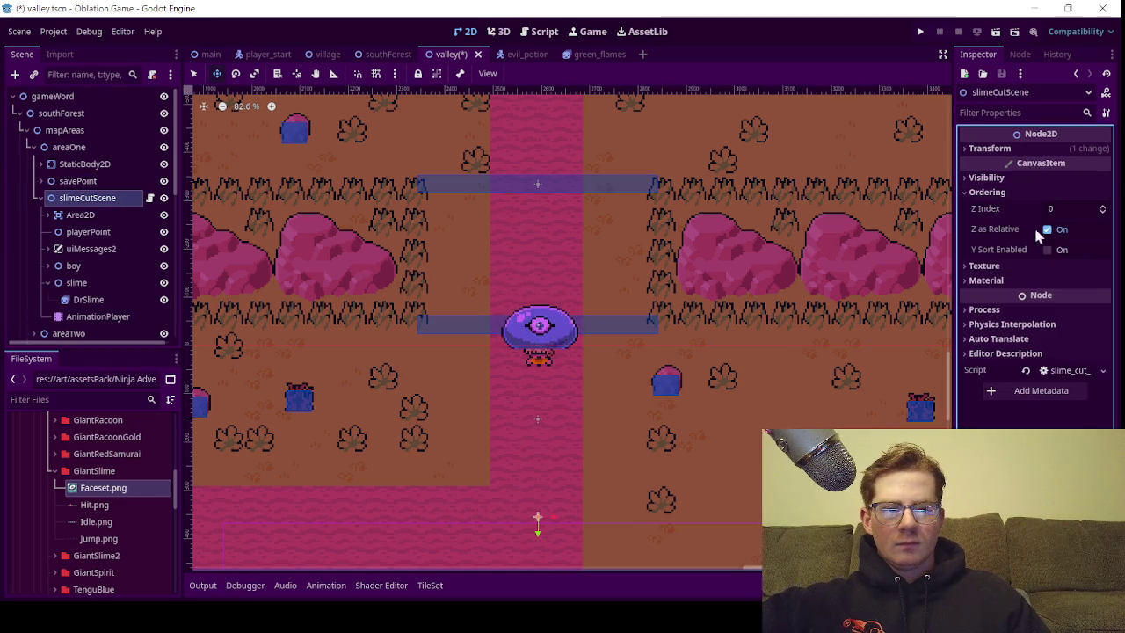
pyautogui.click(1048, 251)
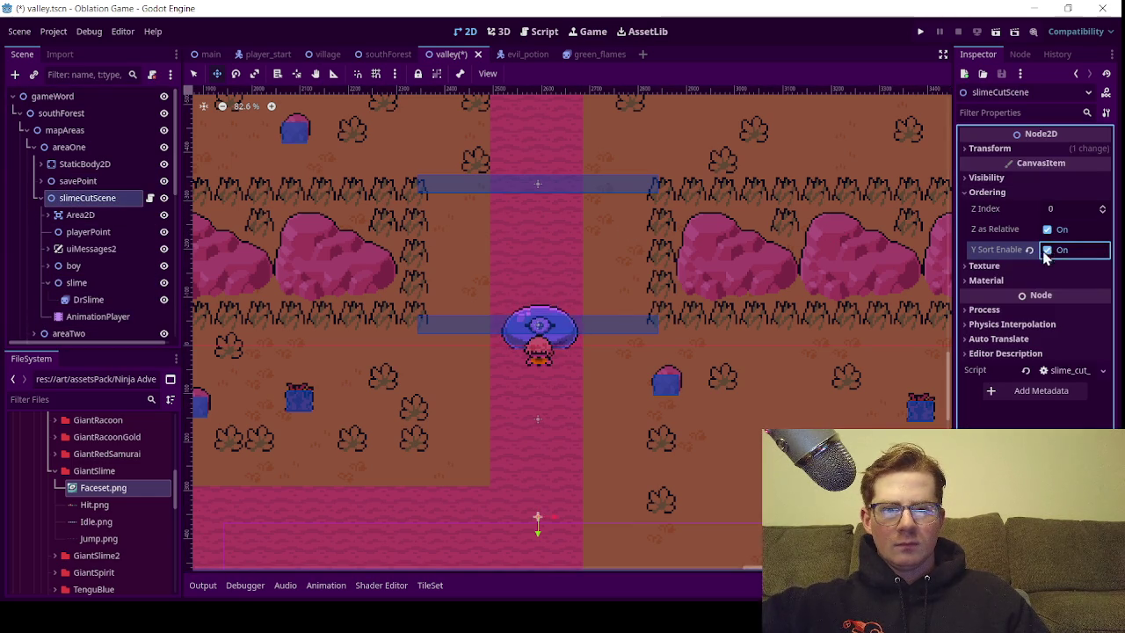
# Enable Y Sort on the boy node and collapse the scene tree
pyautogui.click(53, 267)
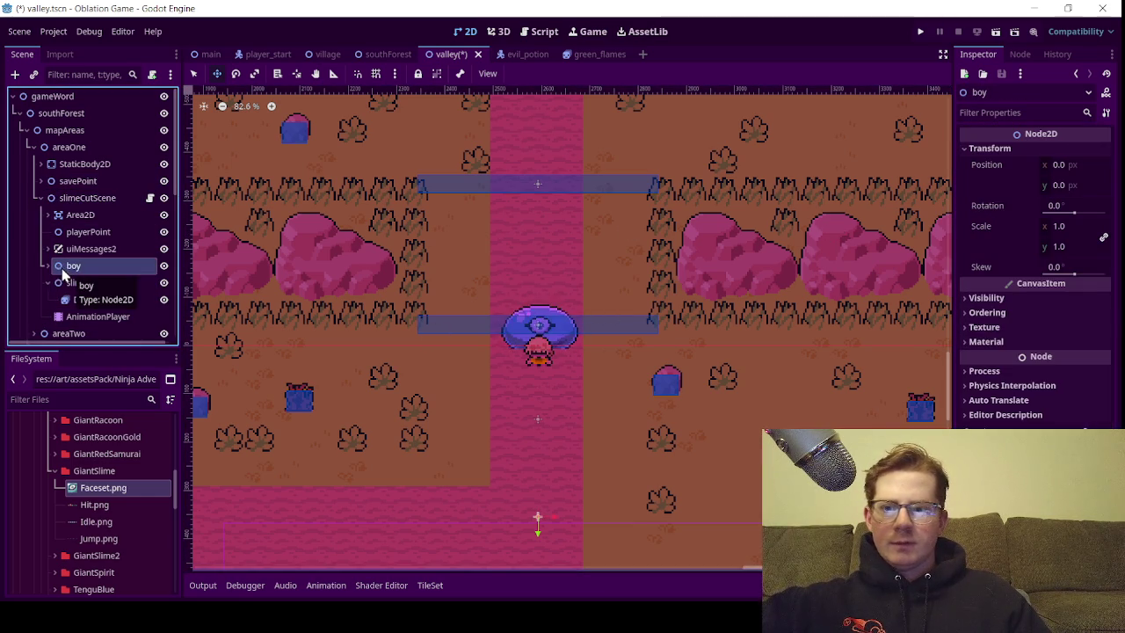
pyautogui.click(48, 267)
pyautogui.click(88, 282)
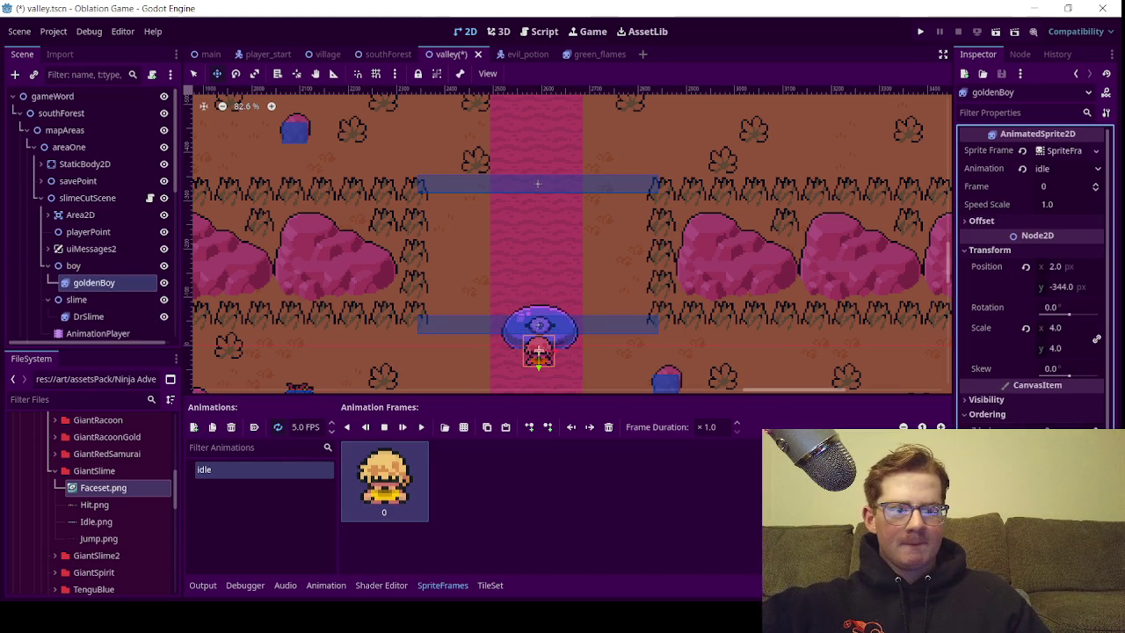
pyautogui.click(69, 267)
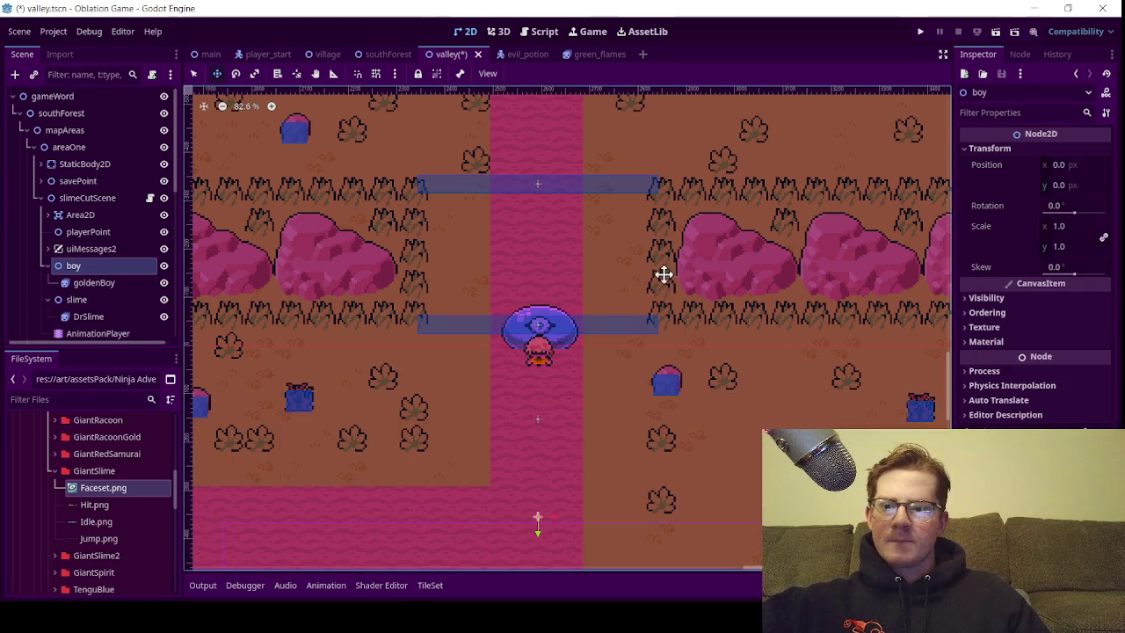
pyautogui.click(980, 313)
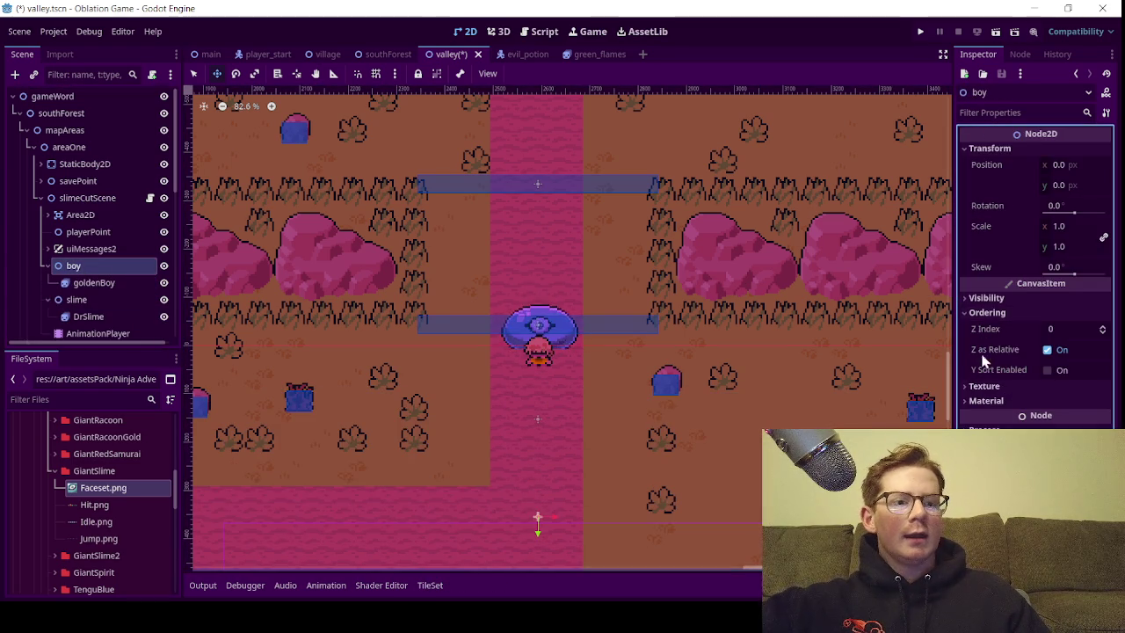
pyautogui.click(1048, 370)
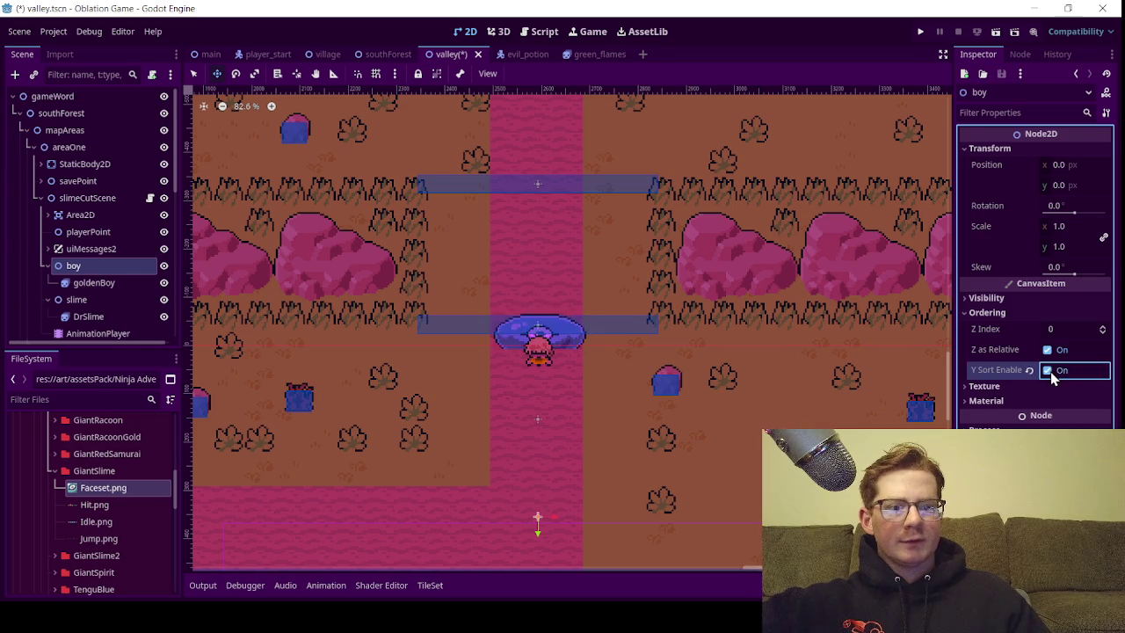
pyautogui.click(48, 266)
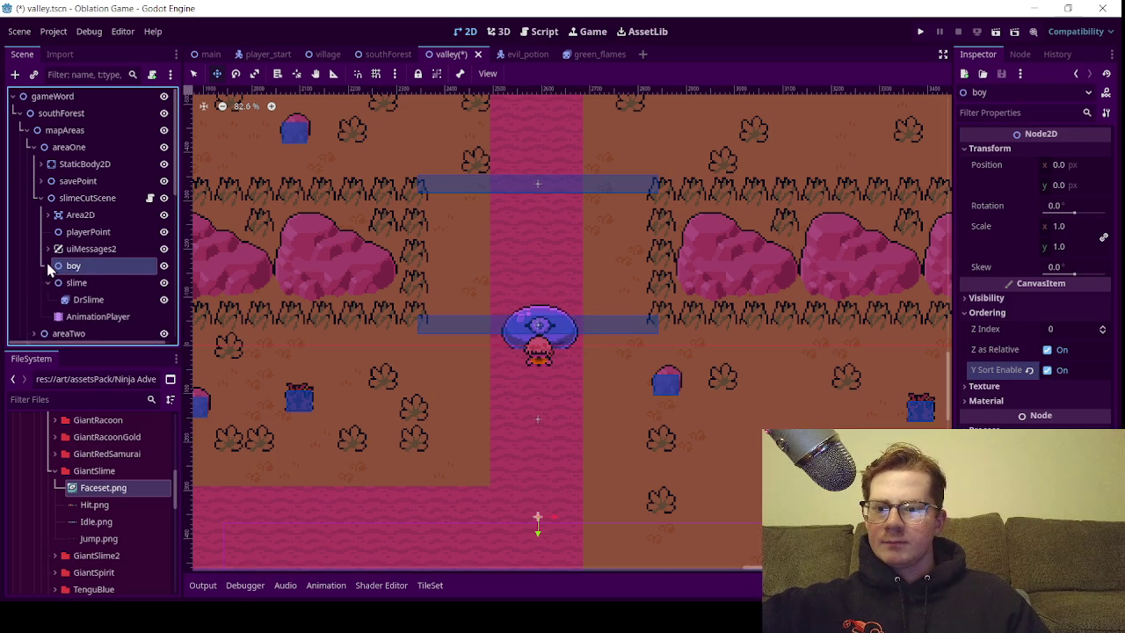
pyautogui.click(41, 198)
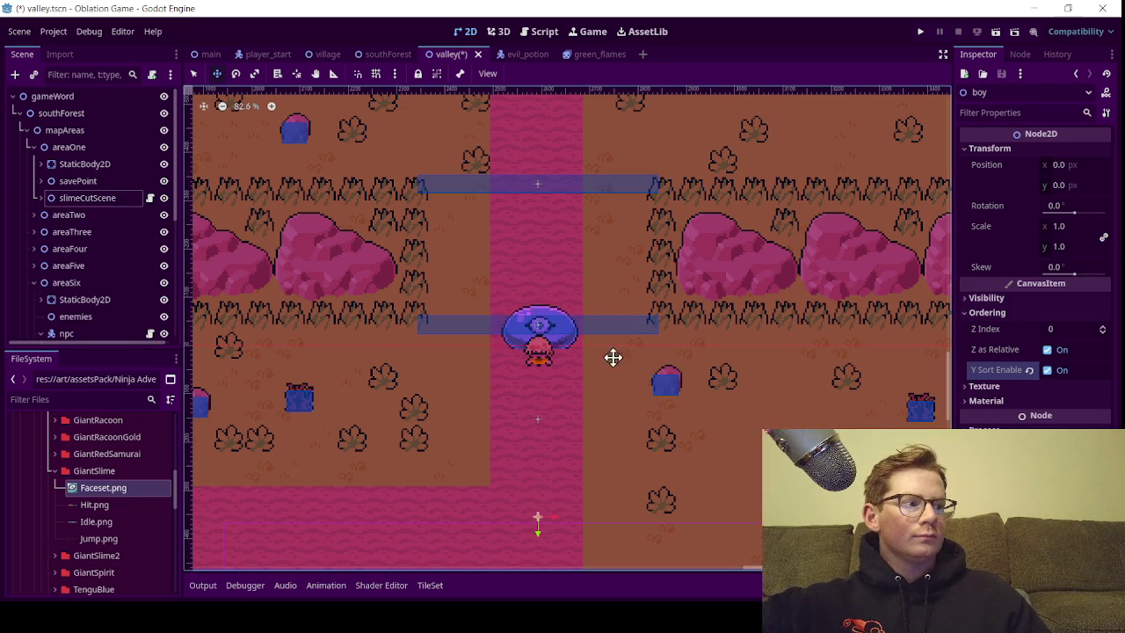
pyautogui.scroll(5, 538, 346)
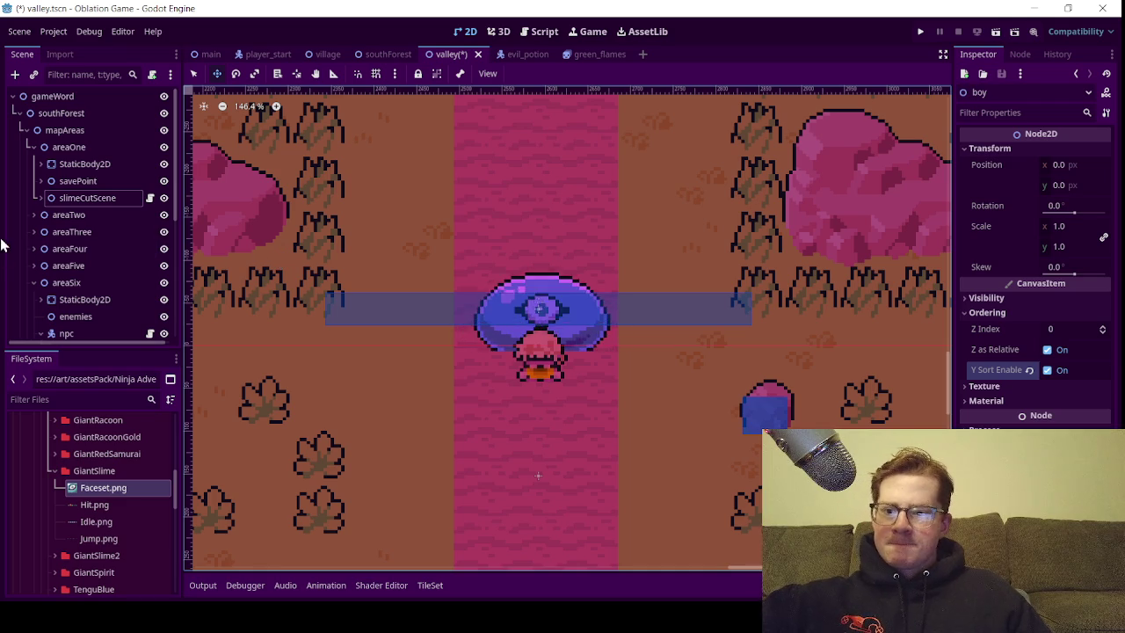
# Expand slimeCutScene and select its AnimationPlayer to show sceneTwo's slime keys at 0 and 3 seconds
pyautogui.scroll(-3, 52, 290)
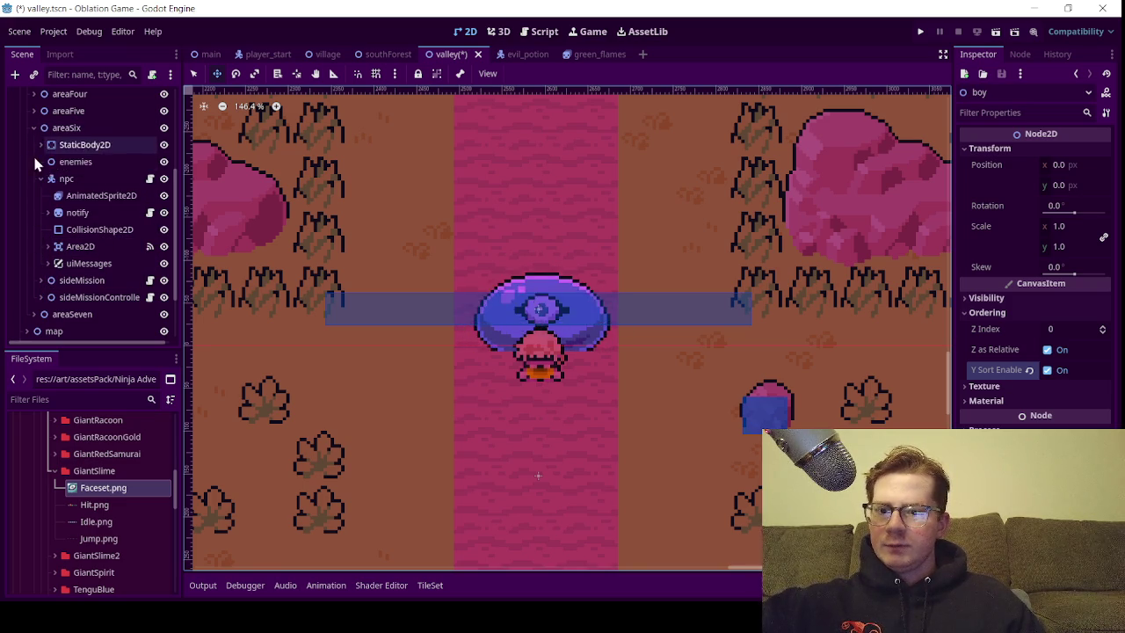
pyautogui.scroll(-3, 60, 281)
pyautogui.scroll(3, 62, 293)
pyautogui.scroll(-2, 59, 292)
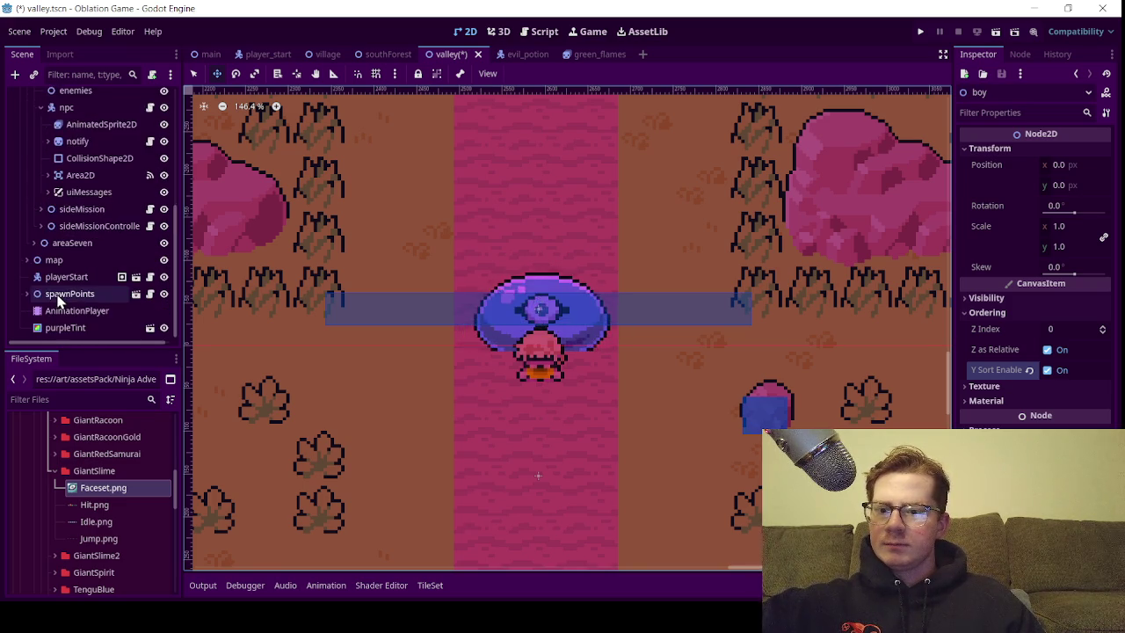
pyautogui.scroll(3, 57, 292)
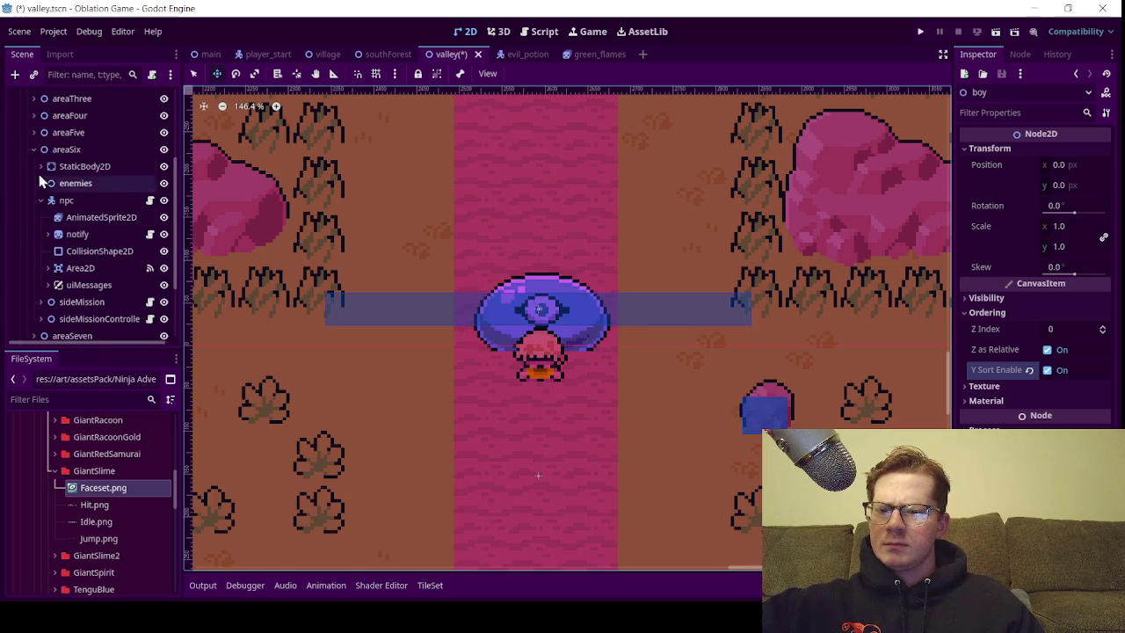
pyautogui.scroll(5, 44, 180)
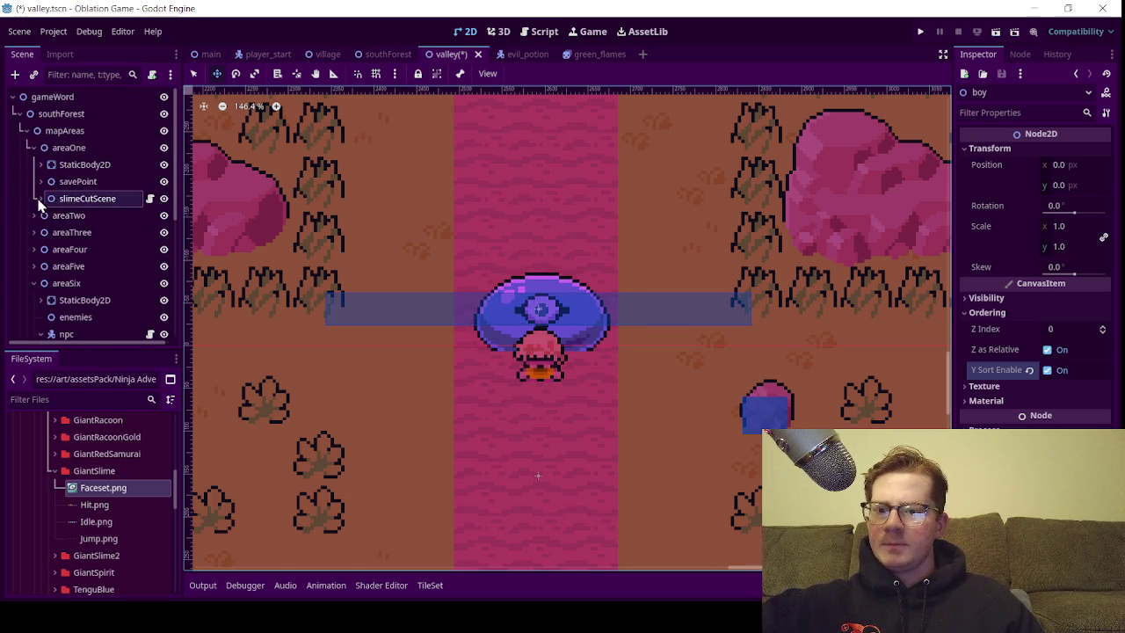
pyautogui.click(40, 197)
pyautogui.click(96, 300)
pyautogui.scroll(-4, 454, 238)
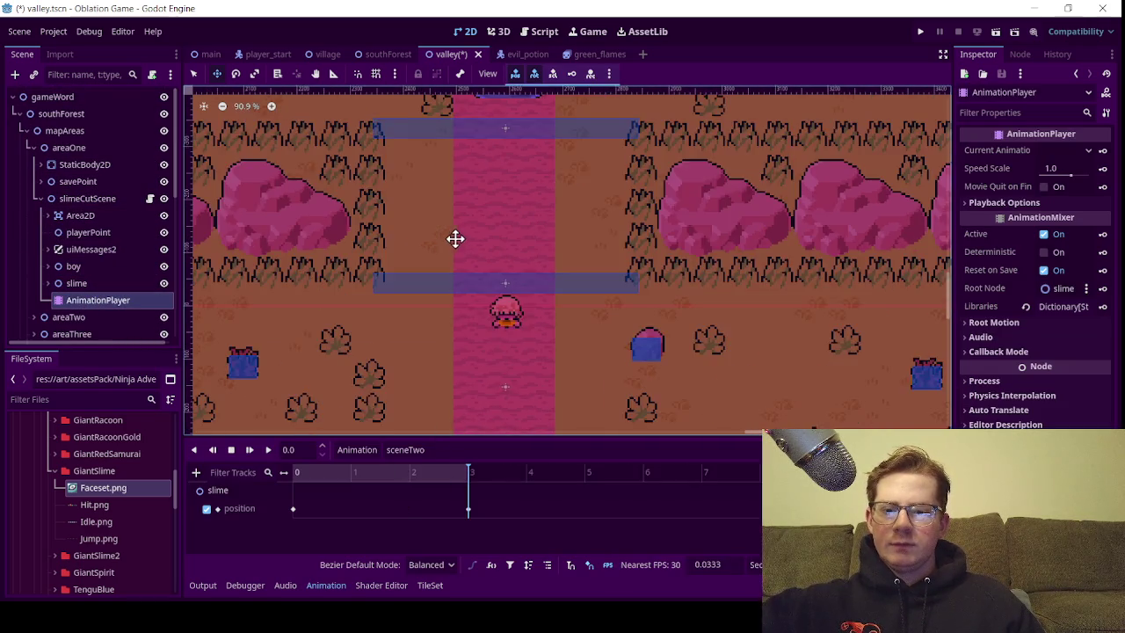
pyautogui.moveTo(420, 472)
pyautogui.mouseDown()
pyautogui.moveTo(294, 472)
pyautogui.moveTo(509, 466)
pyautogui.mouseUp()
pyautogui.click(470, 455)
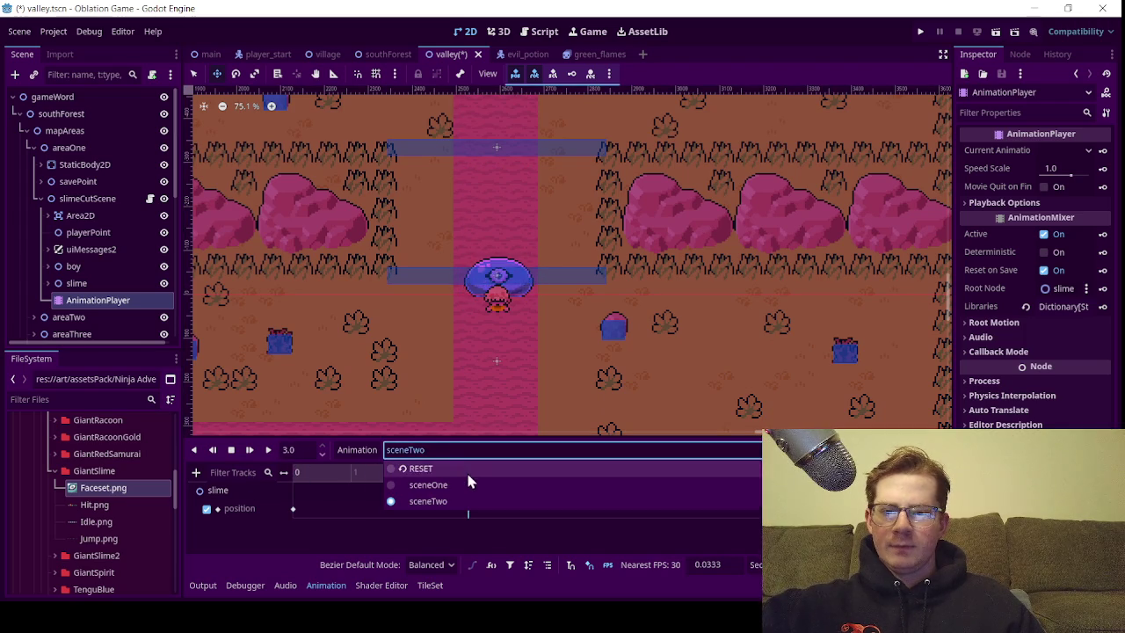
pyautogui.click(455, 481)
pyautogui.click(405, 450)
pyautogui.click(397, 497)
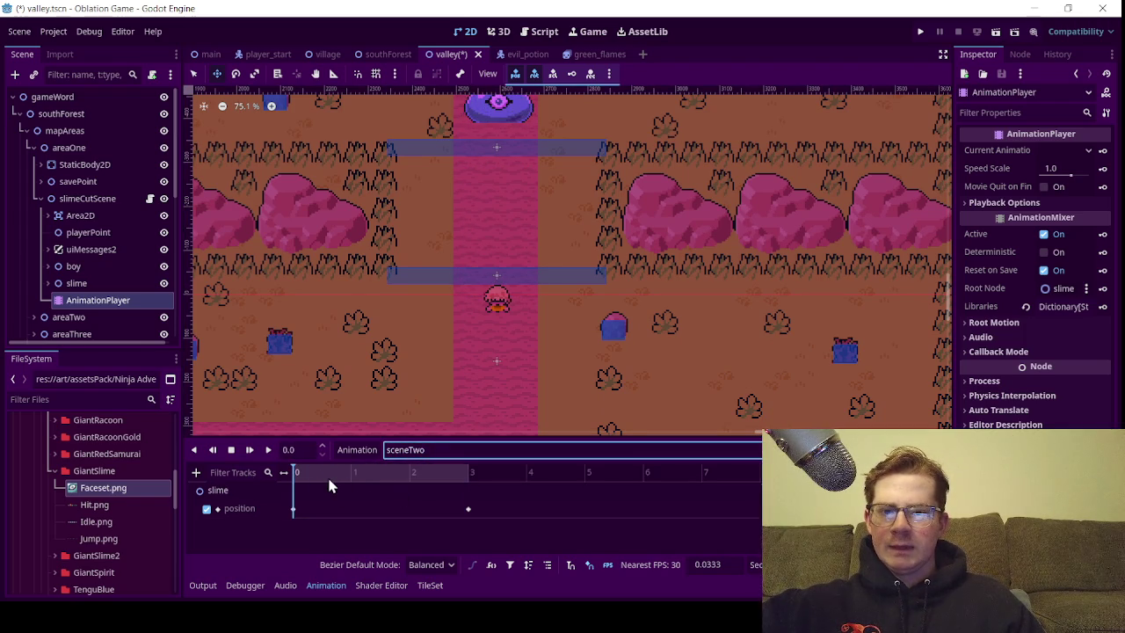
pyautogui.moveTo(301, 475); pyautogui.dragTo(495, 483)
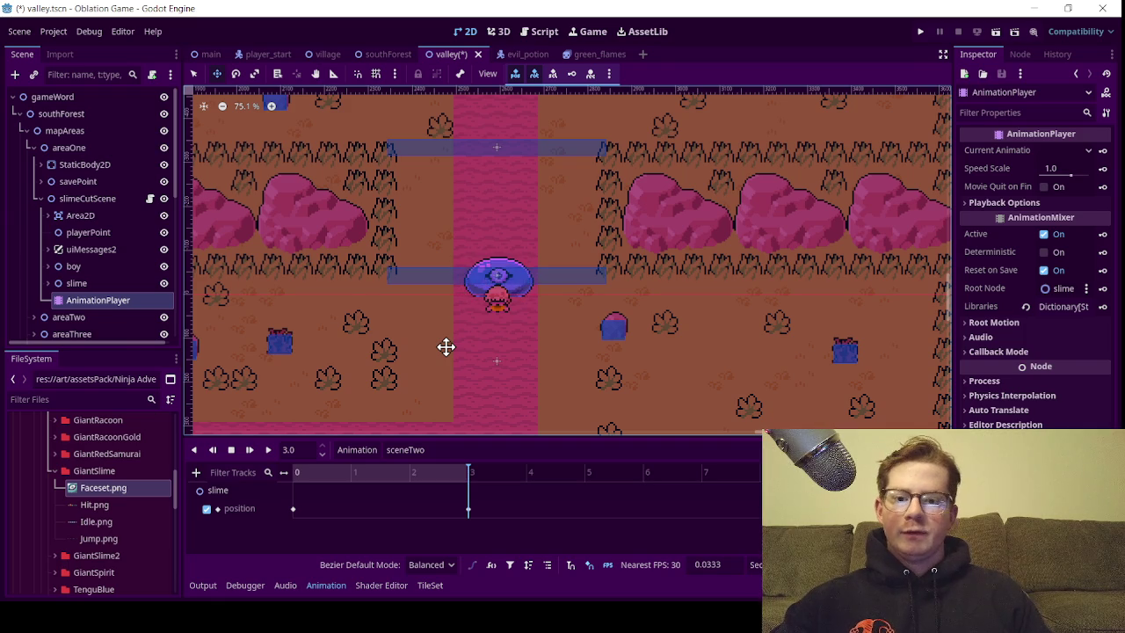
# Create a new animation named sceneThree
pyautogui.click(366, 450)
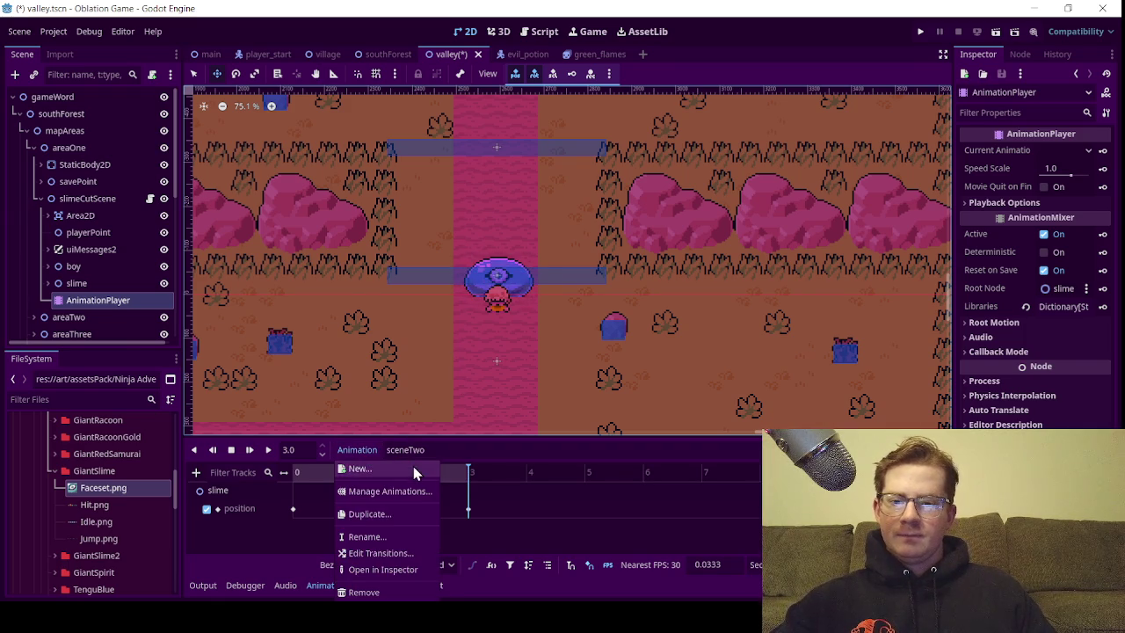
pyautogui.click(413, 466)
pyautogui.write('scene')
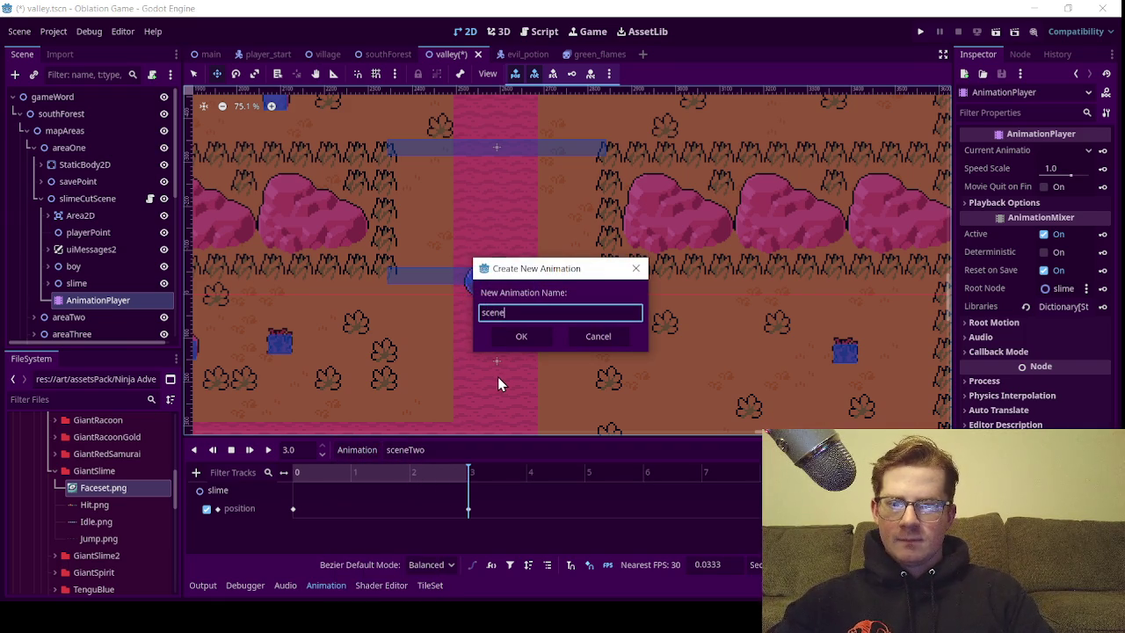
pyautogui.write('Three')
pyautogui.press('Return')
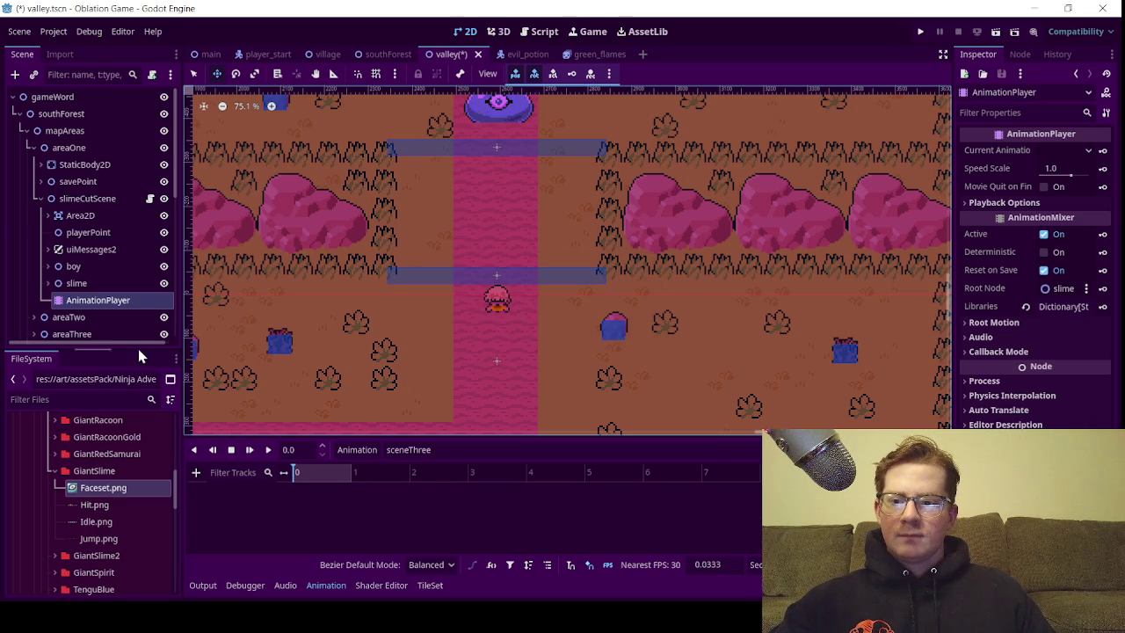
# Check the slime's end y position in sceneTwo
pyautogui.click(422, 450)
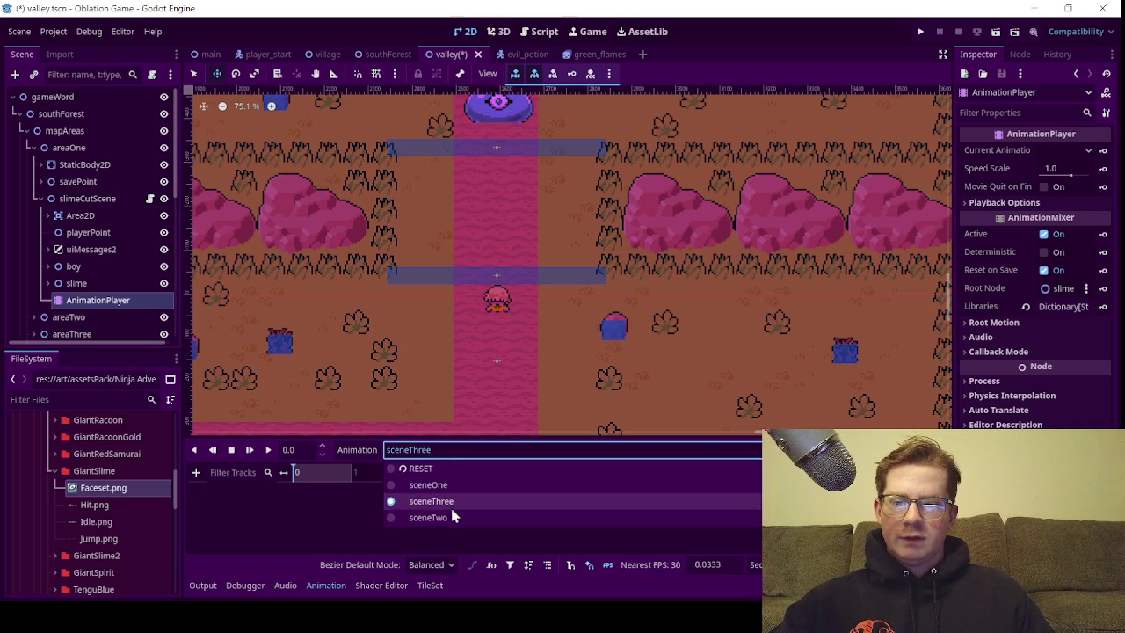
pyautogui.click(458, 518)
pyautogui.click(469, 472)
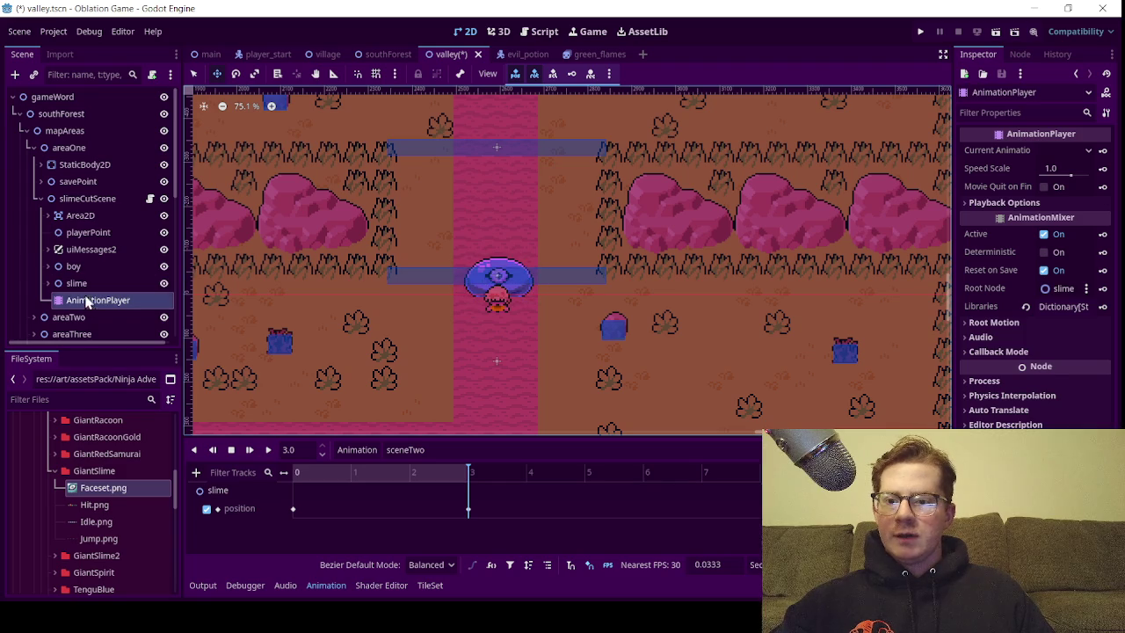
pyautogui.click(86, 291)
pyautogui.click(1066, 186)
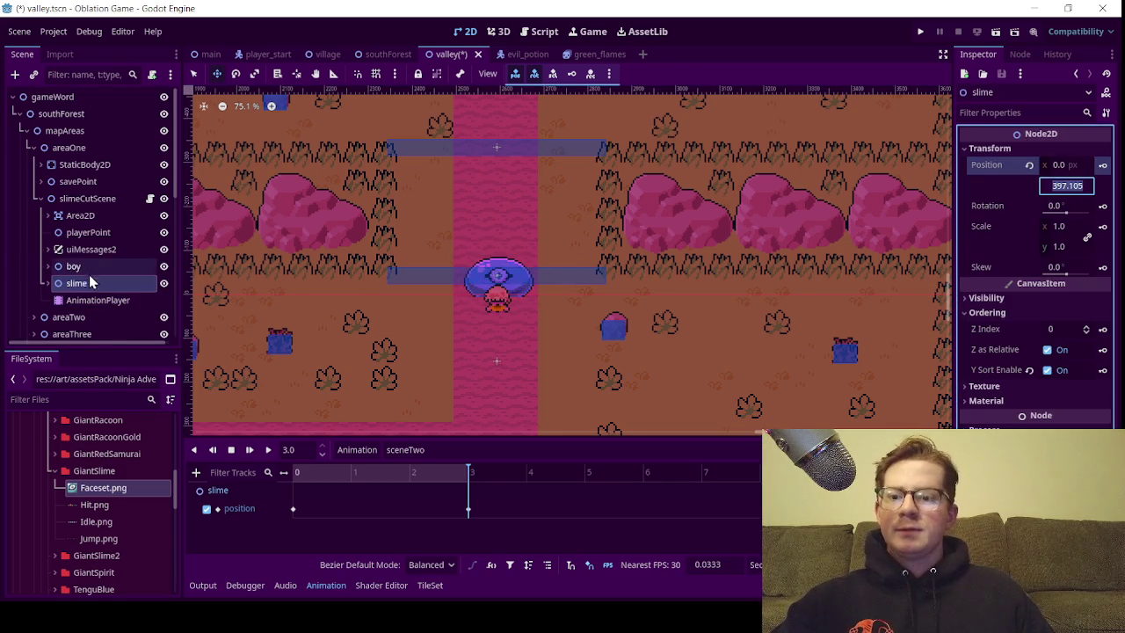
# In sceneThree, create a slime position track keyed at time 0
pyautogui.click(410, 449)
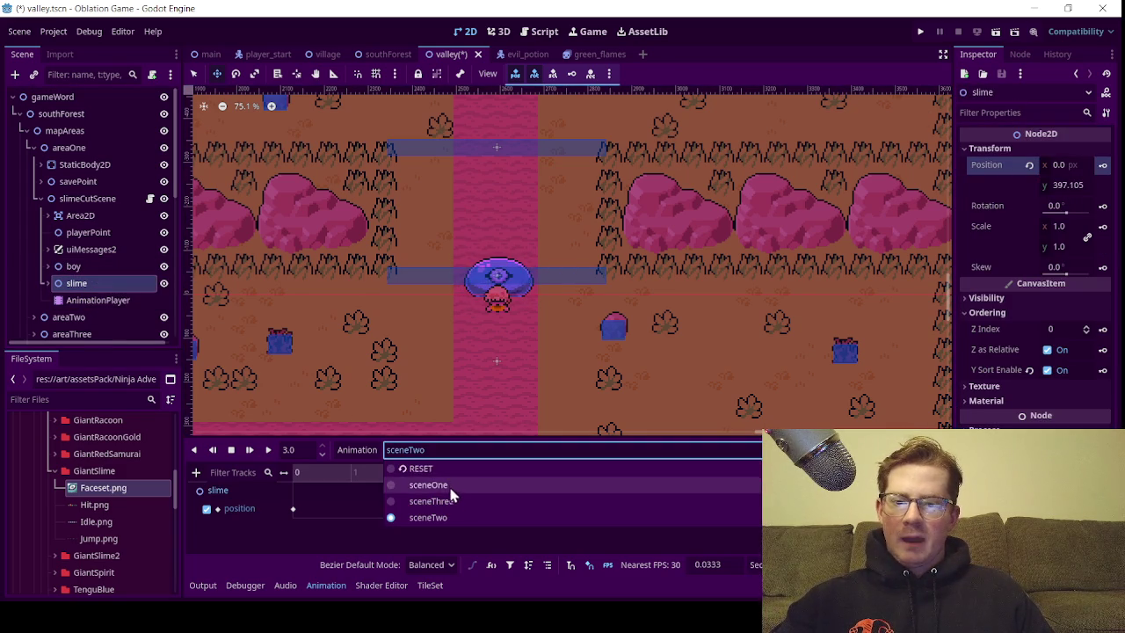
pyautogui.click(454, 502)
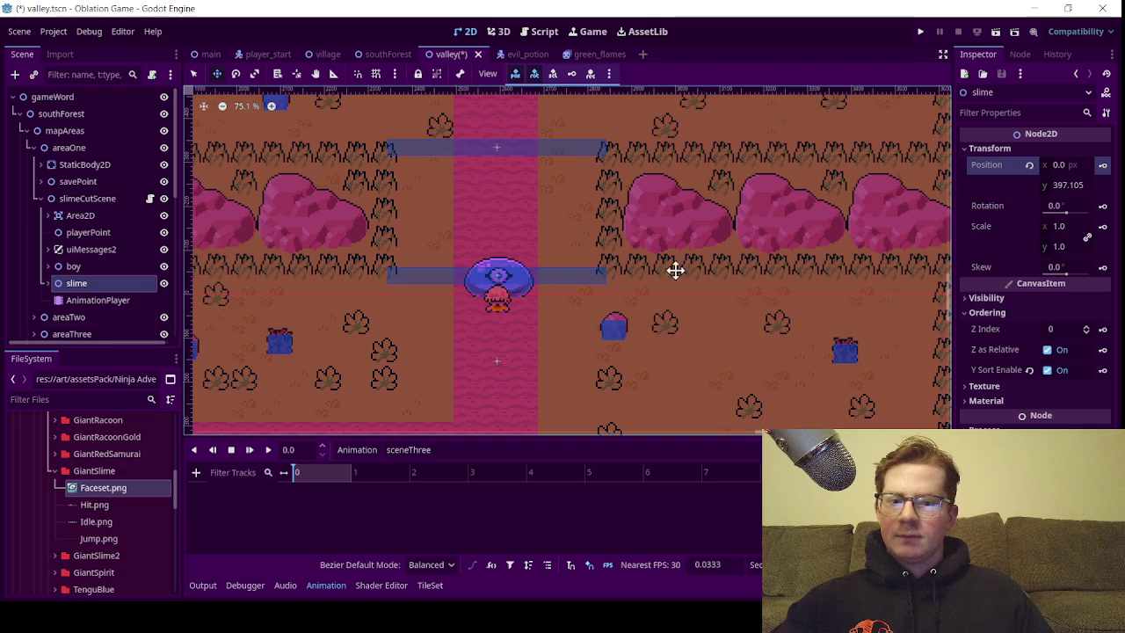
pyautogui.click(1066, 187)
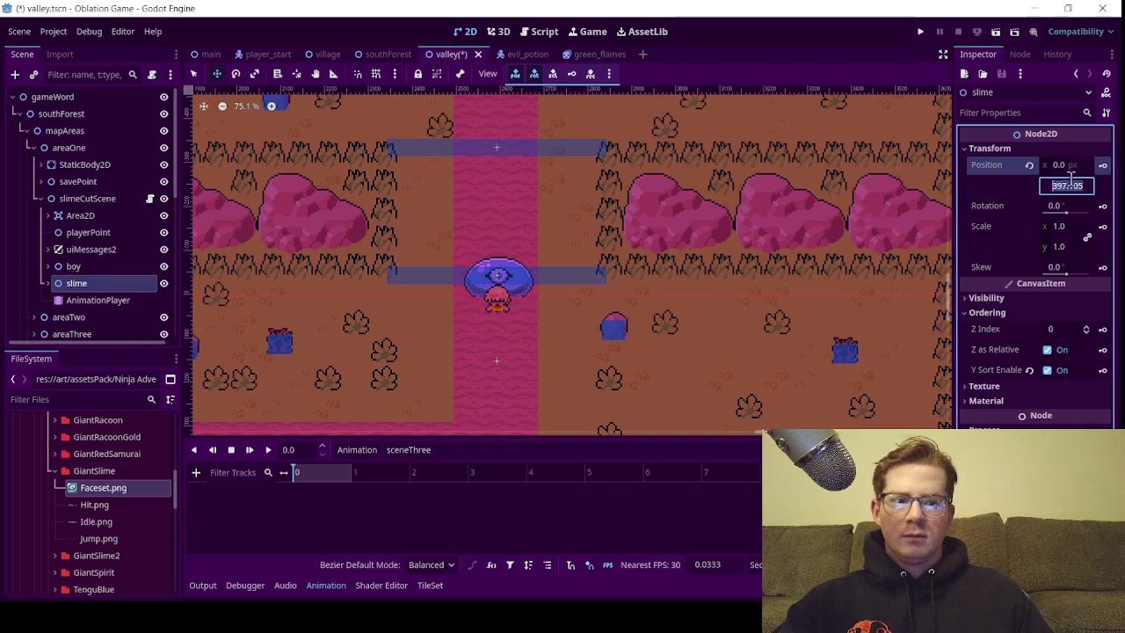
pyautogui.click(1102, 165)
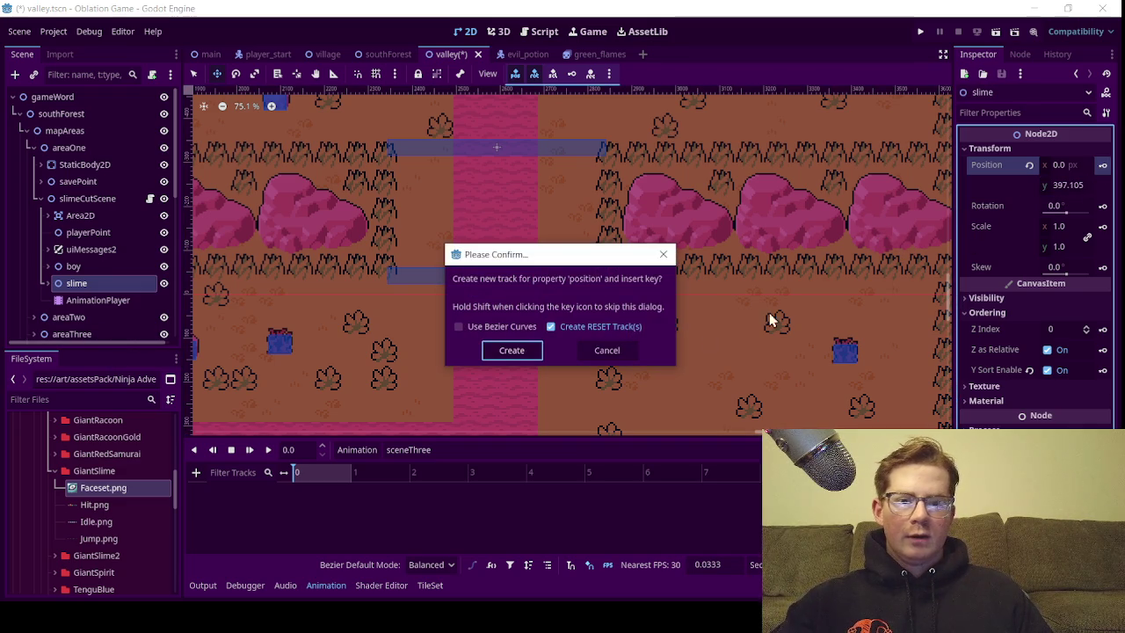
pyautogui.click(511, 349)
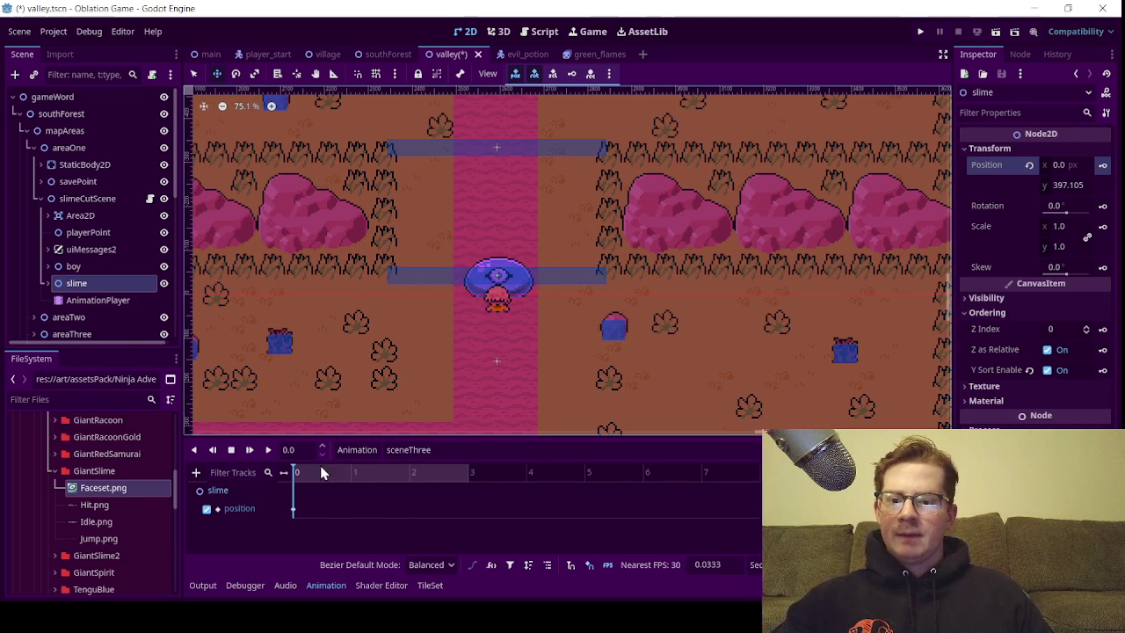
# At 3 seconds, drag the slime's y up the pink path to 16.665
pyautogui.moveTo(321, 474); pyautogui.dragTo(468, 474)
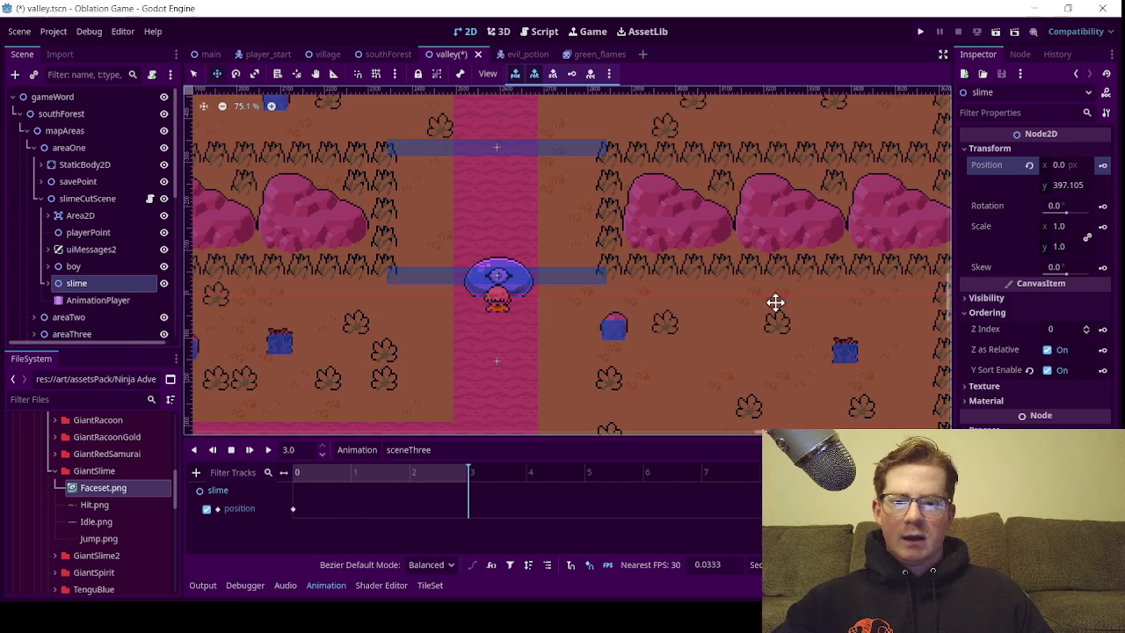
pyautogui.click(1059, 185)
pyautogui.write('395.2')
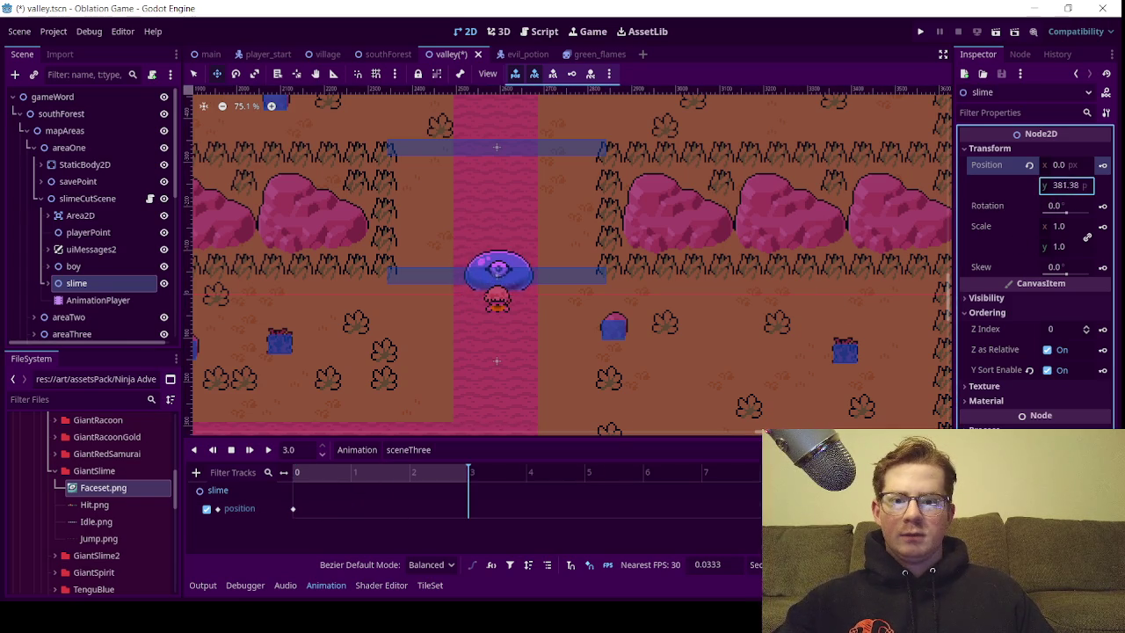
pyautogui.moveTo(1068, 184); pyautogui.dragTo(853, 184)
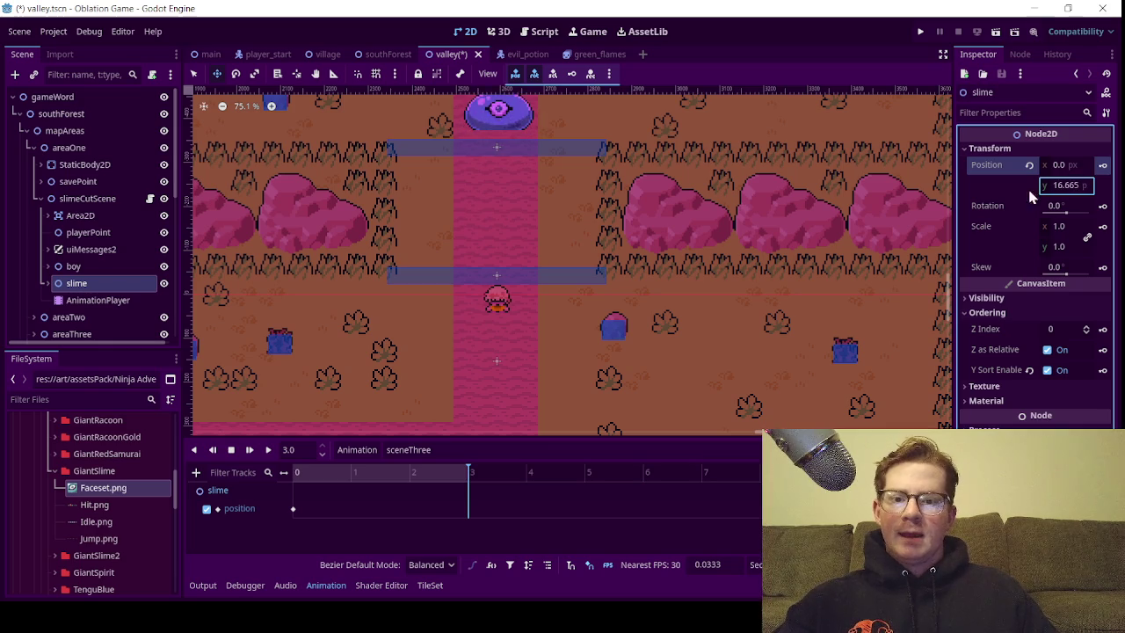
# Compare the sceneOne, sceneTwo and sceneThree animations, ending back on sceneThree
pyautogui.click(400, 449)
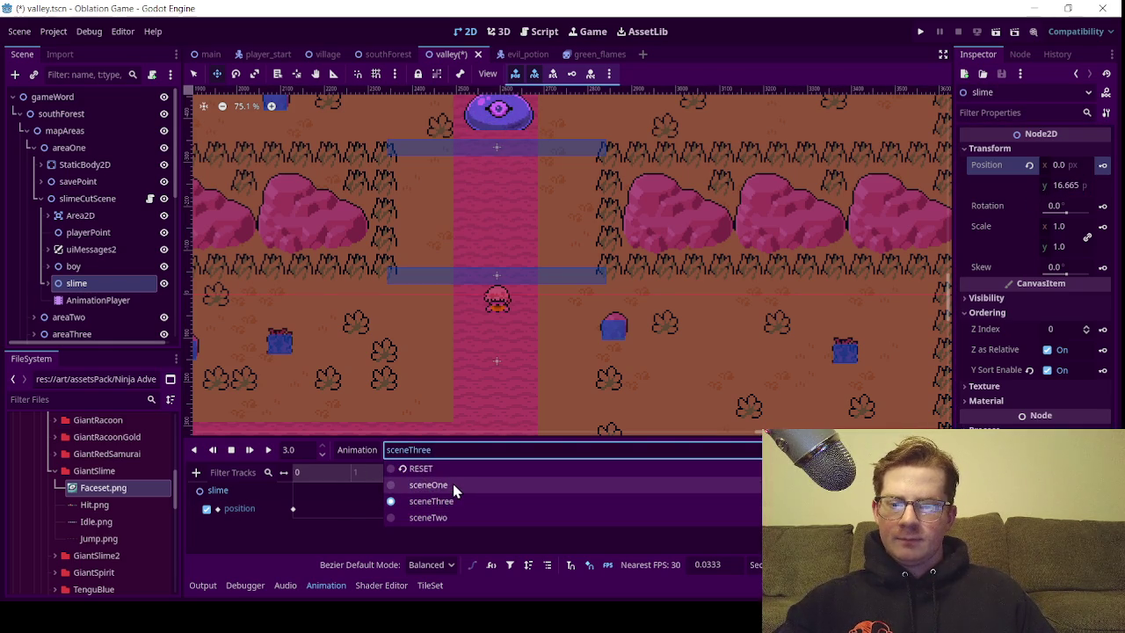
pyautogui.click(453, 484)
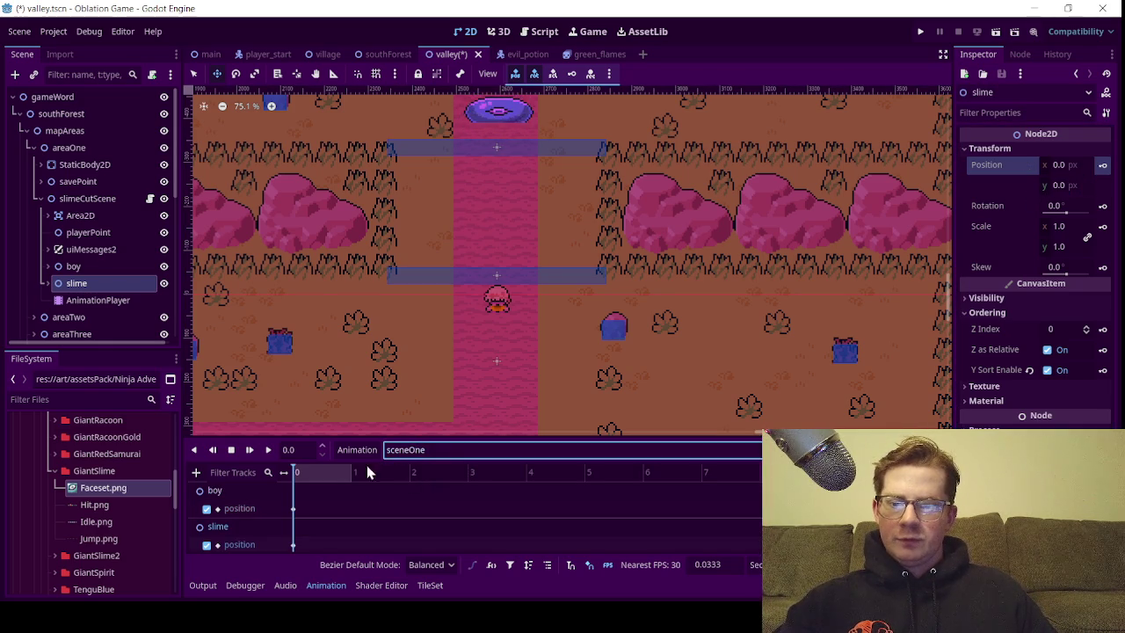
pyautogui.click(429, 453)
pyautogui.click(438, 501)
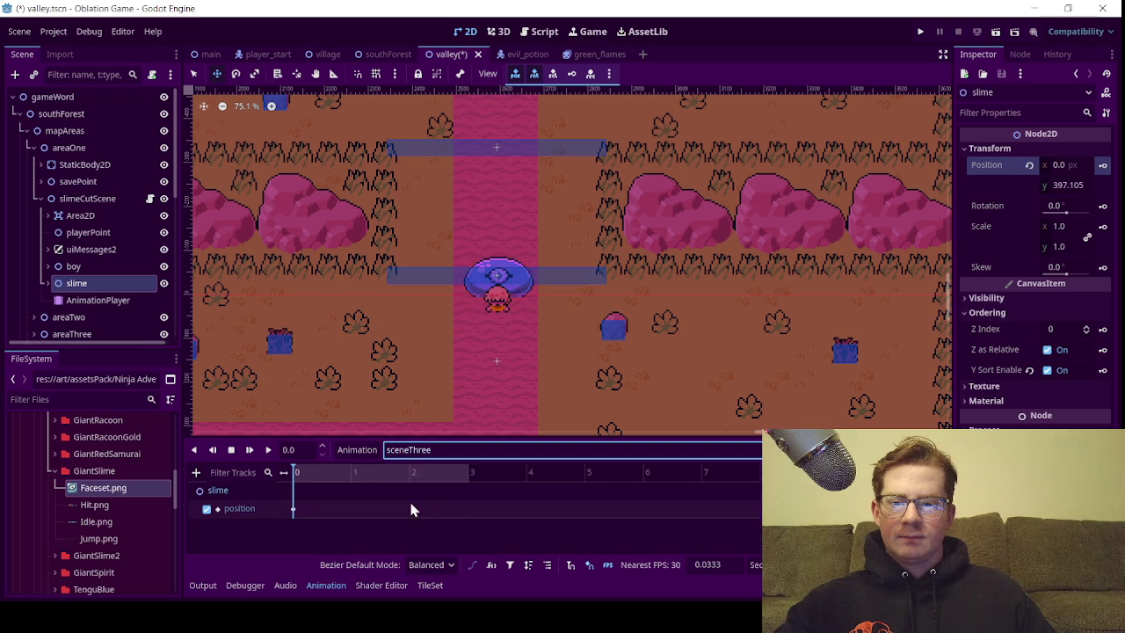
pyautogui.click(440, 450)
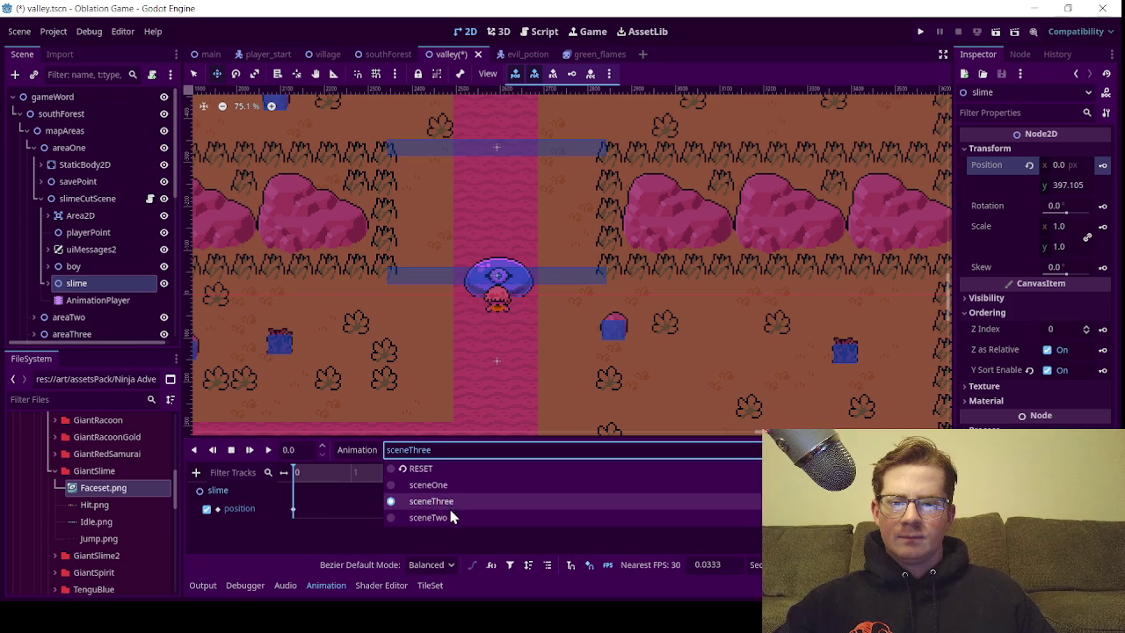
pyautogui.click(428, 518)
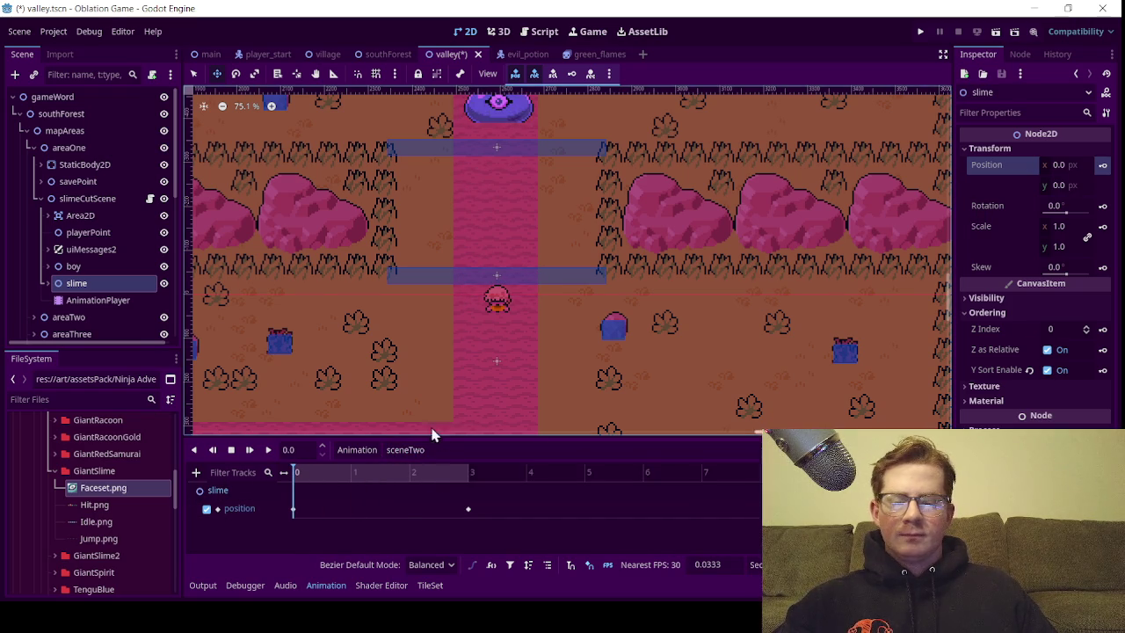
pyautogui.click(413, 449)
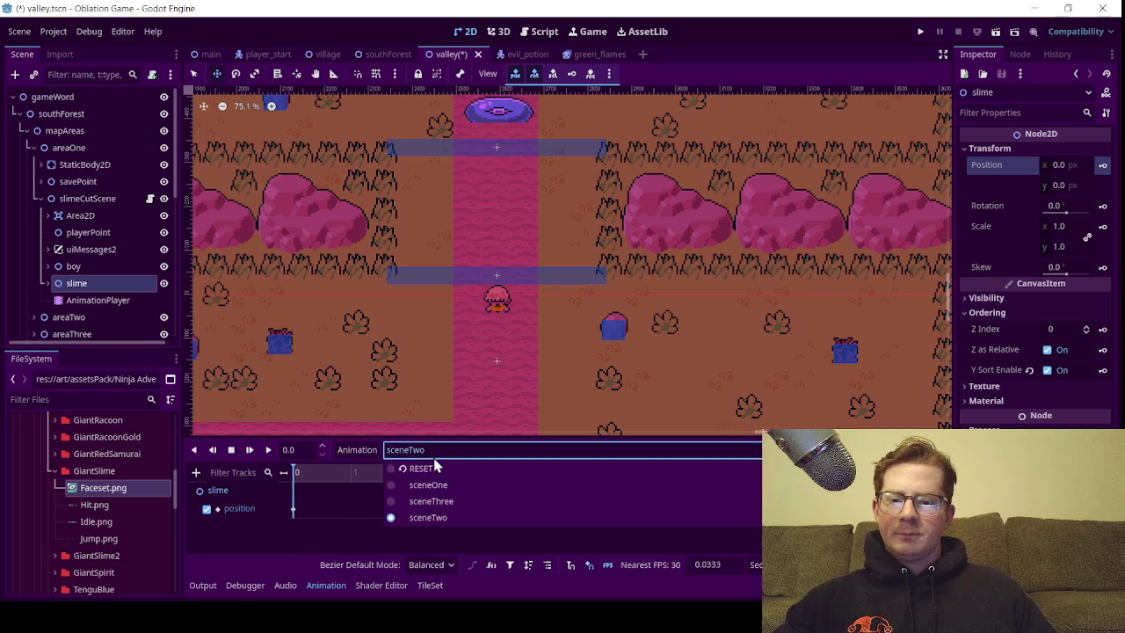
pyautogui.click(440, 502)
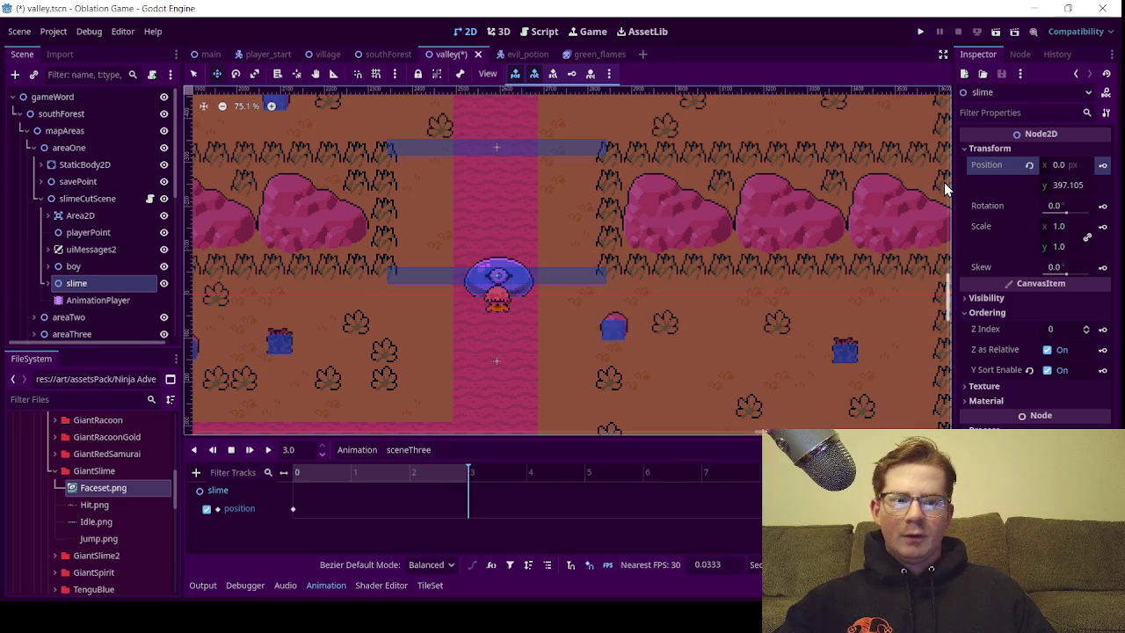
# Set the slime's y position to 0 and key it at 3 seconds
pyautogui.click(1068, 185)
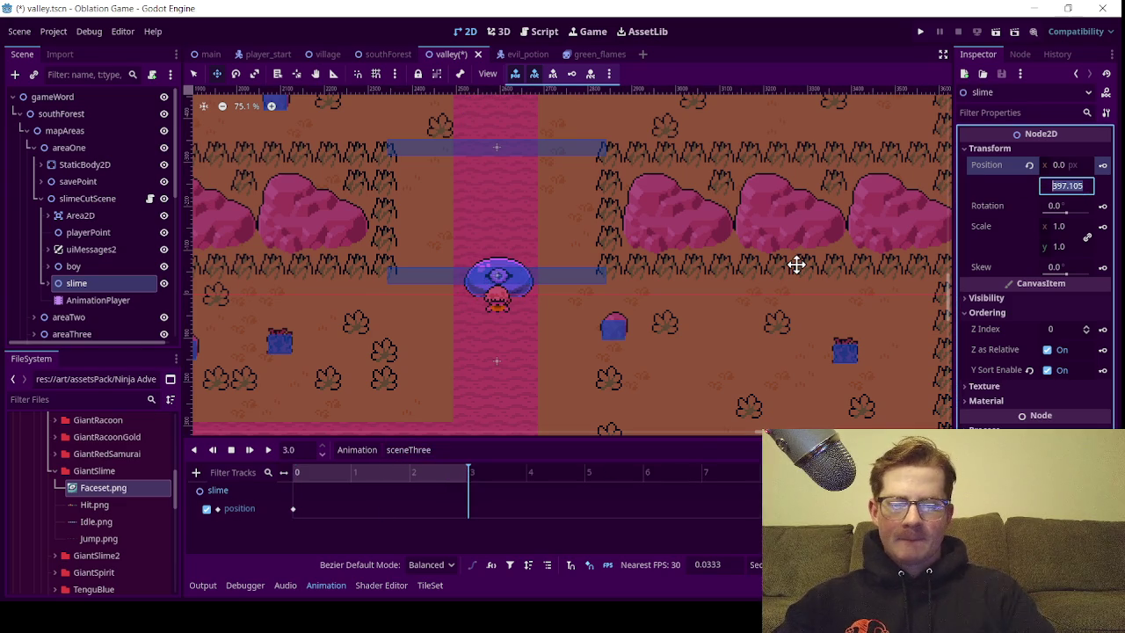
pyautogui.write('0')
pyautogui.press('Return')
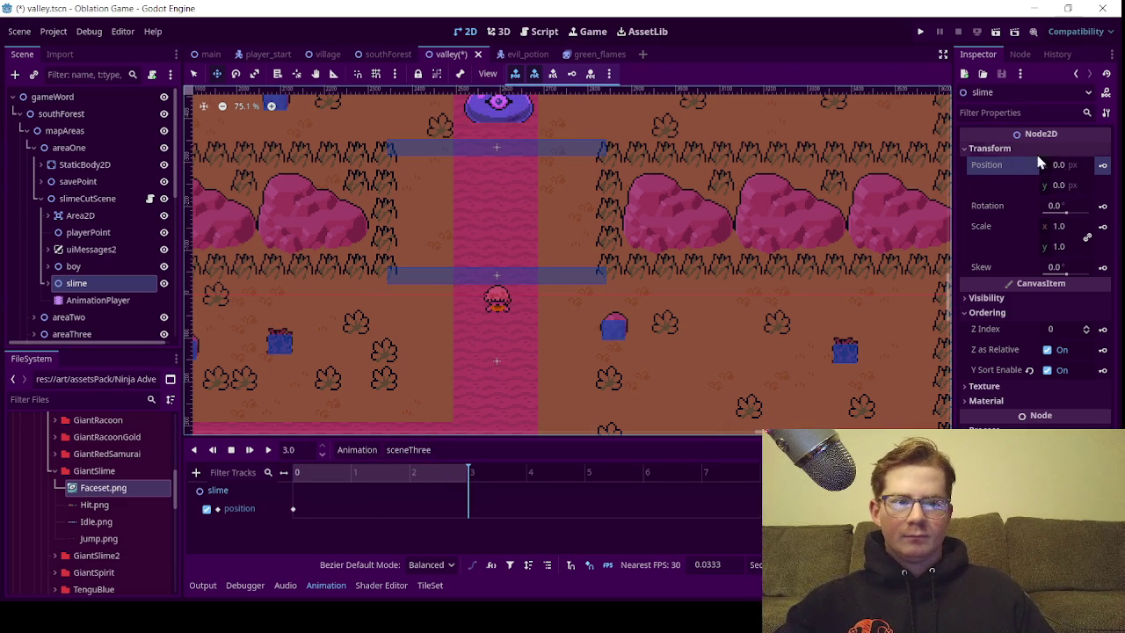
pyautogui.click(1102, 167)
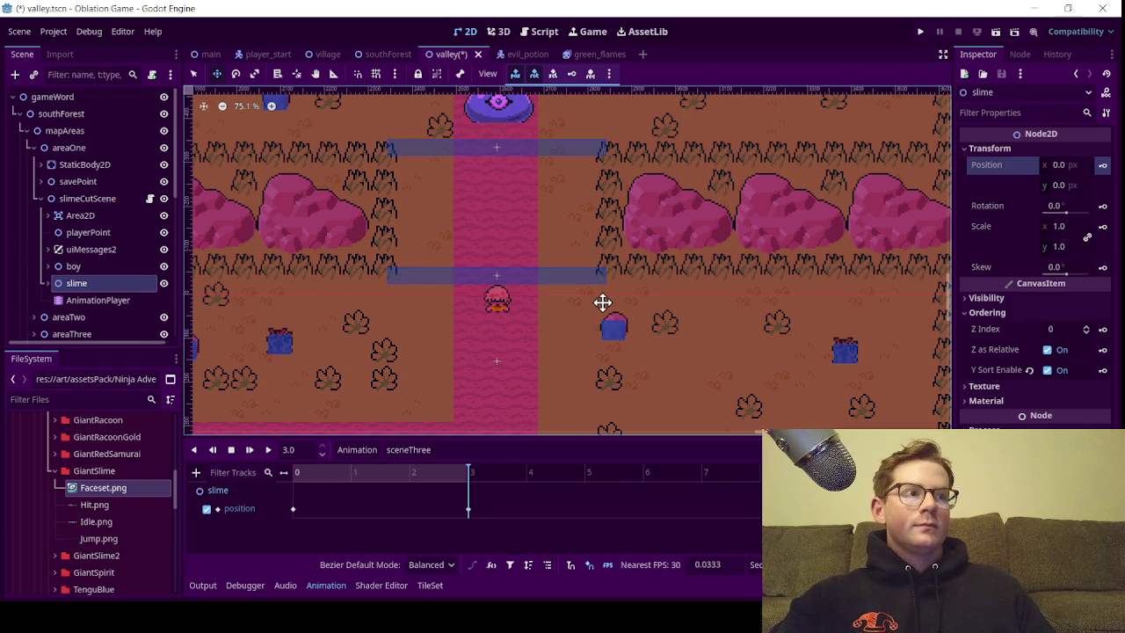
pyautogui.scroll(-2, 598, 300)
# Select the Area2D node and begin connecting its body_entered signal
pyautogui.scroll(1, 572, 316)
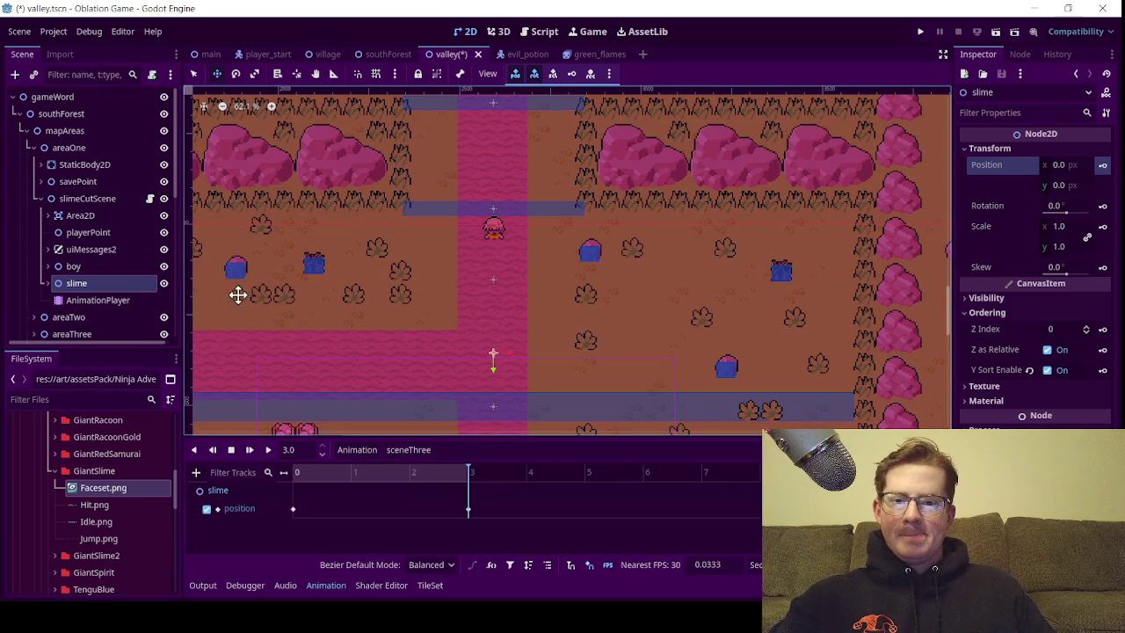
pyautogui.scroll(-5, 95, 273)
pyautogui.scroll(4, 95, 271)
pyautogui.click(81, 185)
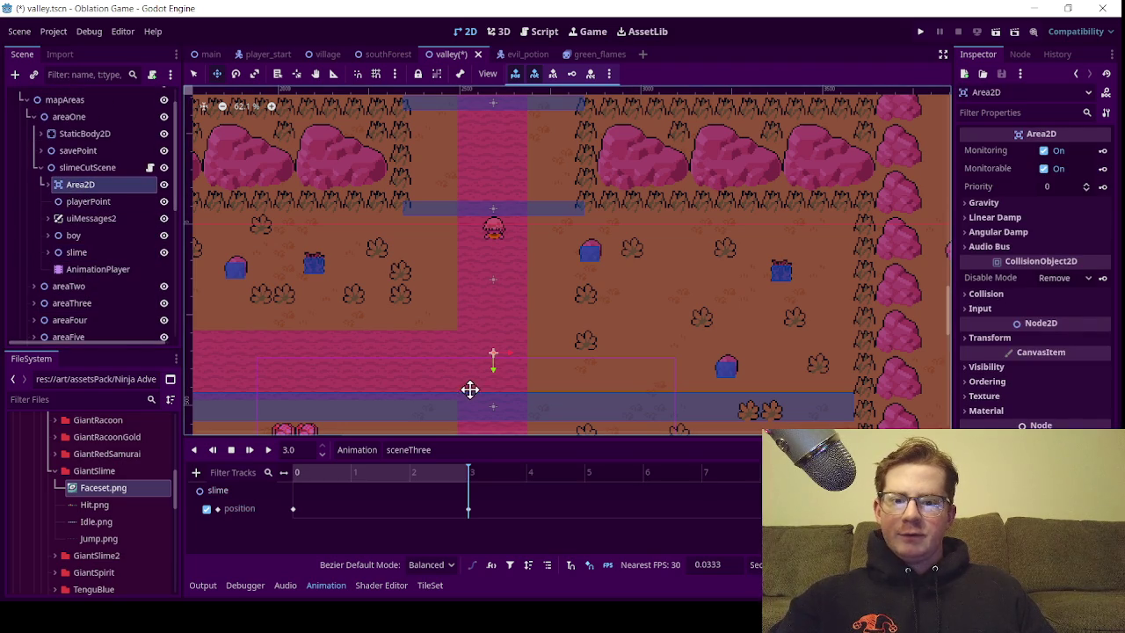
pyautogui.click(1026, 55)
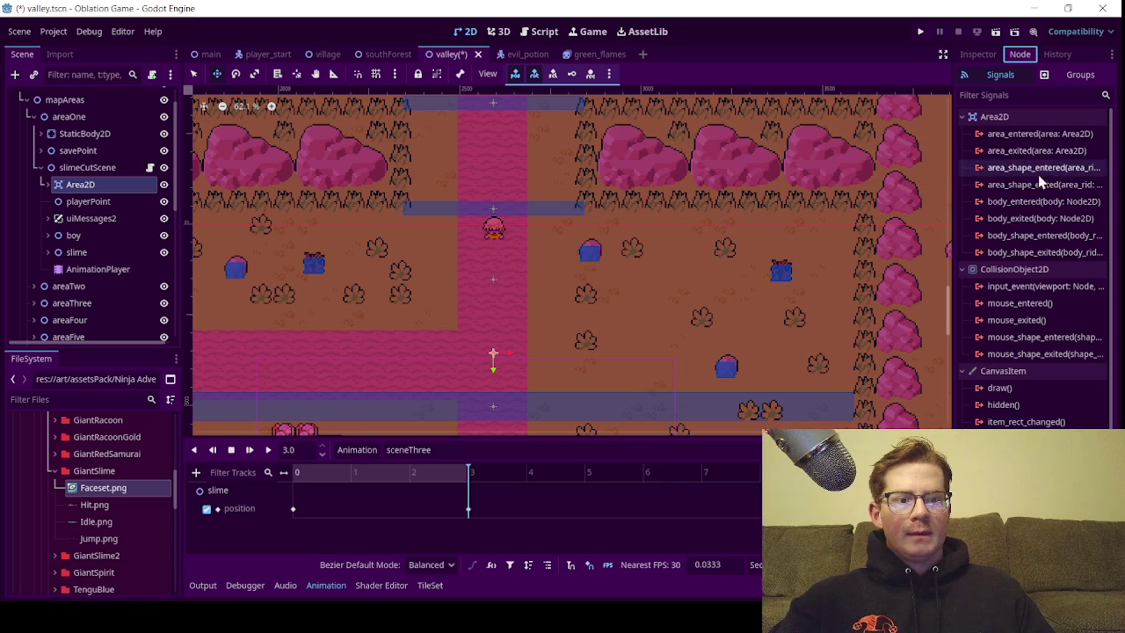
pyautogui.doubleClick(1055, 204)
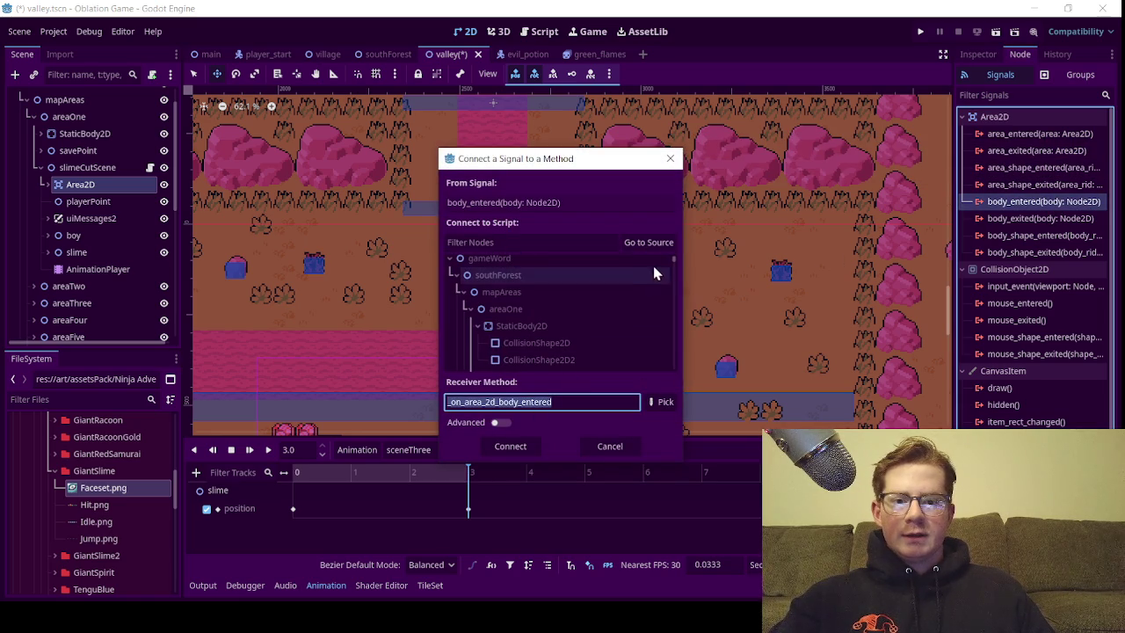
# Connect body_entered to slimeCutScene as _on_area_2d_body_entered and select its pass line
pyautogui.click(648, 242)
pyautogui.scroll(-2, 561, 348)
pyautogui.scroll(5, 559, 343)
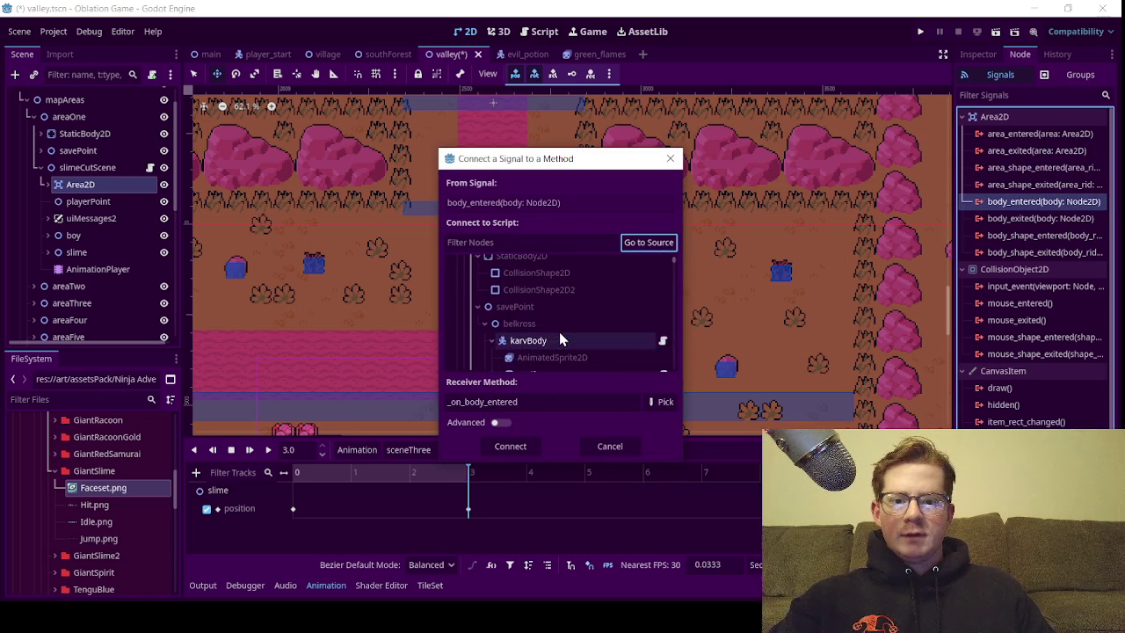
pyautogui.scroll(-4, 546, 346)
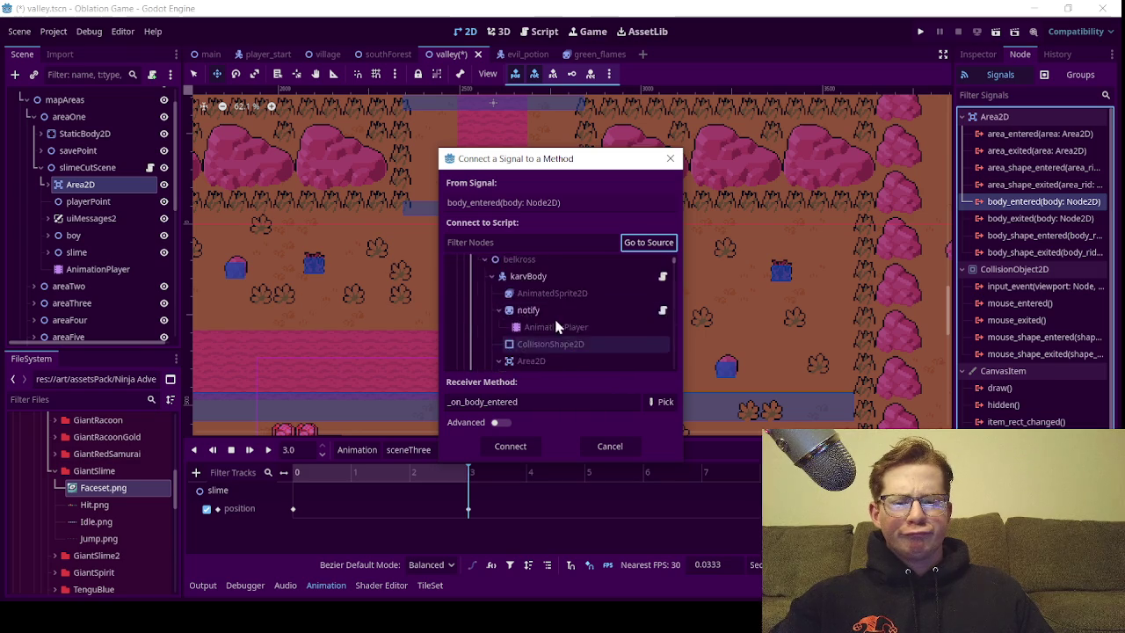
pyautogui.click(527, 281)
pyautogui.click(493, 454)
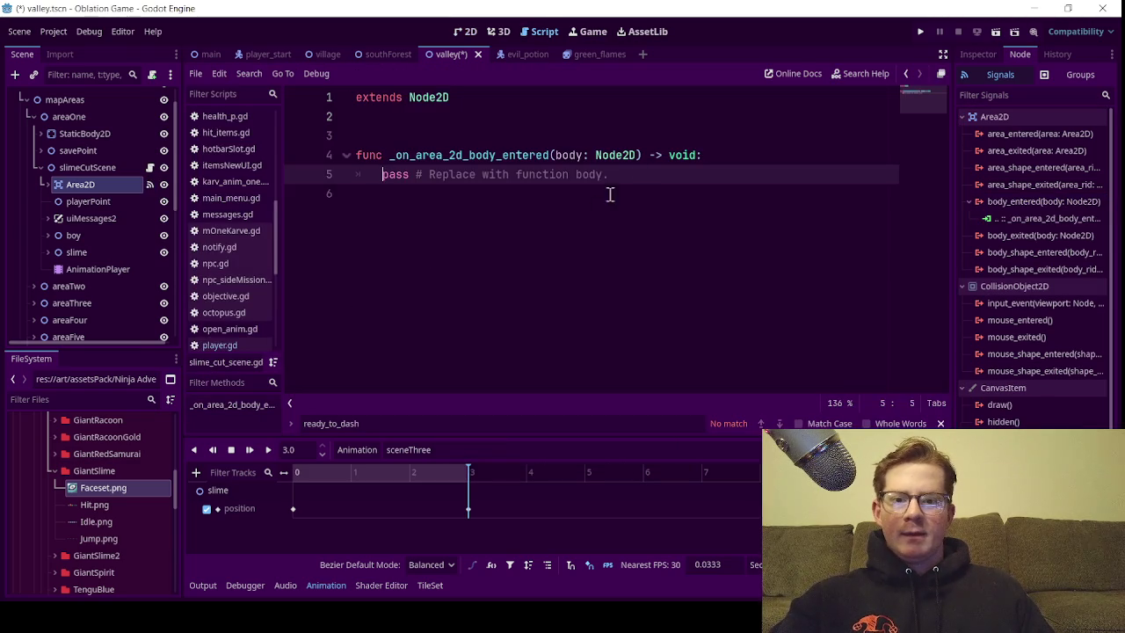
pyautogui.moveTo(637, 174); pyautogui.dragTo(384, 178)
# Replace pass with the condition if body.is_in_group("player"):
pyautogui.write('if ')
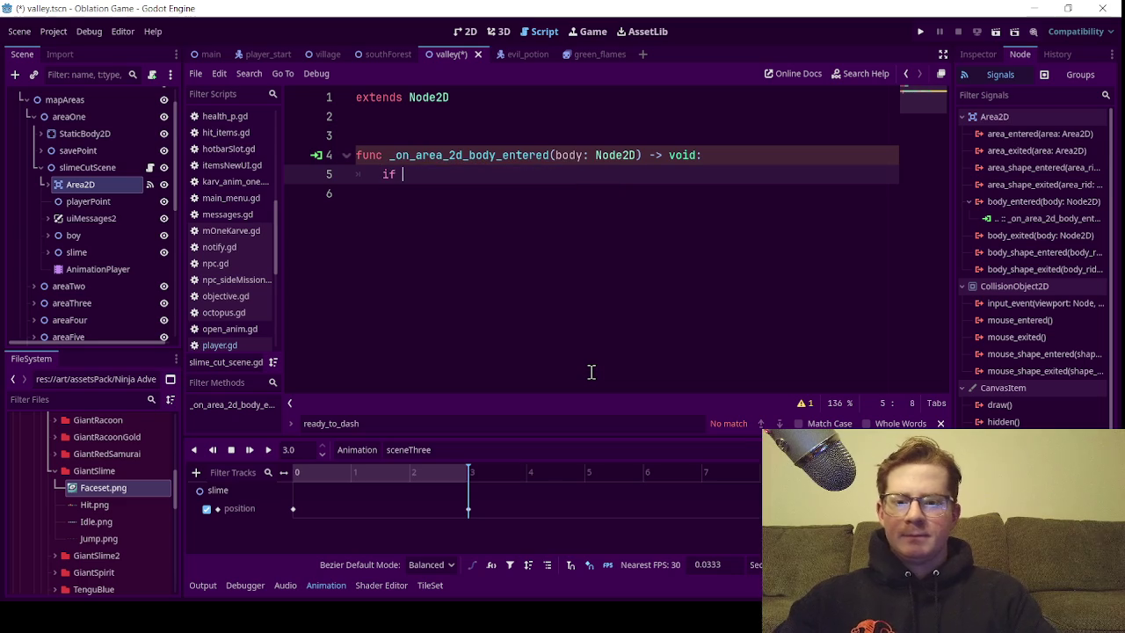
pyautogui.write('body.is_in')
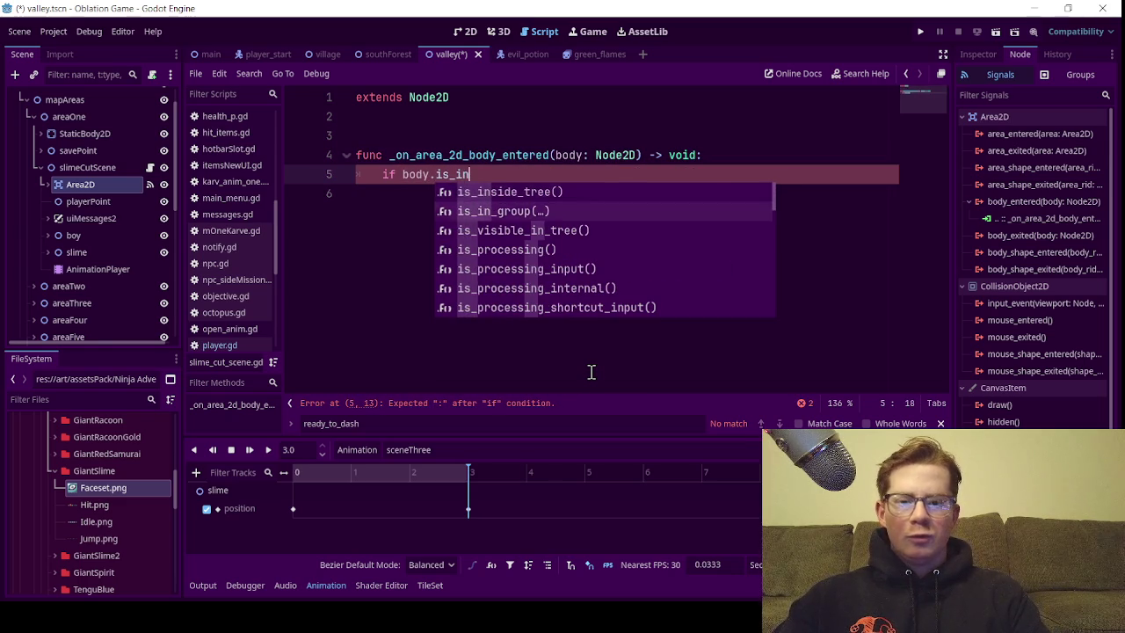
pyautogui.press('Down')
pyautogui.press('Return')
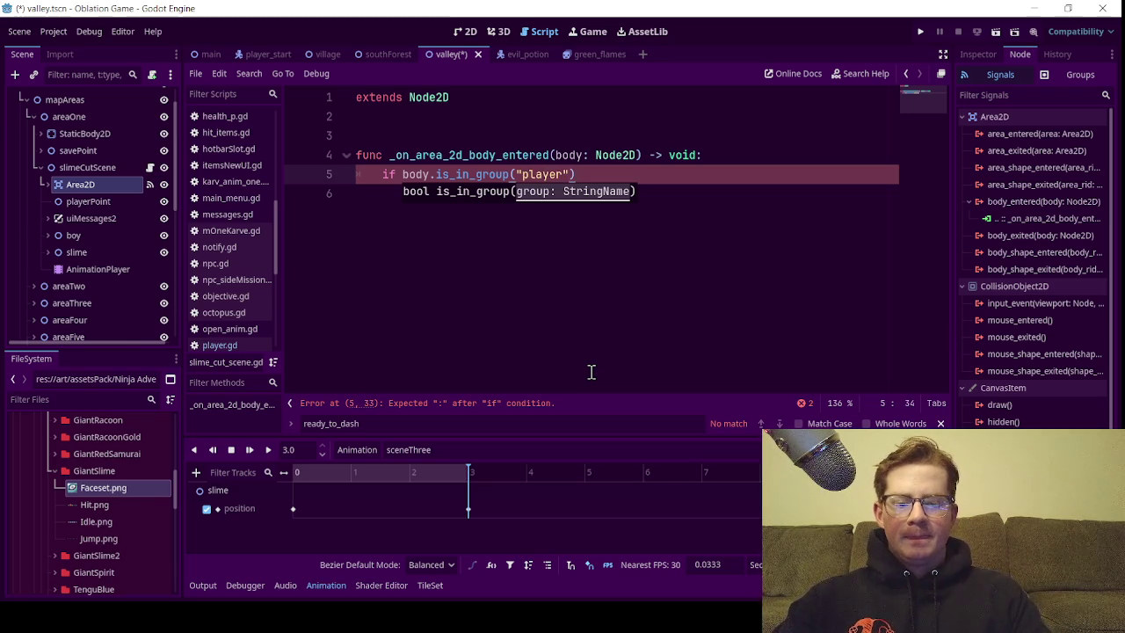
pyautogui.write(':')
pyautogui.press('Return')
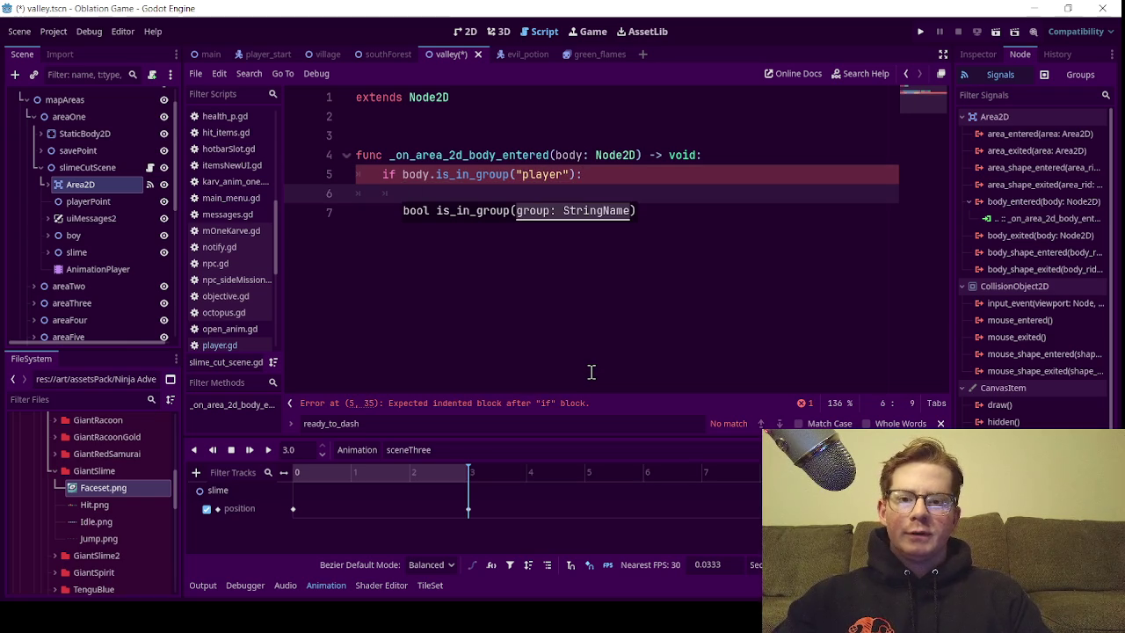
# Extend the condition with and global.completed_main_mission == 8
pyautogui.press('Left')
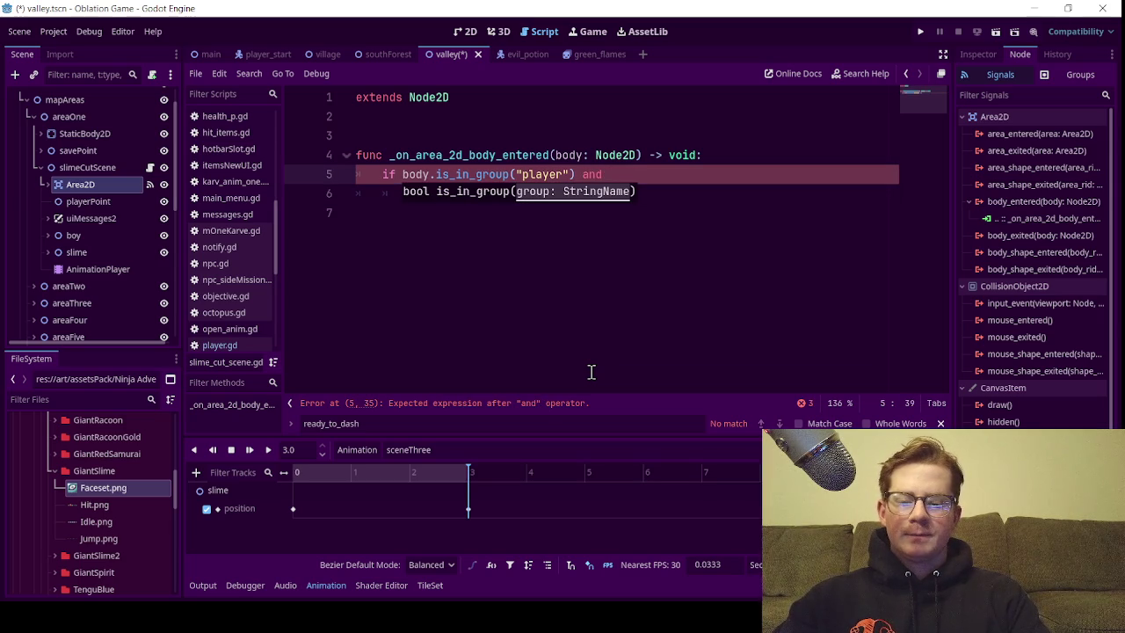
pyautogui.write('glo')
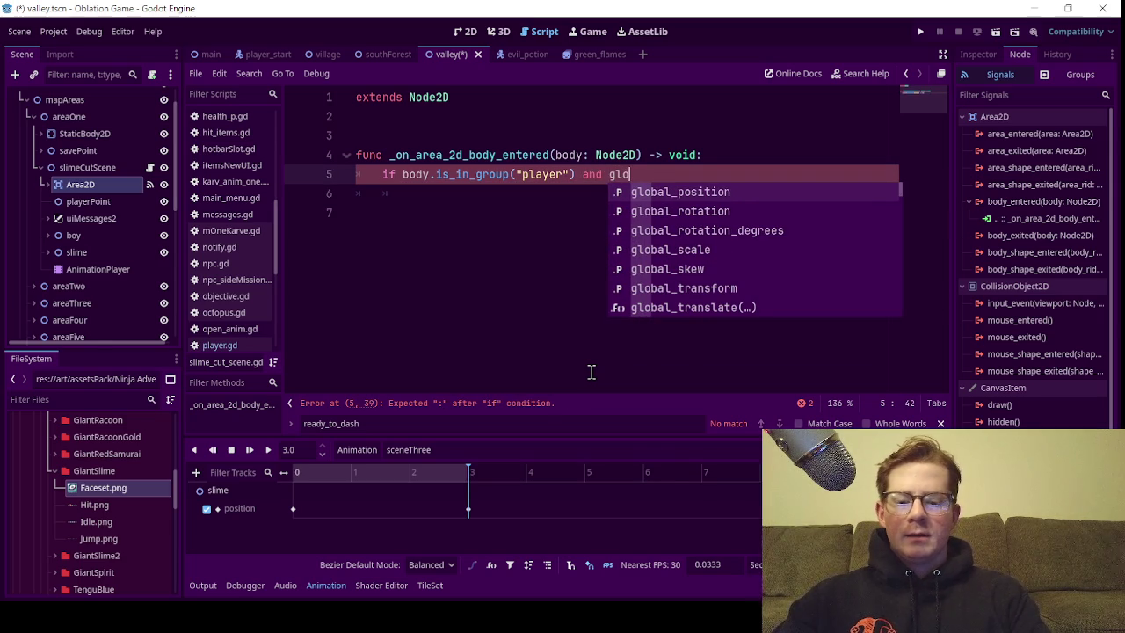
pyautogui.write('bal.comp')
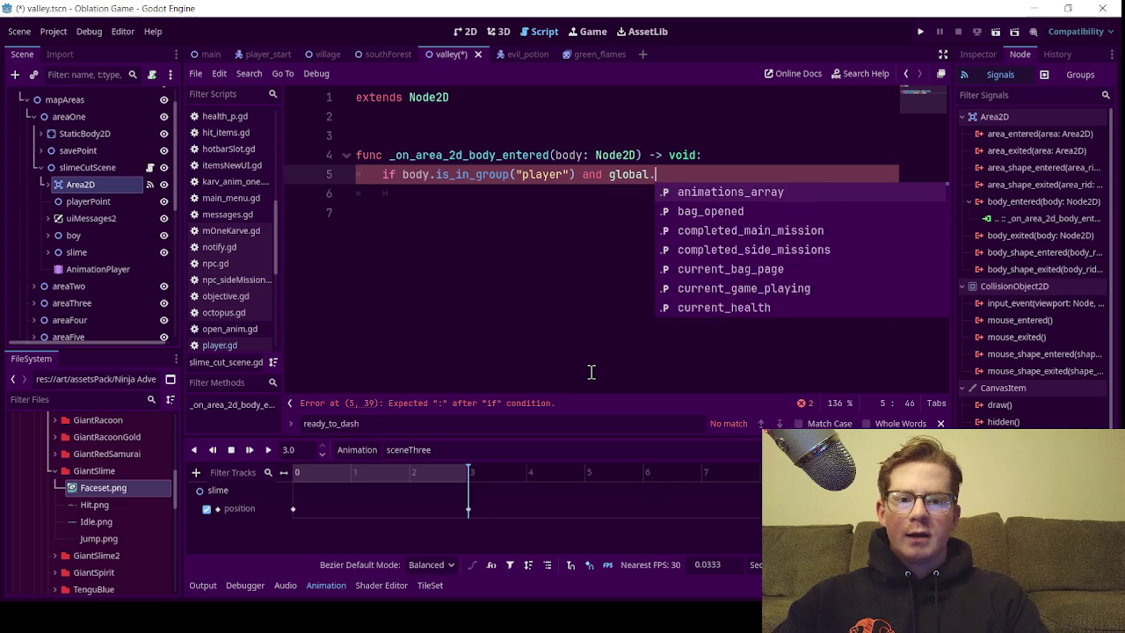
pyautogui.press('Return')
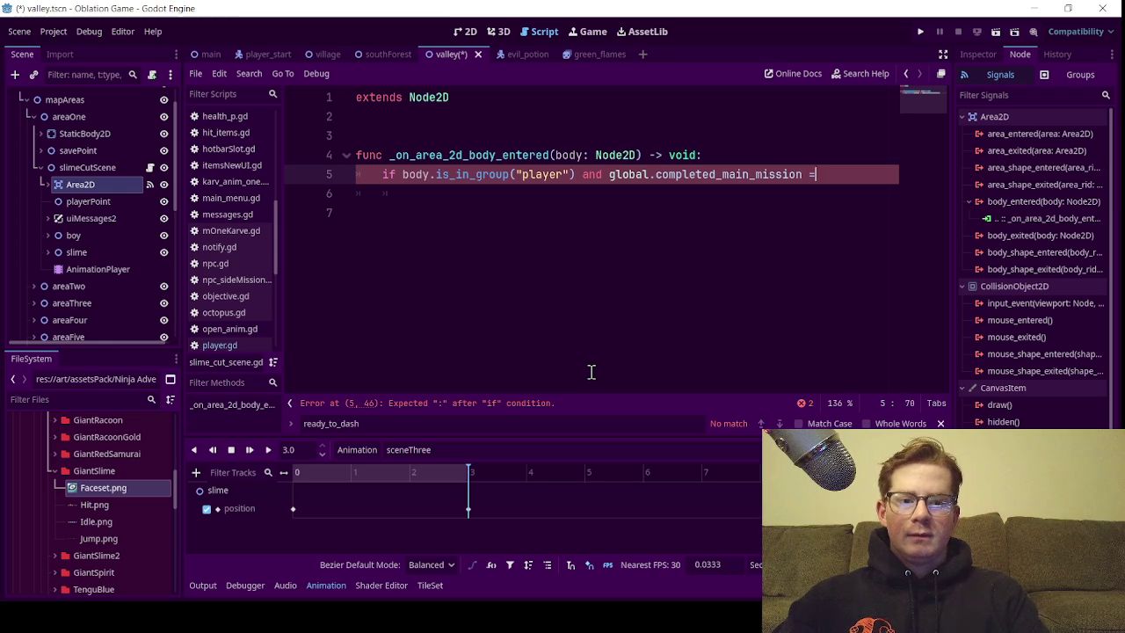
pyautogui.write('= 8:')
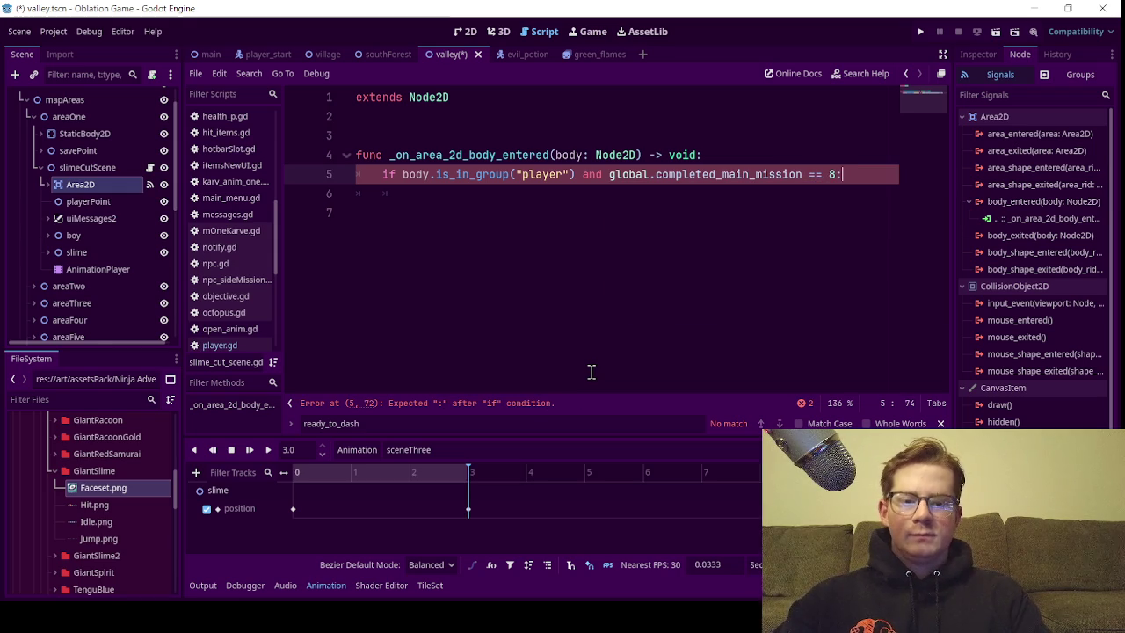
pyautogui.press('Return')
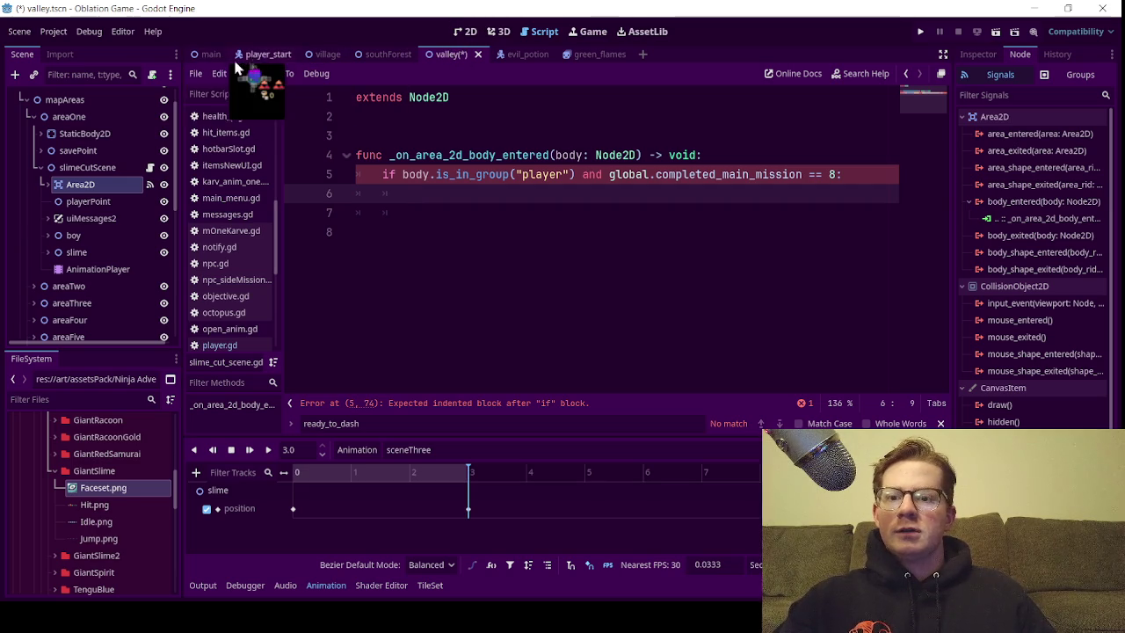
pyautogui.click(327, 53)
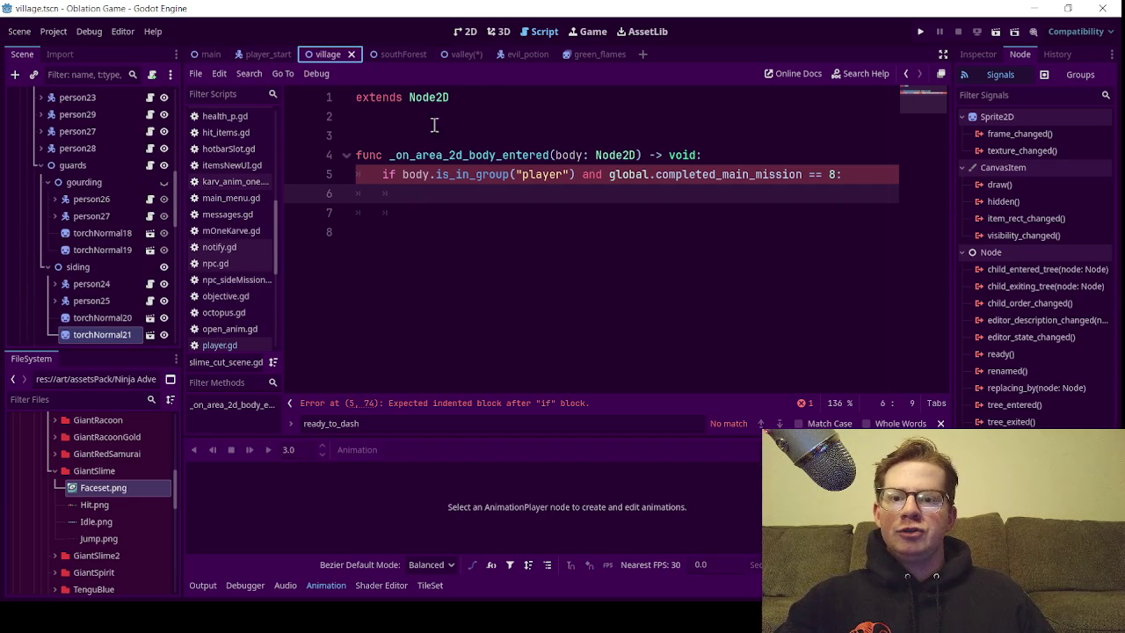
# Show the southForest scene in the 2D workspace and select the boss monster sprite
pyautogui.click(392, 53)
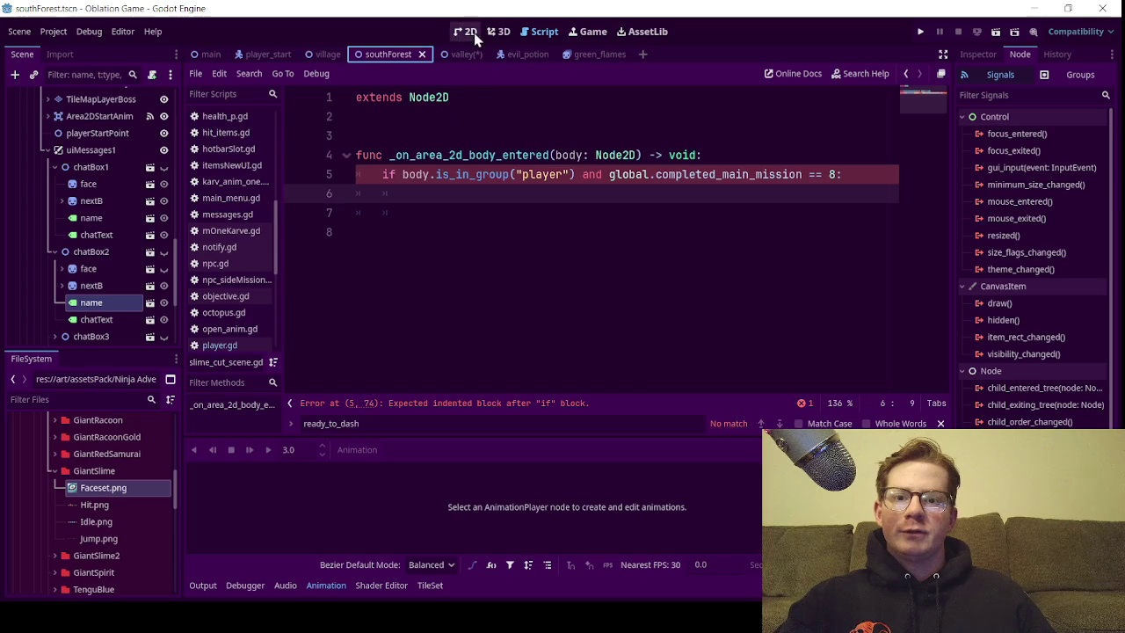
pyautogui.click(465, 31)
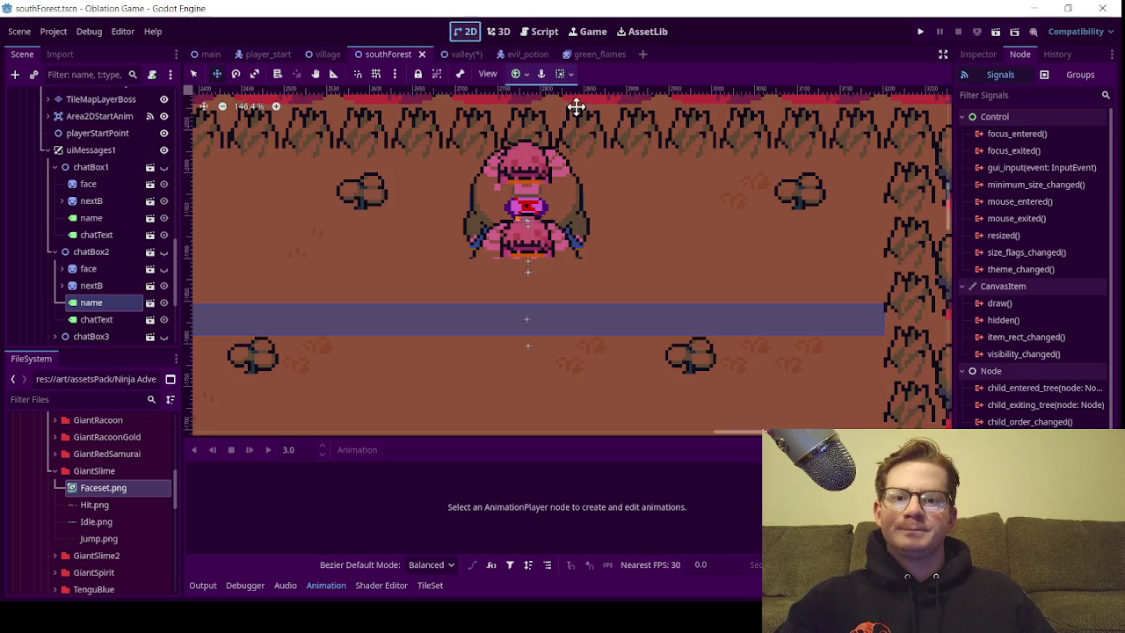
pyautogui.click(193, 75)
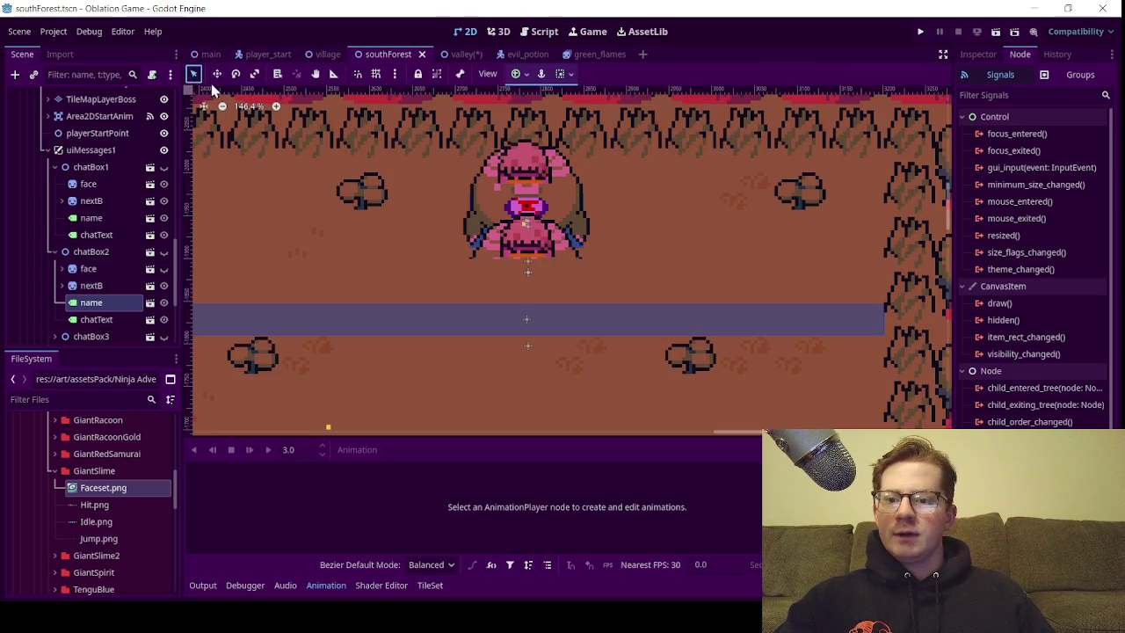
pyautogui.click(499, 237)
pyautogui.scroll(3, 96, 211)
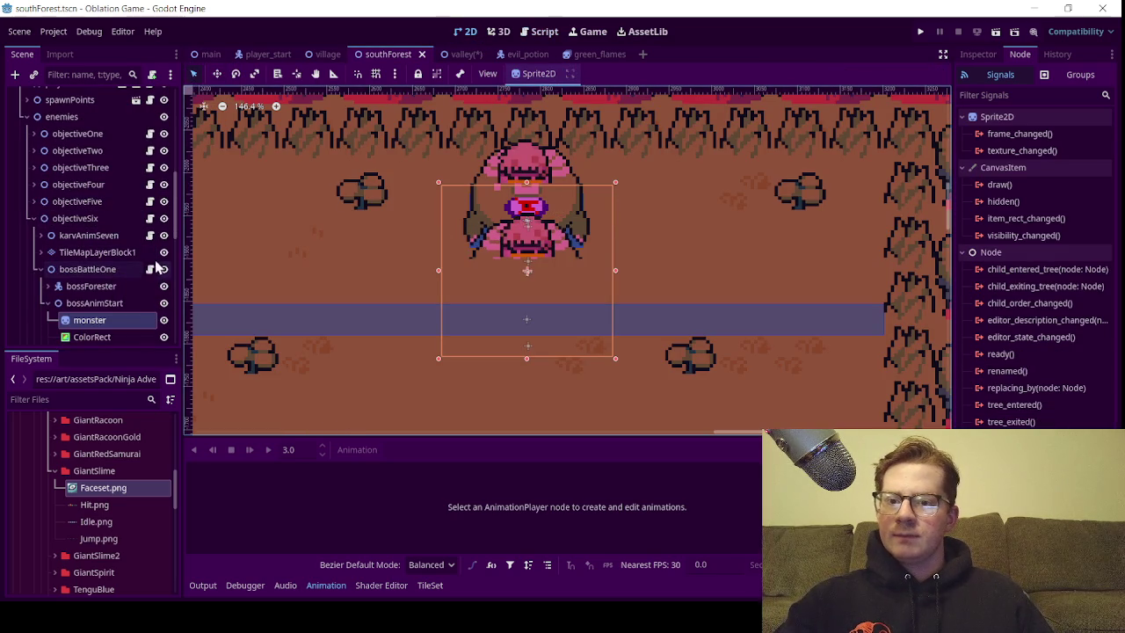
# Open boss_battle_one.gd and copy its open_scene_start and player-position lines 34–35
pyautogui.click(150, 269)
pyautogui.scroll(6, 502, 216)
pyautogui.scroll(19, 482, 192)
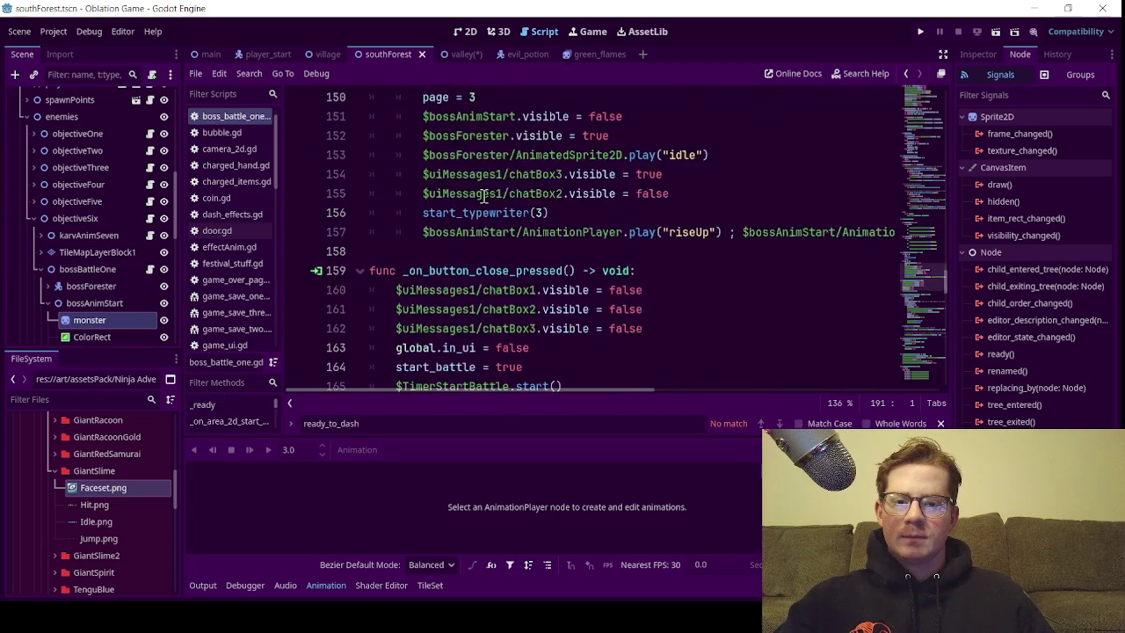
pyautogui.moveTo(925, 211); pyautogui.dragTo(924, 105)
pyautogui.scroll(-7, 475, 160)
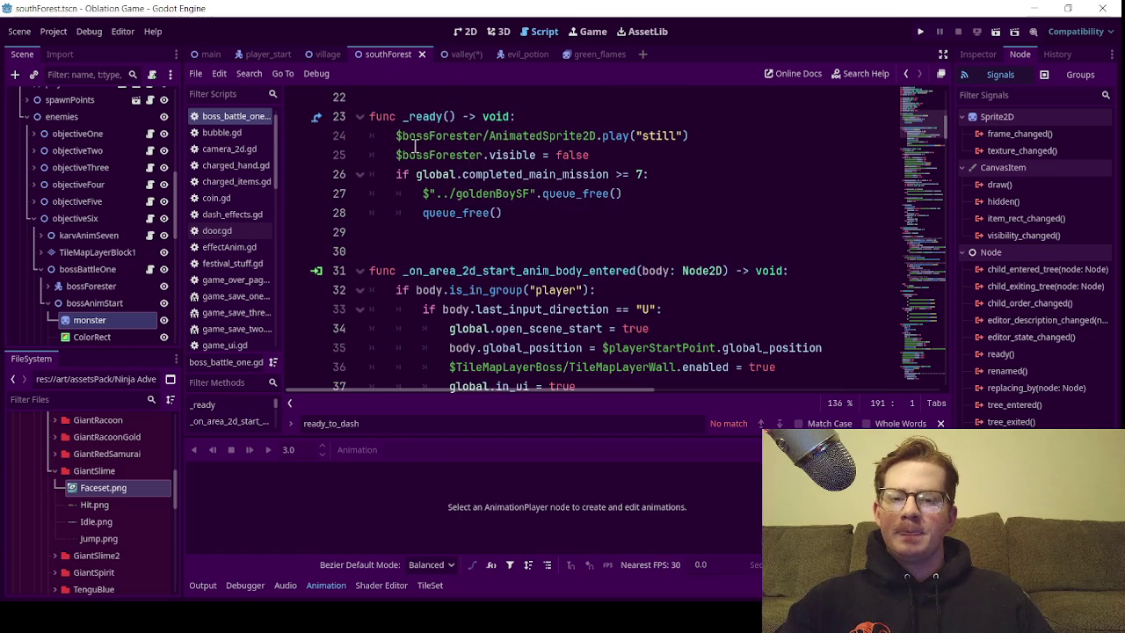
pyautogui.scroll(-2, 417, 154)
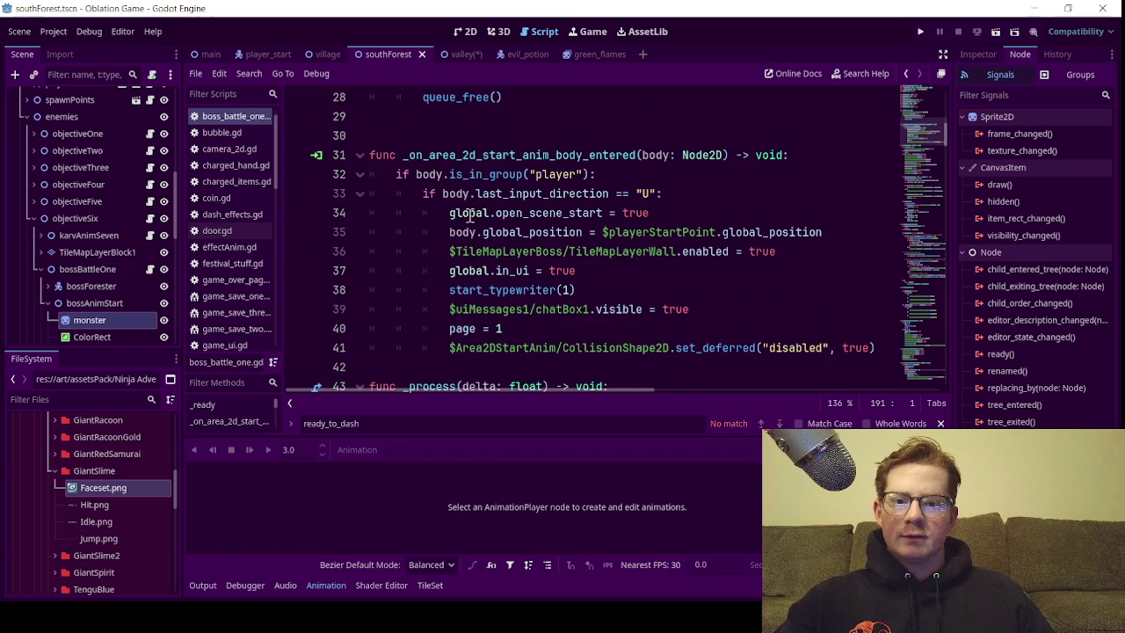
pyautogui.moveTo(660, 216)
pyautogui.mouseDown()
pyautogui.moveTo(465, 233)
pyautogui.moveTo(455, 217)
pyautogui.mouseUp()
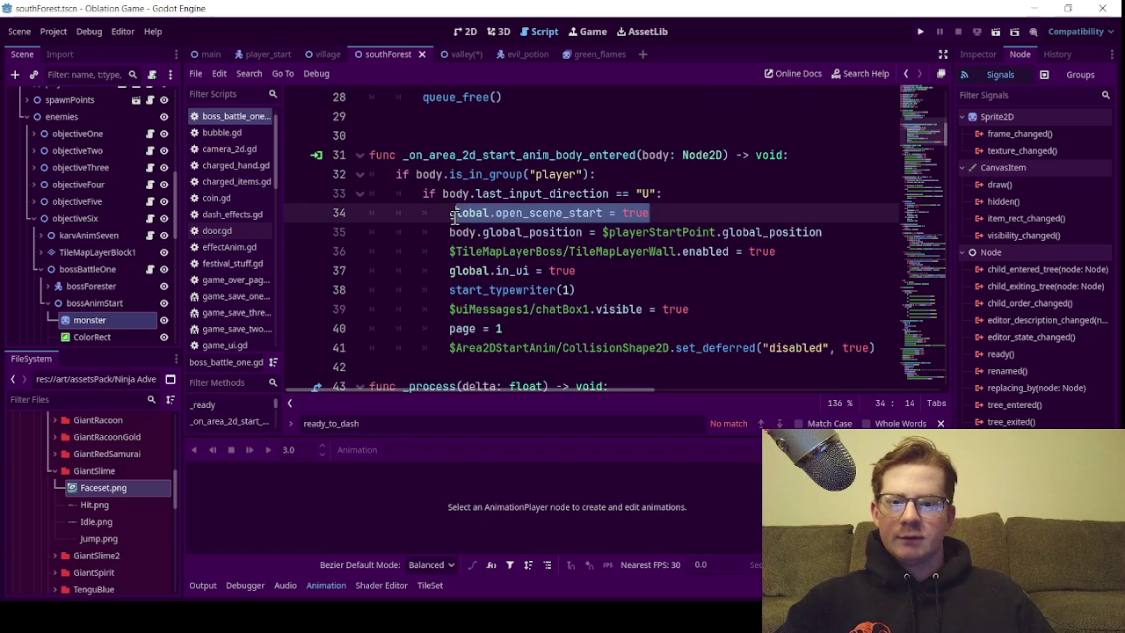
pyautogui.click(729, 197)
pyautogui.moveTo(825, 232)
pyautogui.mouseDown()
pyautogui.moveTo(406, 254)
pyautogui.moveTo(449, 214)
pyautogui.mouseUp()
pyautogui.hotkey('ctrl', 'c')
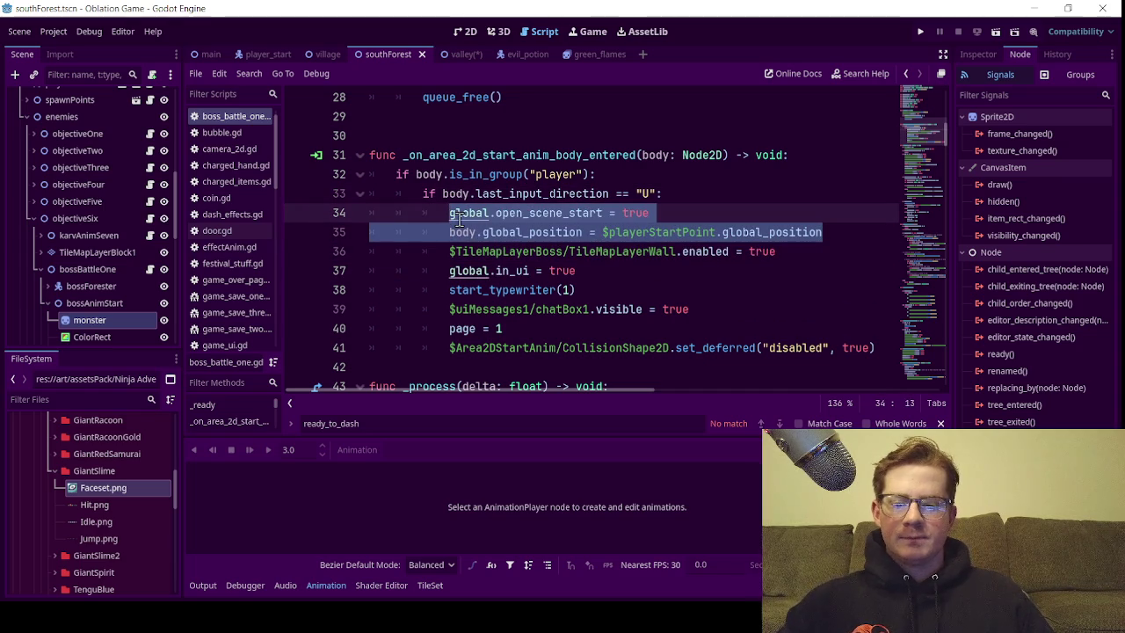
pyautogui.click(449, 55)
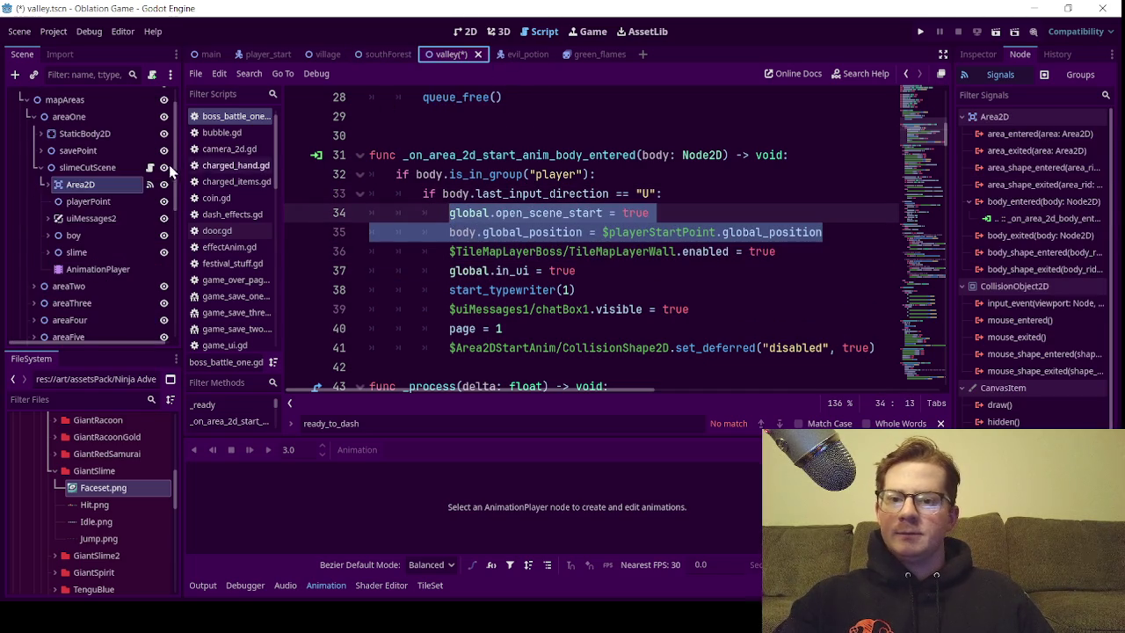
# Paste the copied lines into slime_cut_scene.gd's if block and fix line 7's indentation
pyautogui.click(151, 167)
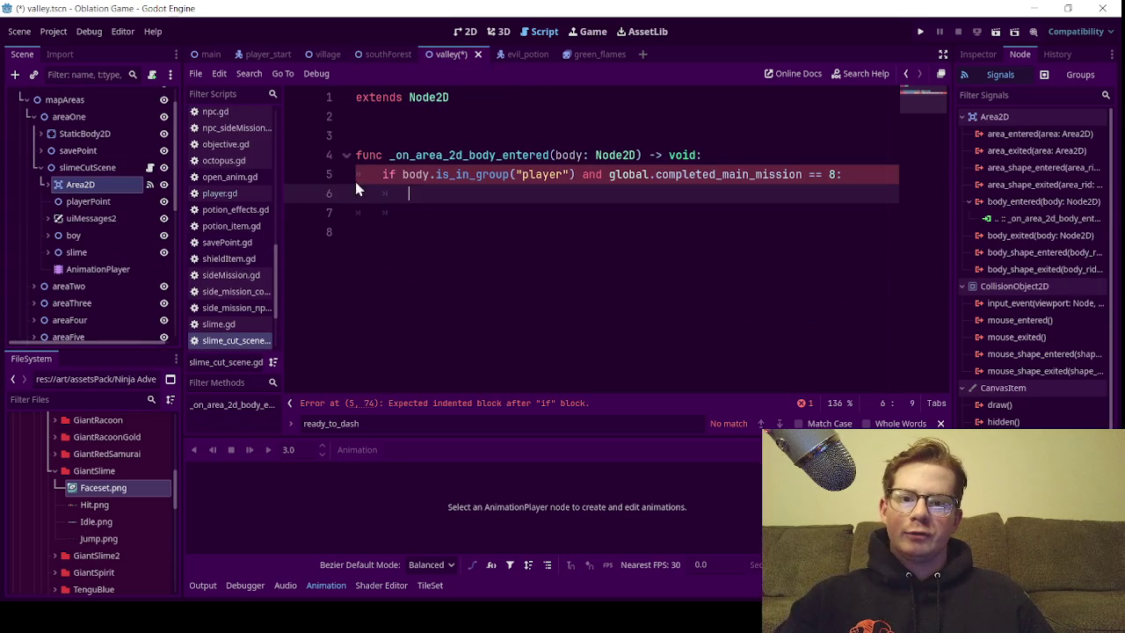
pyautogui.hotkey('ctrl', 'v')
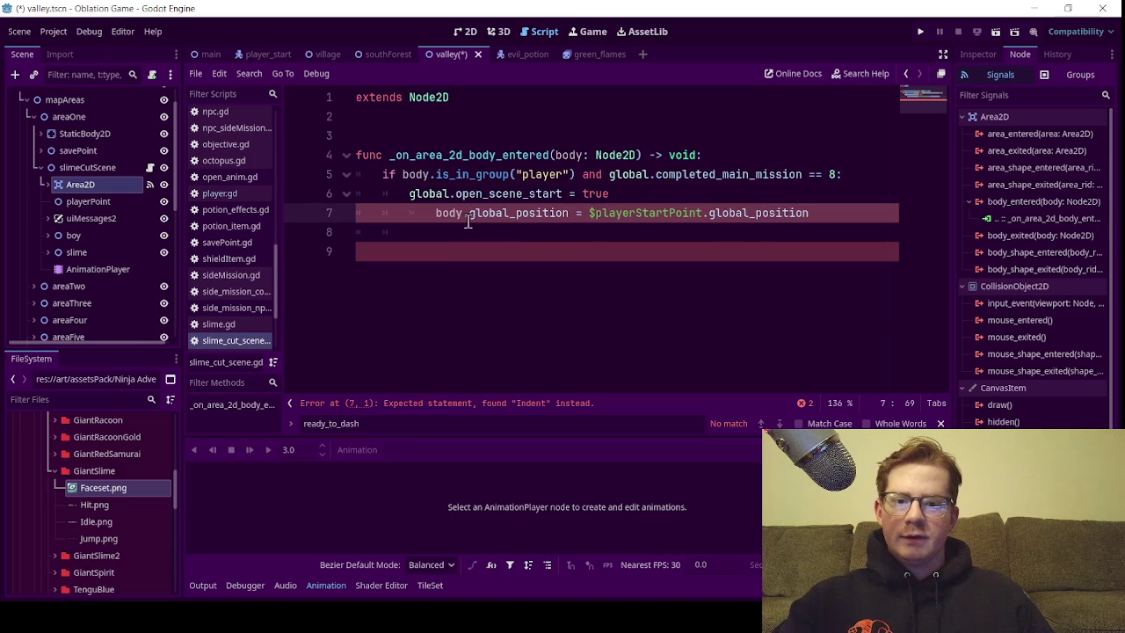
pyautogui.click(436, 214)
pyautogui.press('BackSpace')
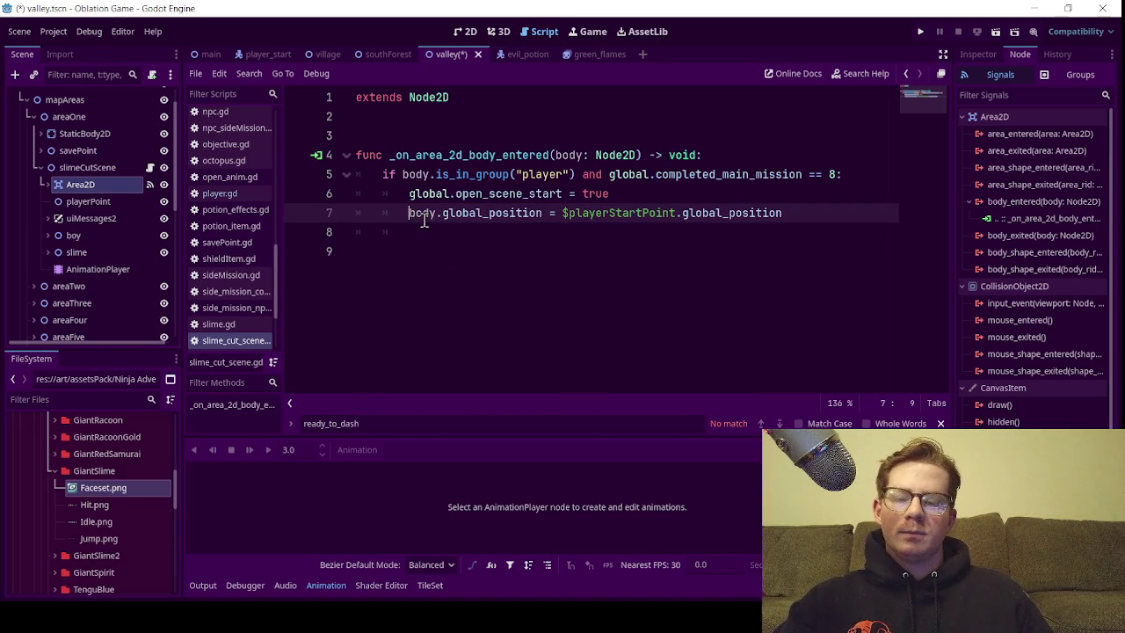
pyautogui.click(662, 183)
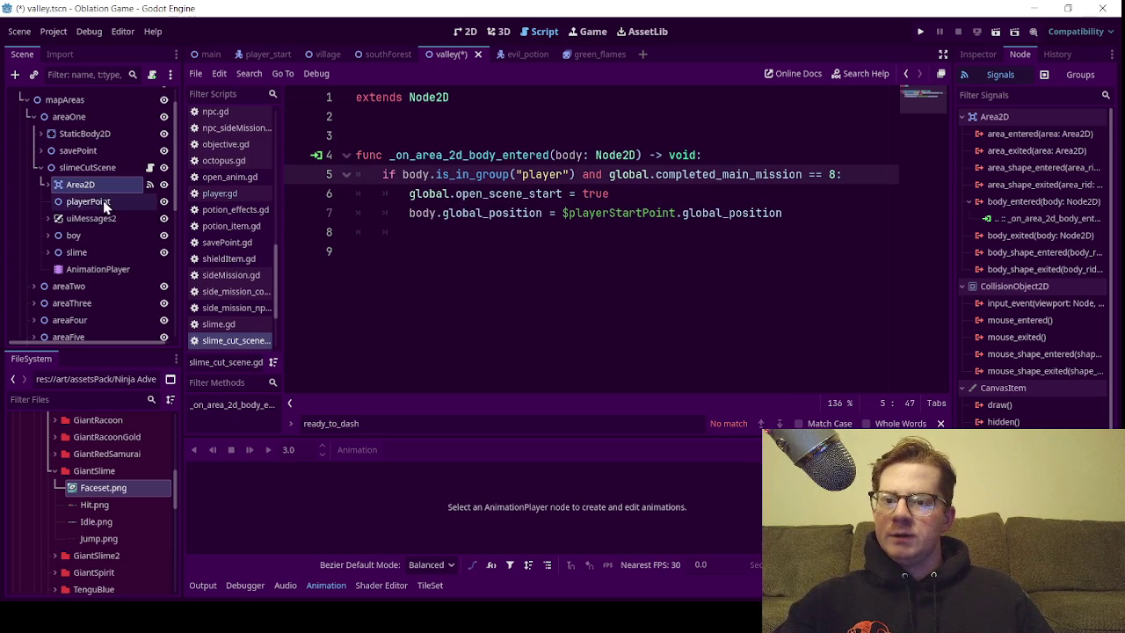
# Replace $playerStartPoint with $playerPoint on line 7 and save
pyautogui.moveTo(92, 204)
pyautogui.mouseDown()
pyautogui.moveTo(482, 223)
pyautogui.moveTo(569, 214)
pyautogui.mouseUp()
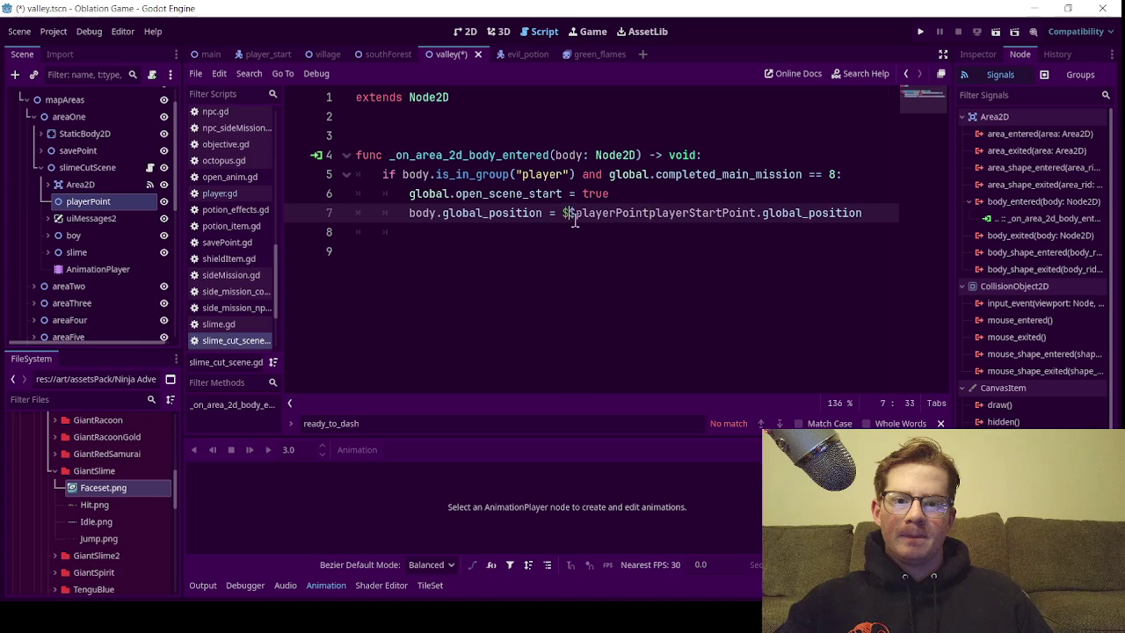
pyautogui.doubleClick(722, 219)
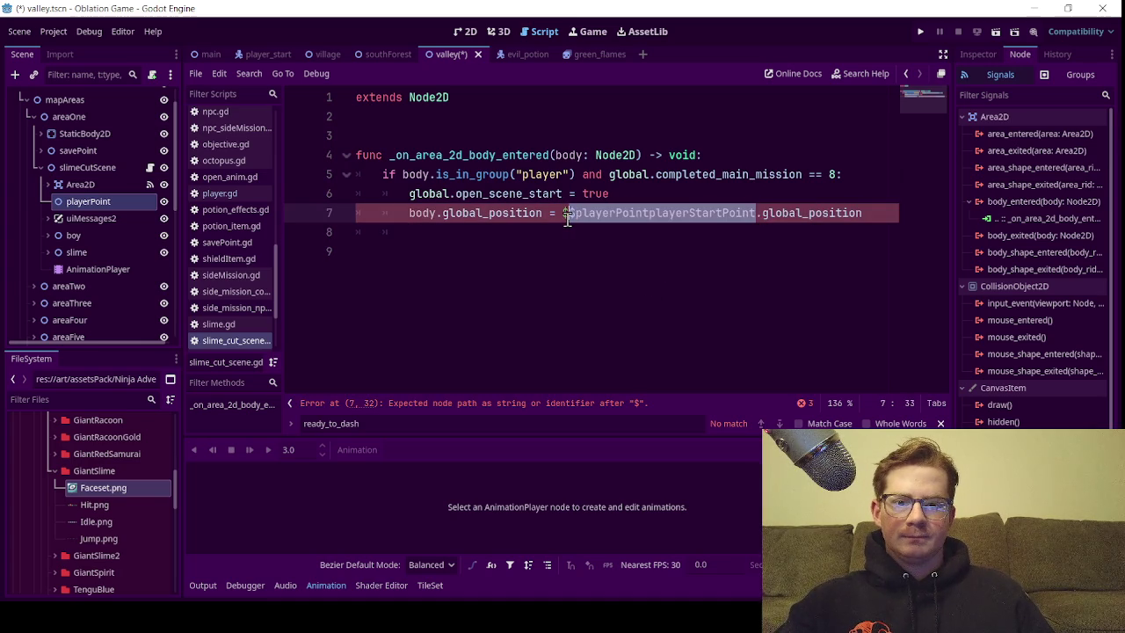
pyautogui.moveTo(567, 219); pyautogui.dragTo(566, 219)
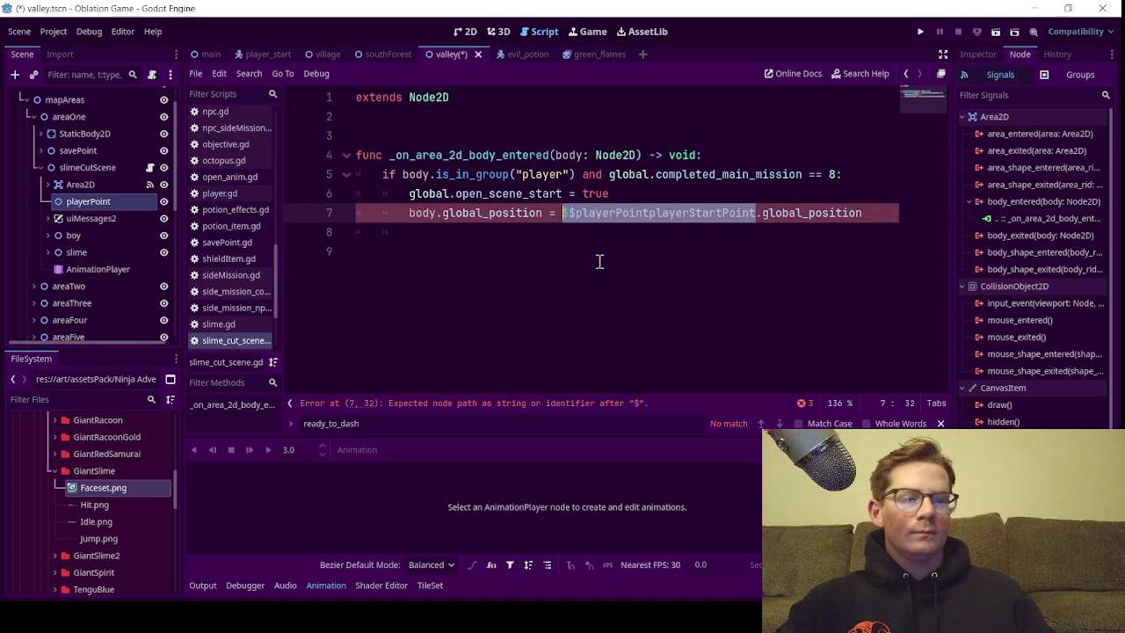
pyautogui.press('BackSpace')
pyautogui.moveTo(88, 201); pyautogui.dragTo(564, 222)
pyautogui.hotkey('ctrl', 's')
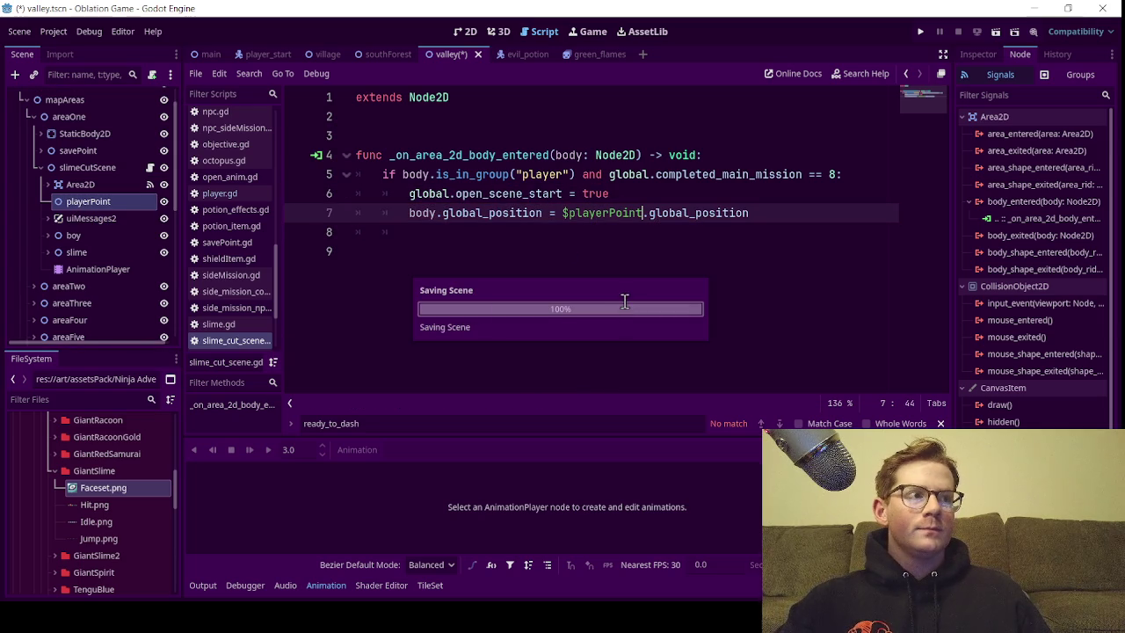
pyautogui.press('Up')
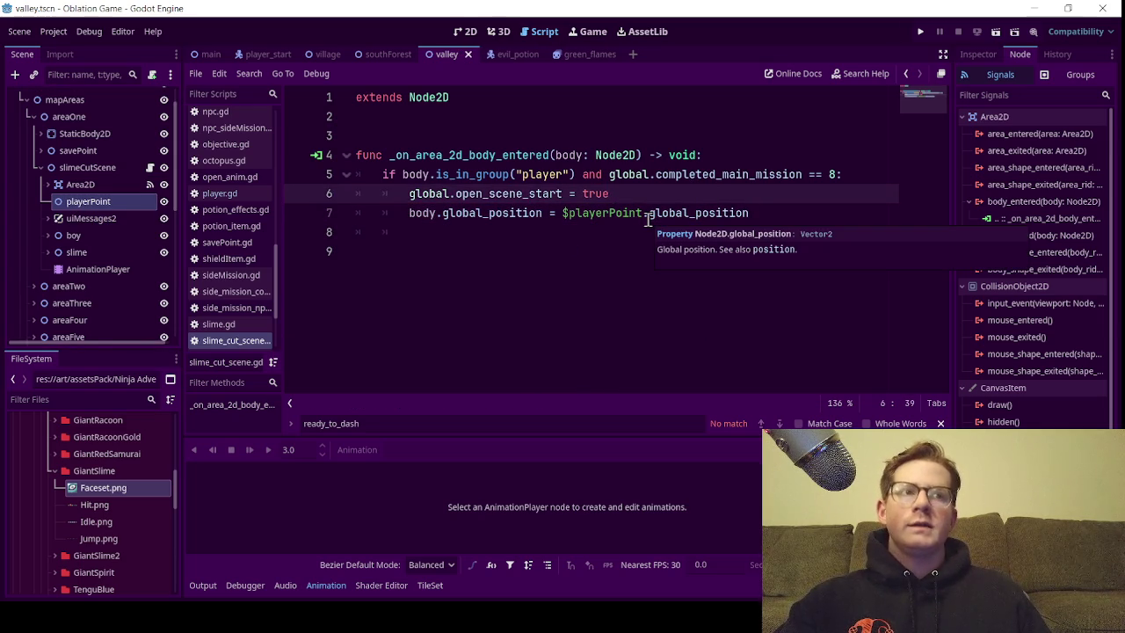
pyautogui.click(765, 215)
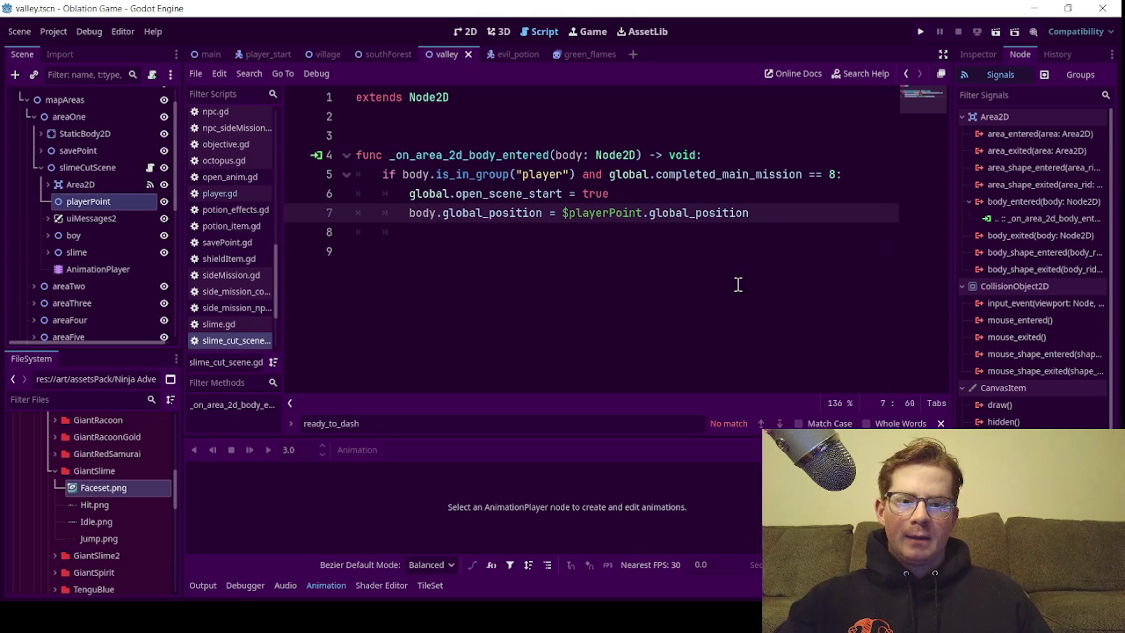
# Add $AnimationPlayer.play("sceneOne") on line 8 and save
pyautogui.press('Return')
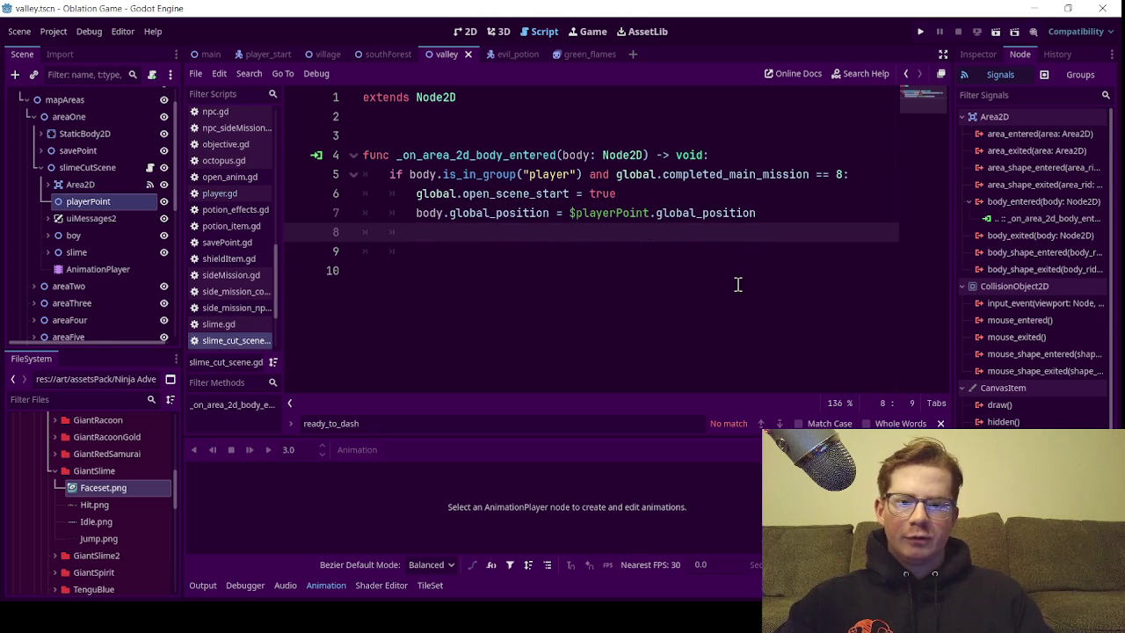
pyautogui.moveTo(97, 269)
pyautogui.mouseDown()
pyautogui.moveTo(89, 278)
pyautogui.moveTo(444, 250)
pyautogui.moveTo(457, 232)
pyautogui.mouseUp()
pyautogui.write('play(')
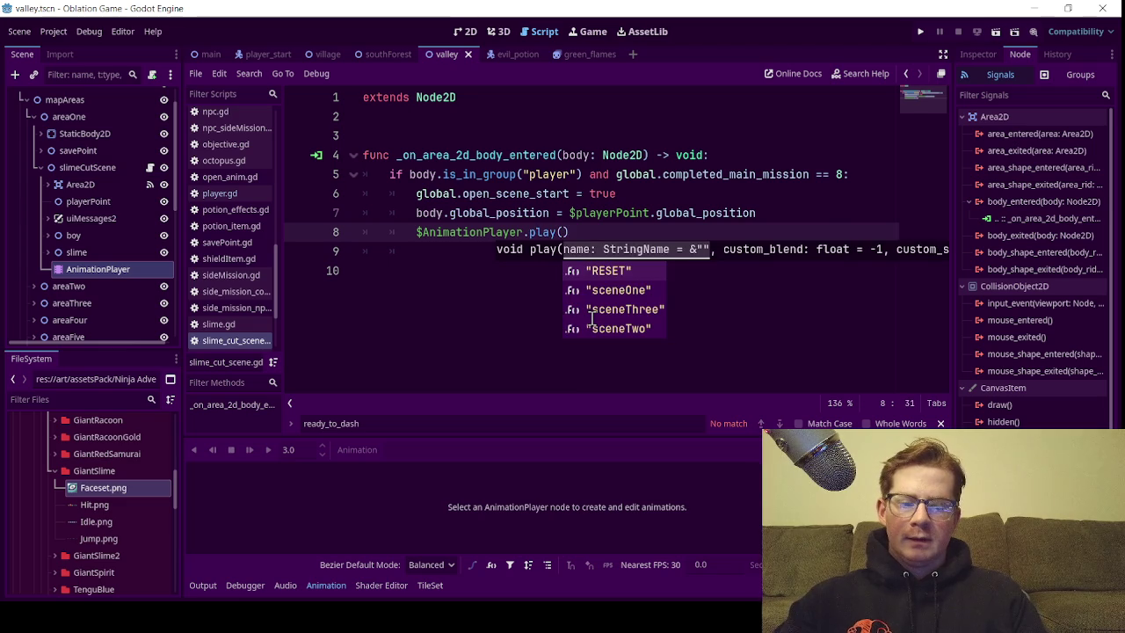
pyautogui.press('Down')
pyautogui.press('Return')
pyautogui.hotkey('ctrl', 's')
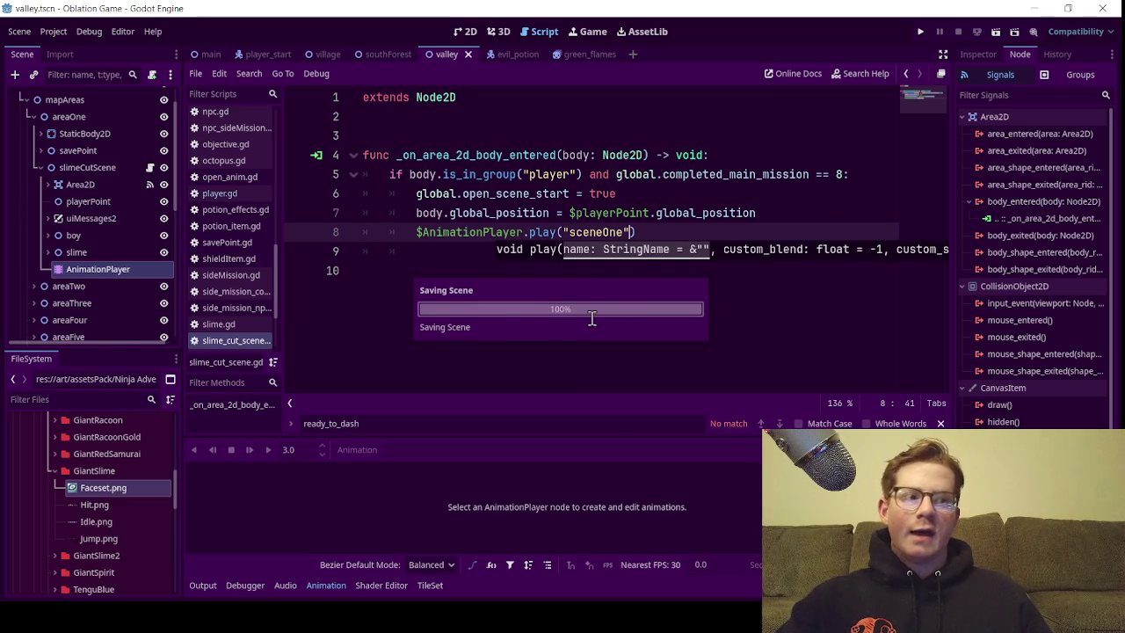
pyautogui.click(672, 240)
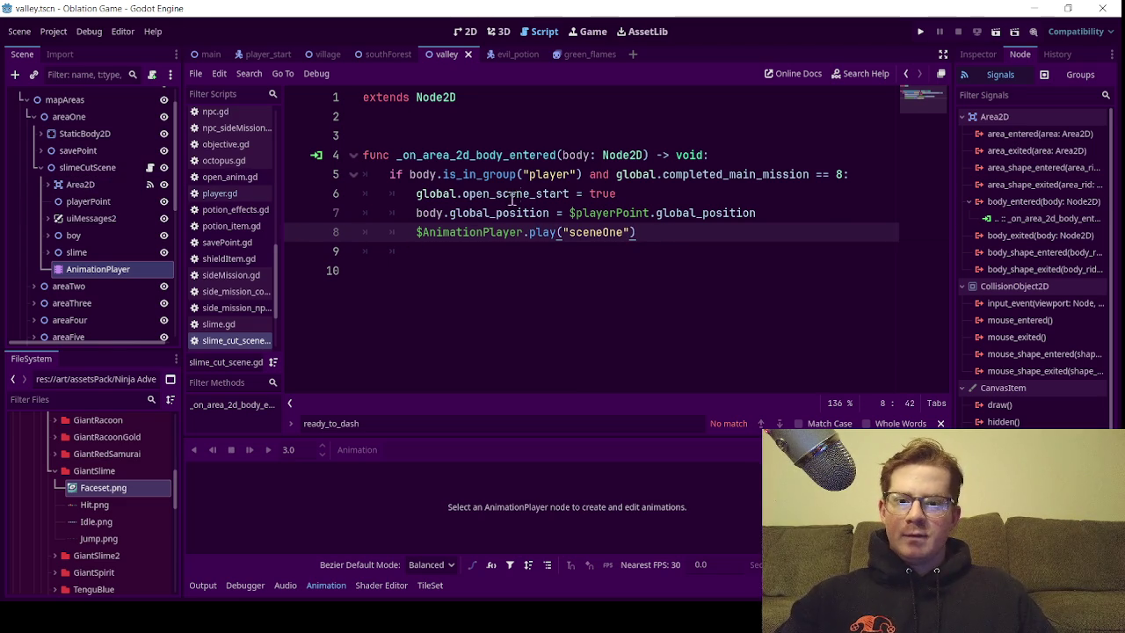
# Add $uiMessages2/chatBox1.visible = true on line 9 and save
pyautogui.click(449, 249)
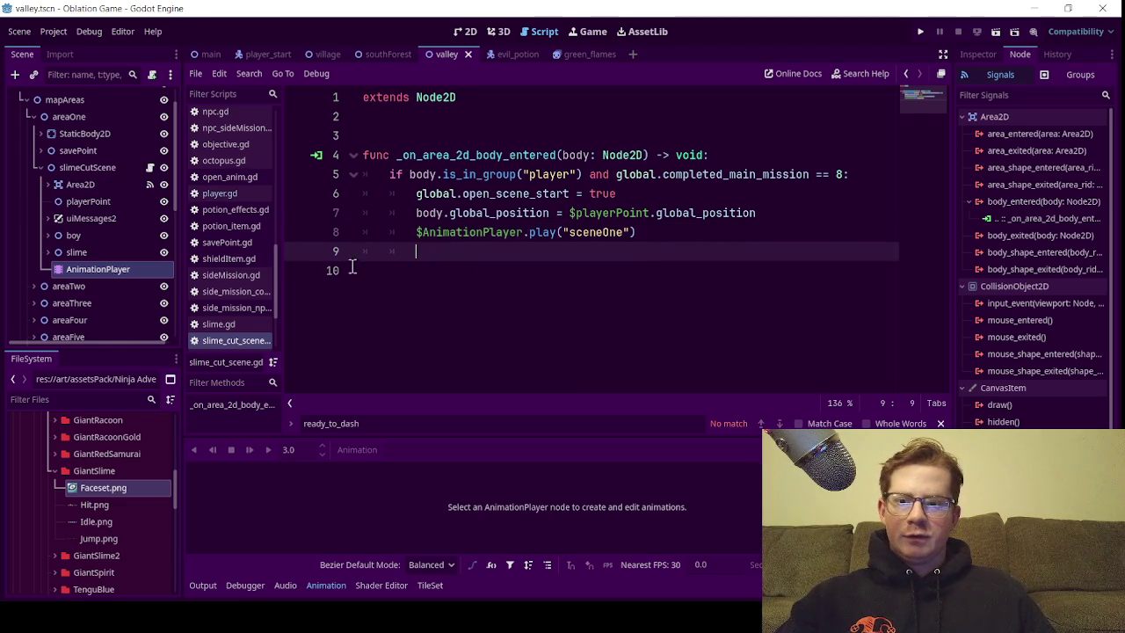
pyautogui.click(48, 218)
pyautogui.moveTo(103, 236); pyautogui.dragTo(427, 259)
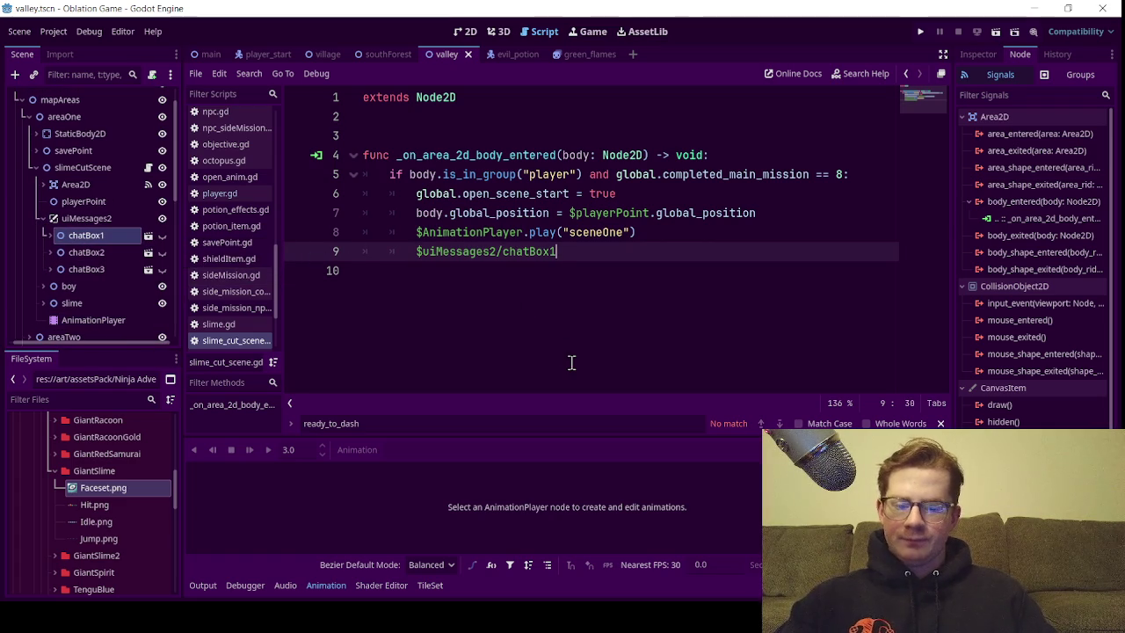
pyautogui.write('.vis')
pyautogui.press('Down')
pyautogui.press('Down')
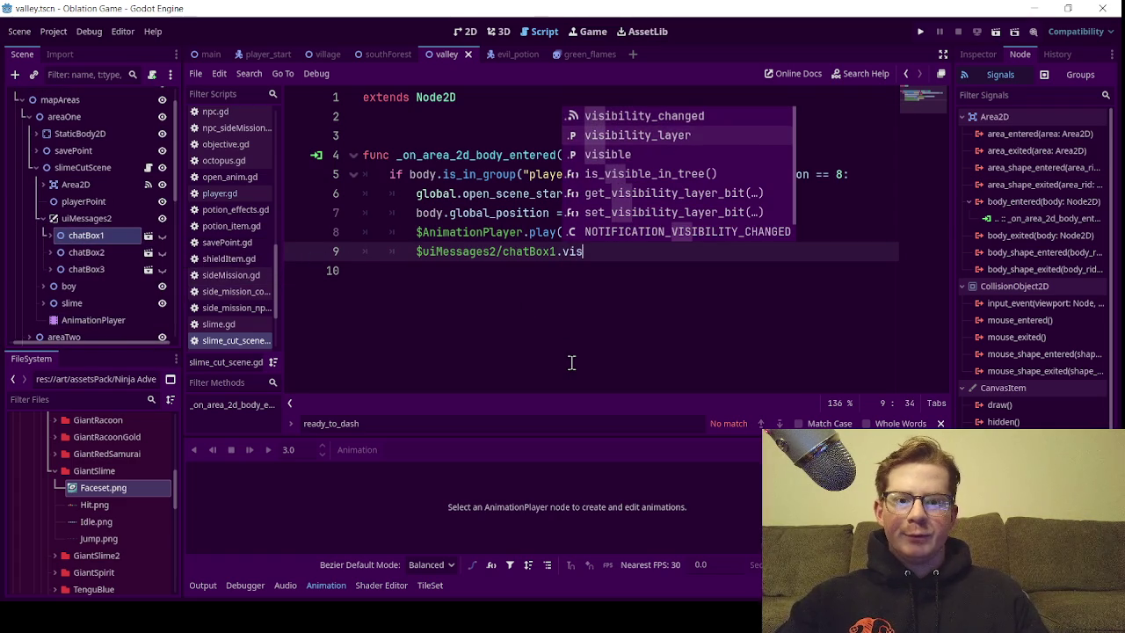
pyautogui.press('Return')
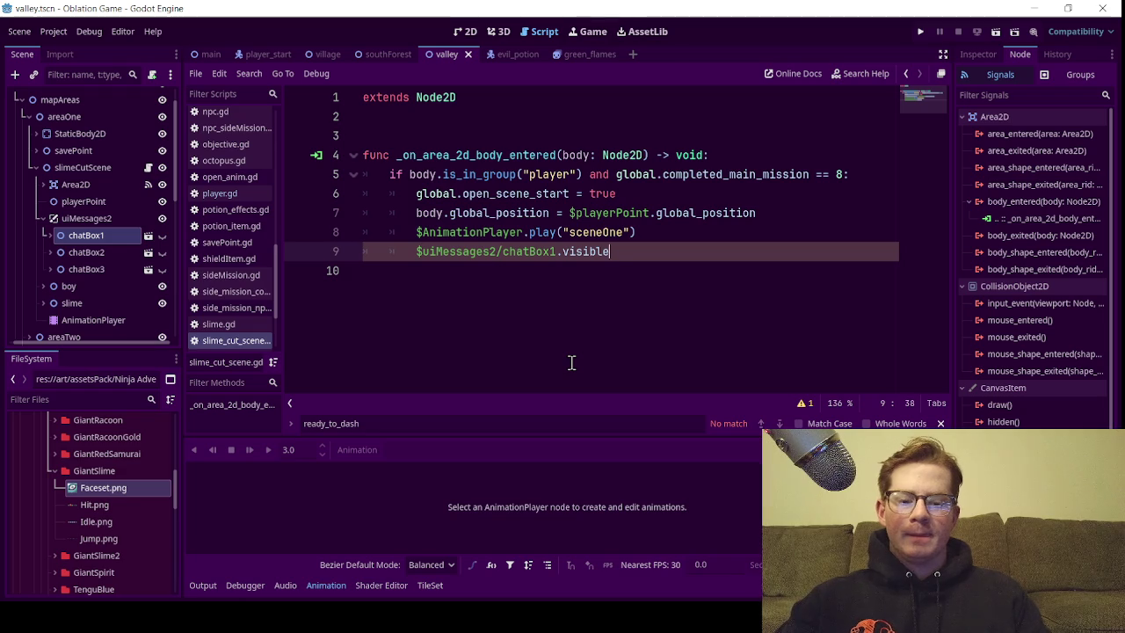
pyautogui.write(' = true')
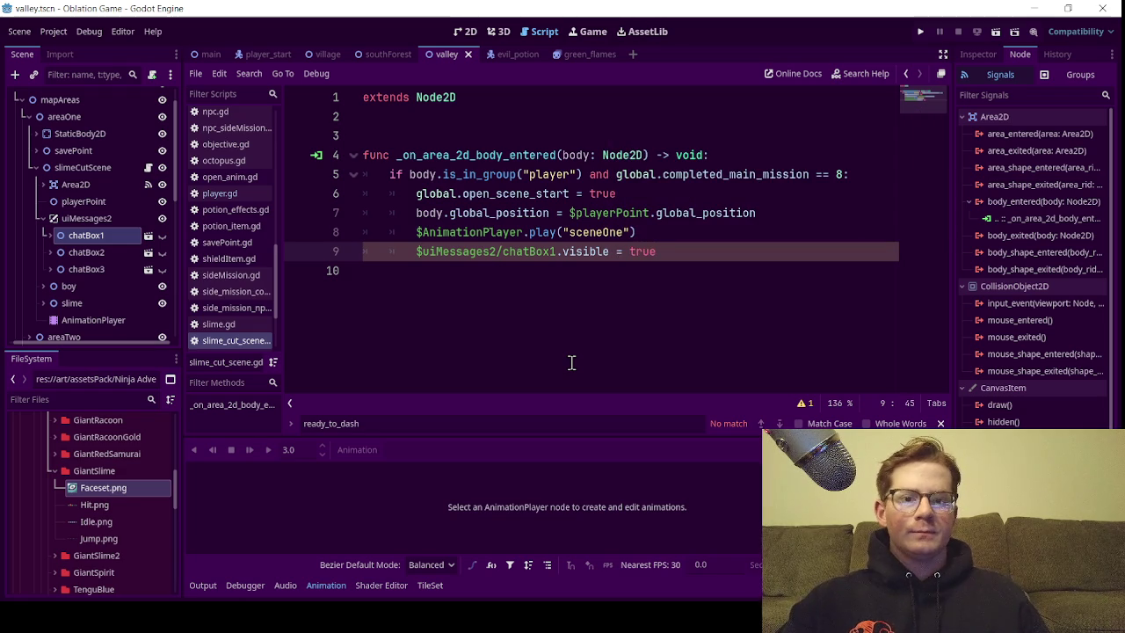
pyautogui.hotkey('ctrl', 's')
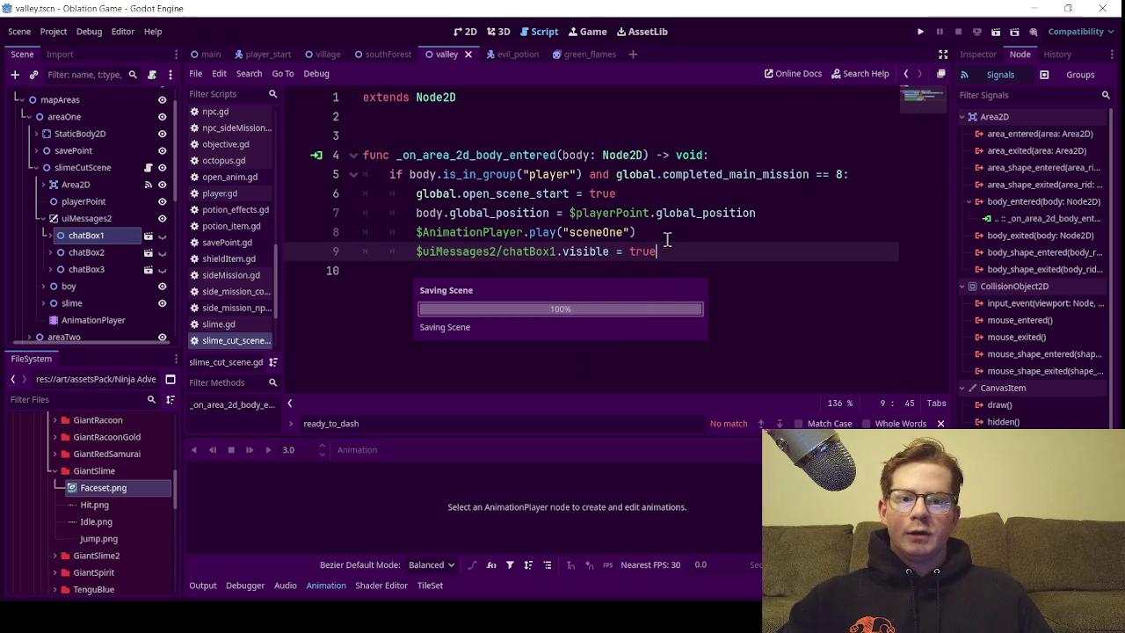
pyautogui.click(708, 236)
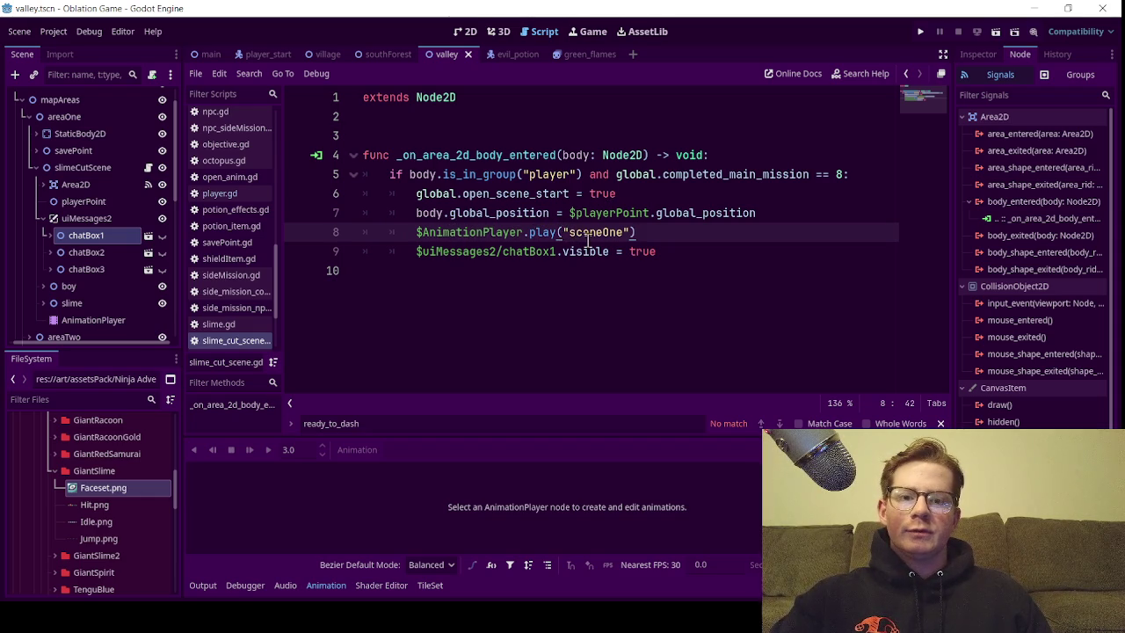
# Put the caret at the end of line 9, after chatBox1.visible = true
pyautogui.click(676, 252)
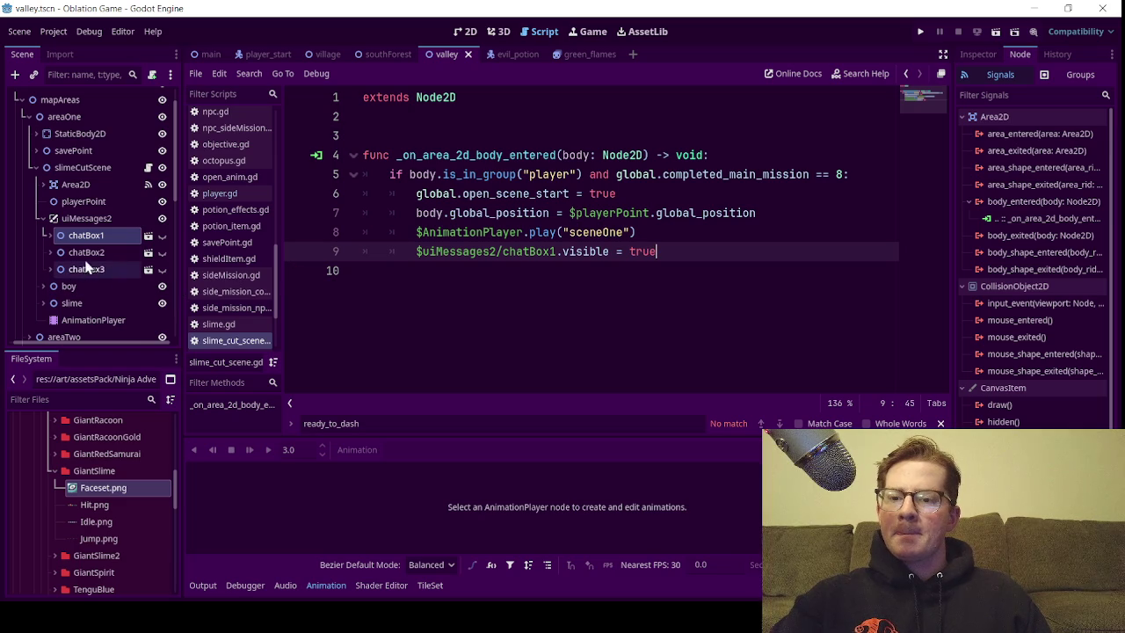
# Expand chatBox1 and closeB in the Scene dock to show their children
pyautogui.click(49, 235)
pyautogui.scroll(-1, 52, 255)
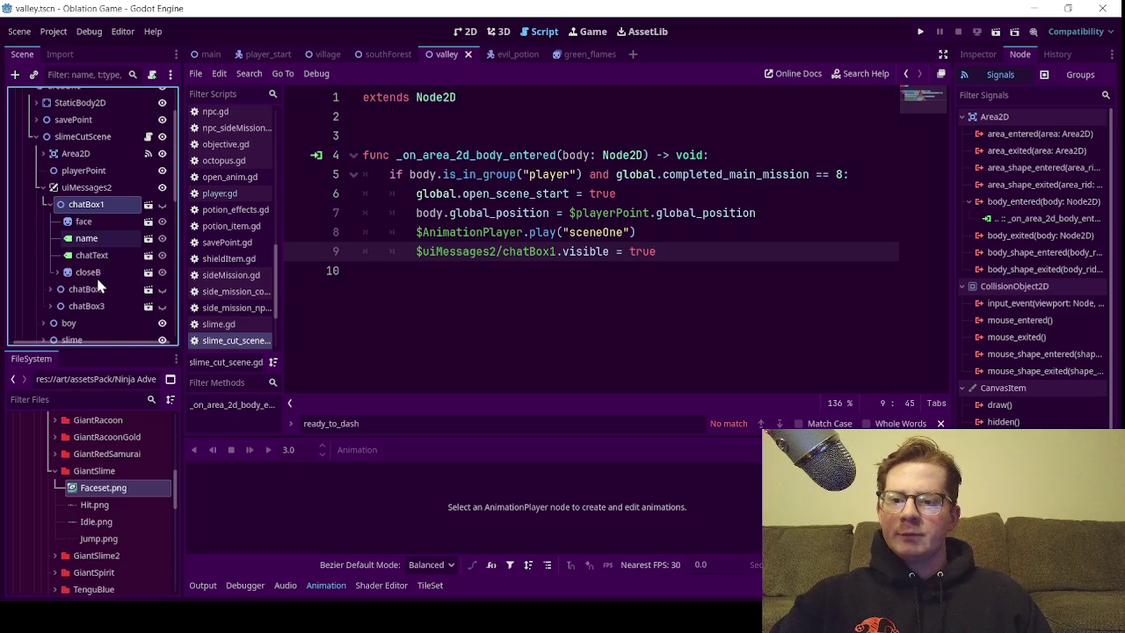
pyautogui.scroll(-1, 58, 254)
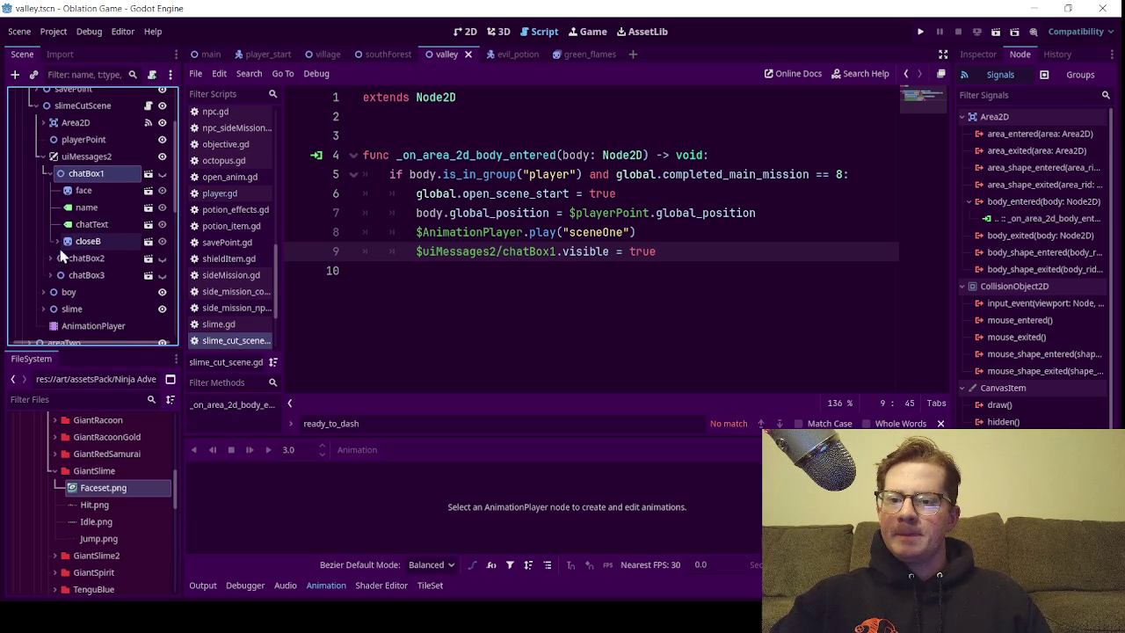
pyautogui.click(57, 241)
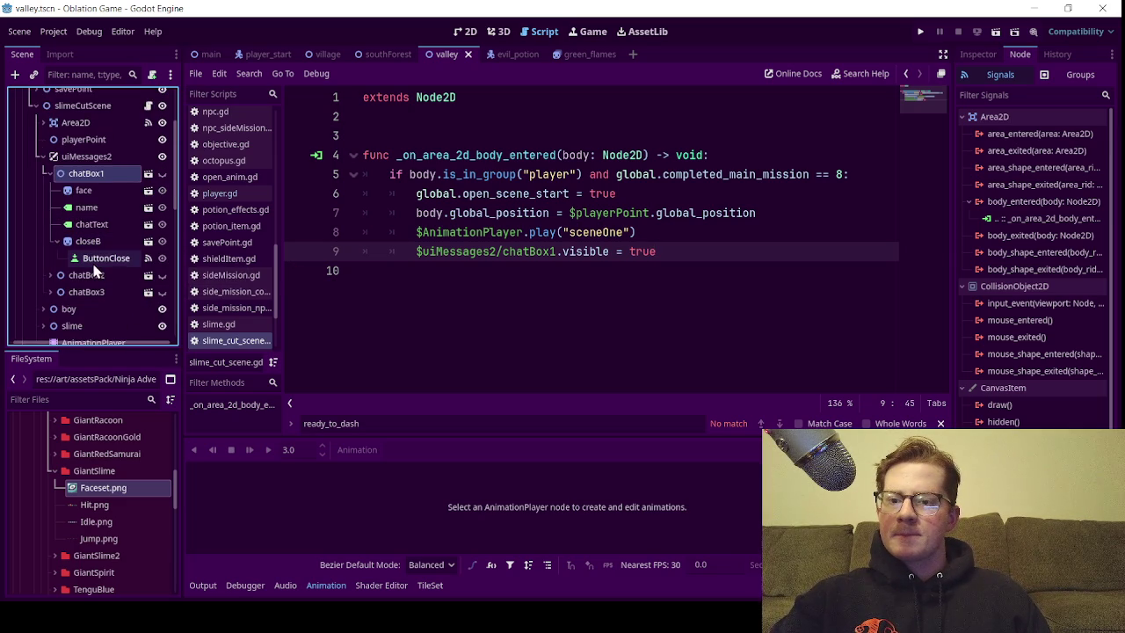
# Browse the FileSystem dock to the components chatUI folder holding the chat box scenes
pyautogui.click(54, 471)
pyautogui.click(40, 476)
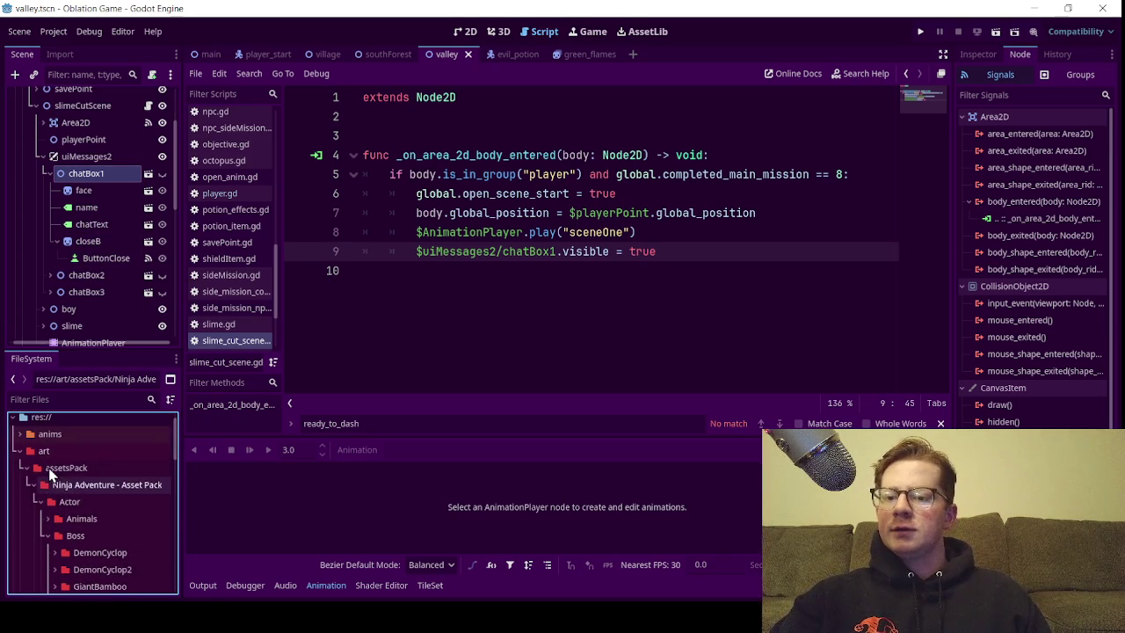
pyautogui.click(19, 472)
pyautogui.click(40, 490)
pyautogui.click(19, 489)
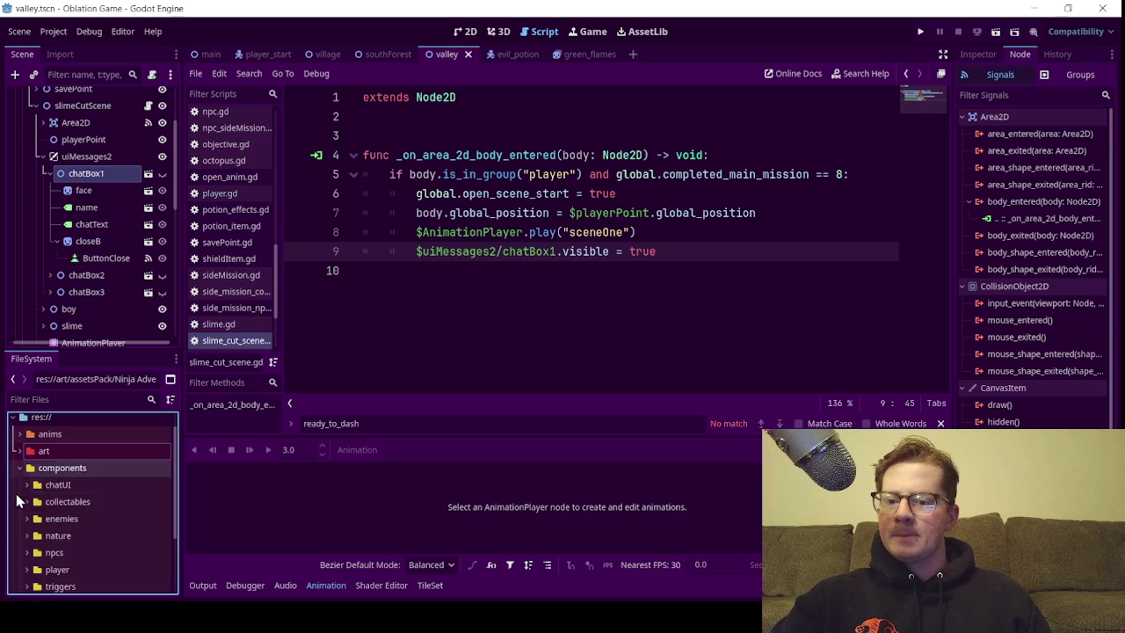
pyautogui.scroll(-2, 37, 521)
pyautogui.click(26, 559)
pyautogui.scroll(-2, 35, 541)
pyautogui.click(27, 515)
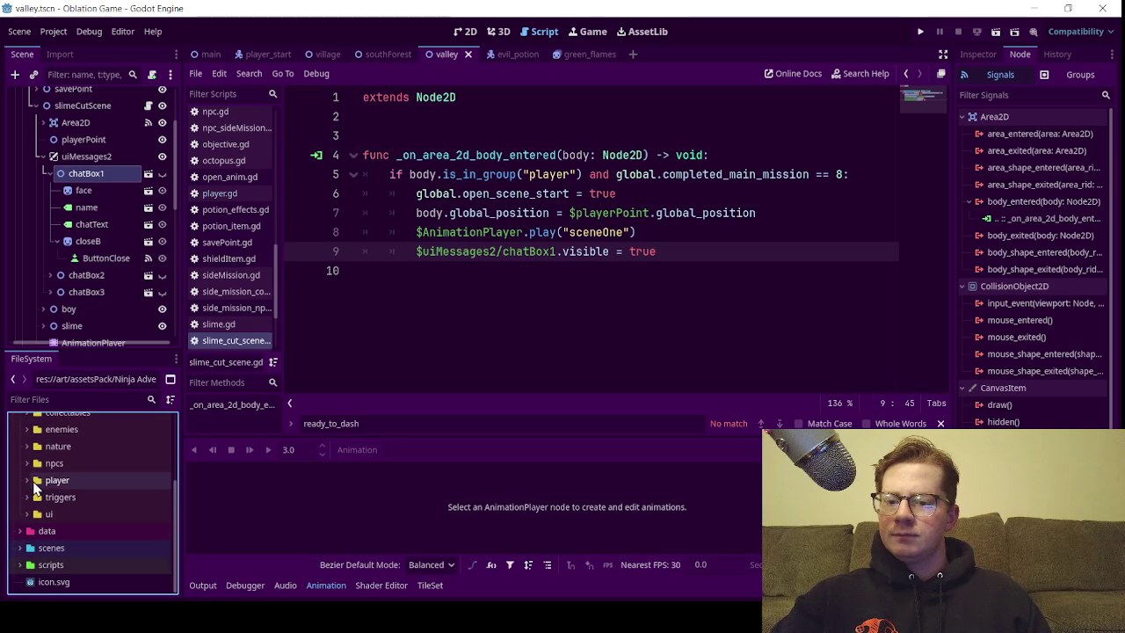
pyautogui.click(26, 497)
pyautogui.click(27, 497)
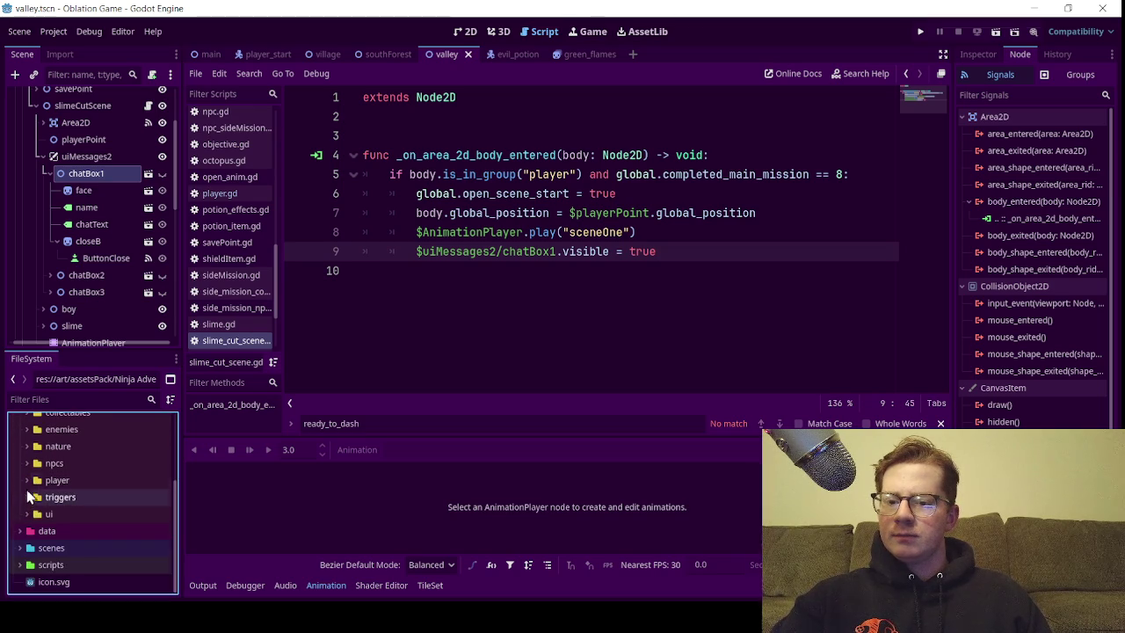
pyautogui.scroll(3, 31, 471)
pyautogui.click(27, 463)
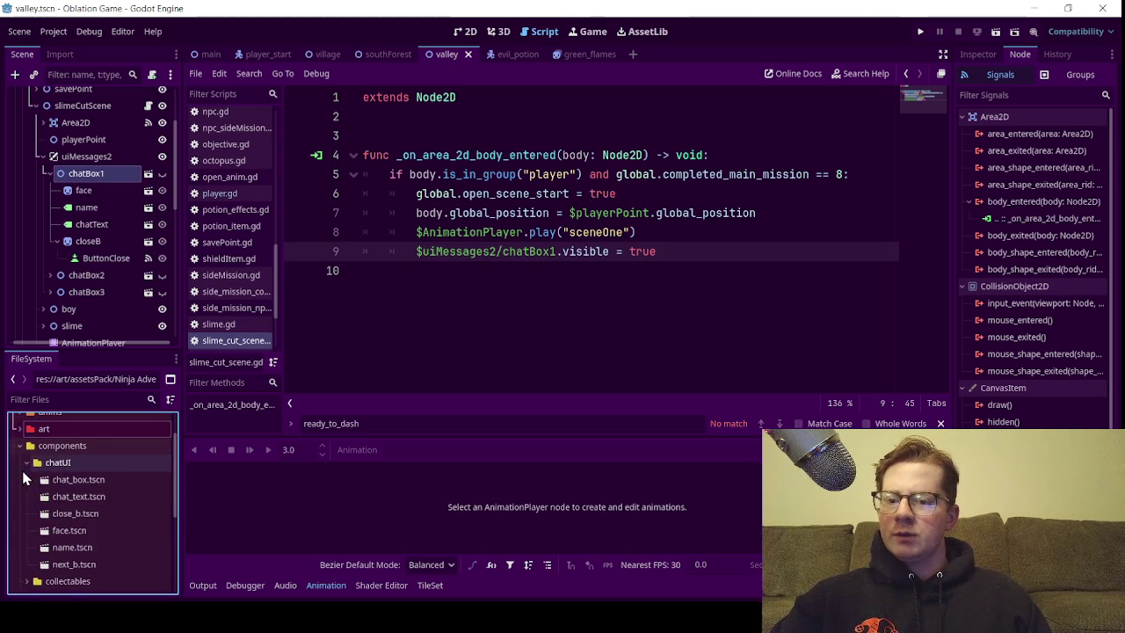
# Add next_b.tscn as a child of chatBox1
pyautogui.moveTo(53, 564)
pyautogui.mouseDown()
pyautogui.moveTo(112, 250)
pyautogui.moveTo(106, 229)
pyautogui.mouseUp()
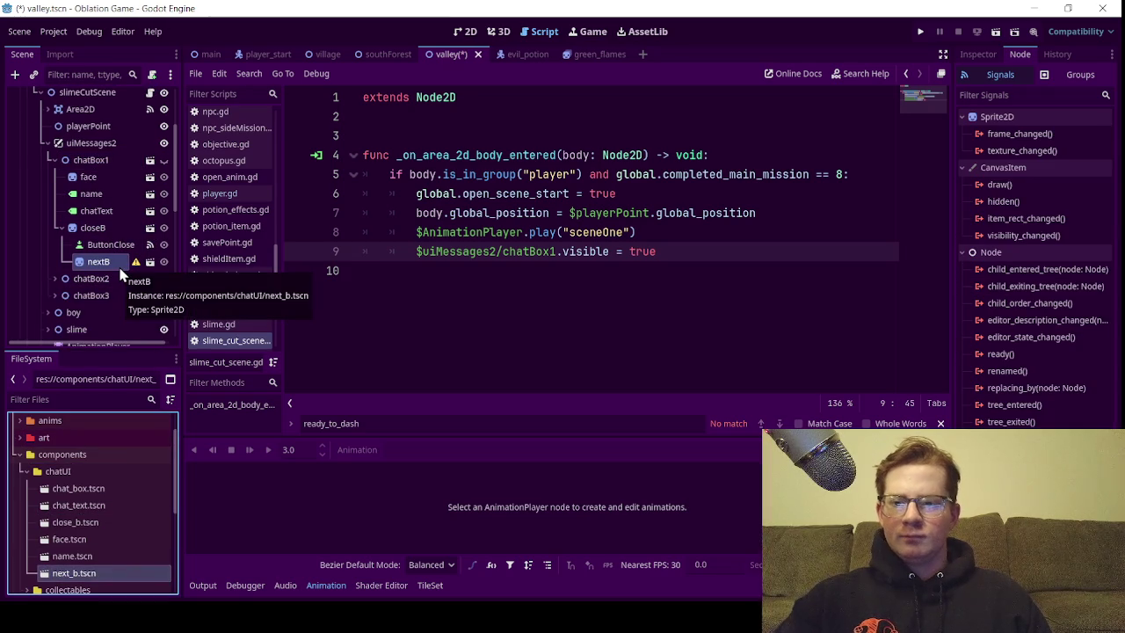
pyautogui.hotkey('ctrl', 'z')
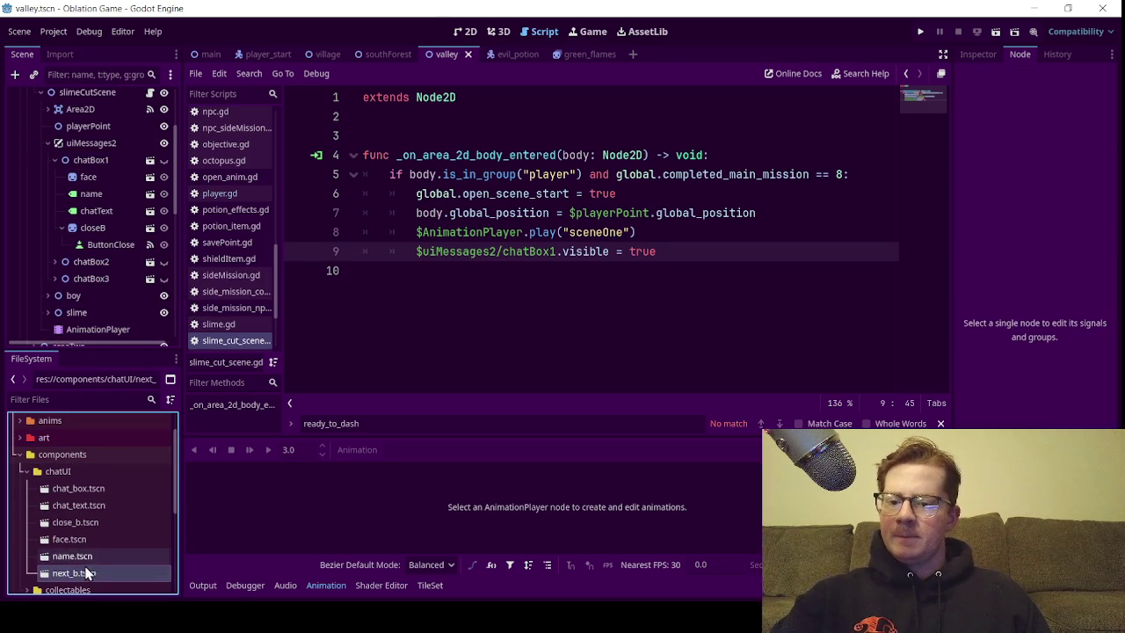
pyautogui.moveTo(88, 573)
pyautogui.mouseDown()
pyautogui.moveTo(100, 155)
pyautogui.moveTo(118, 252)
pyautogui.moveTo(121, 239)
pyautogui.mouseUp()
# Rename ButtonClose to ButtonNext and make it a child of nextB
pyautogui.doubleClick(124, 239)
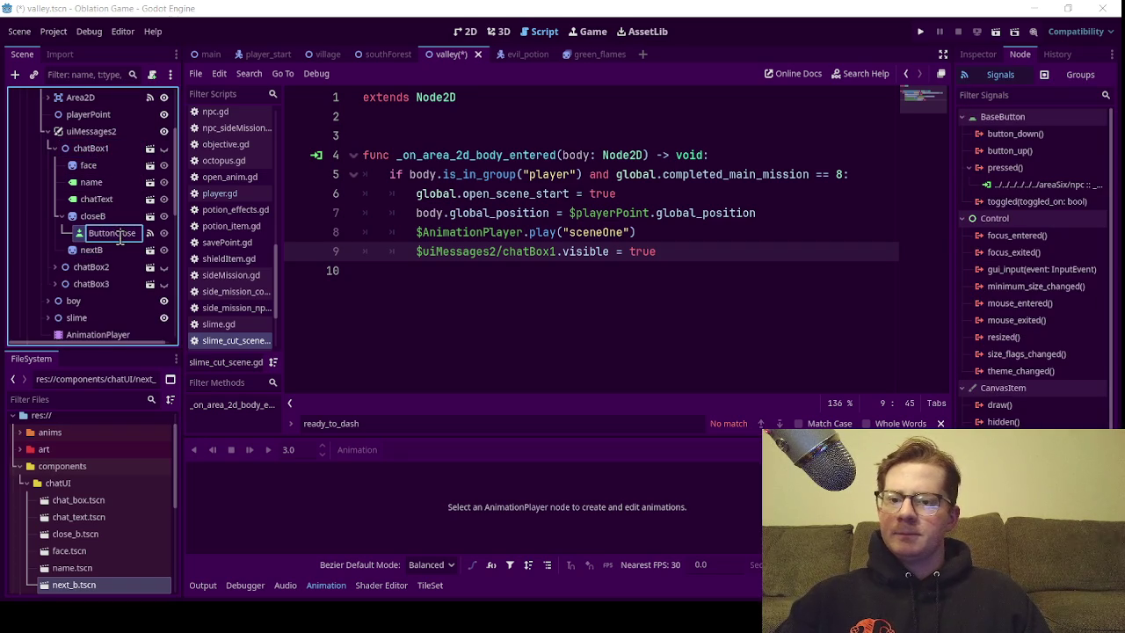
pyautogui.moveTo(115, 232); pyautogui.dragTo(139, 232)
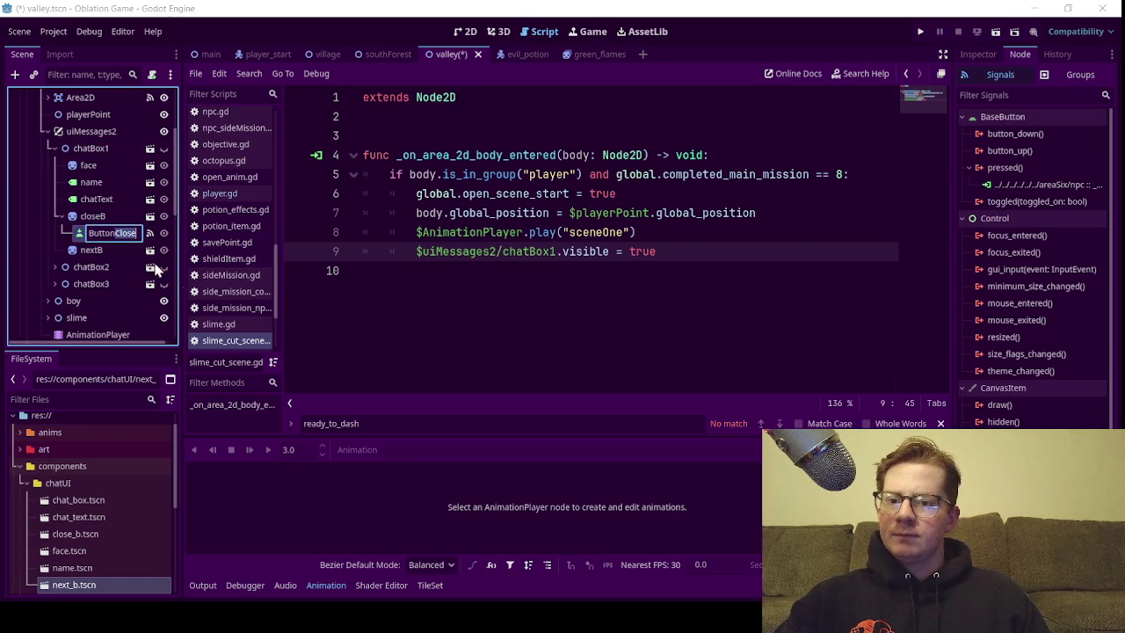
pyautogui.write('Nex')
pyautogui.write('t')
pyautogui.press('Return')
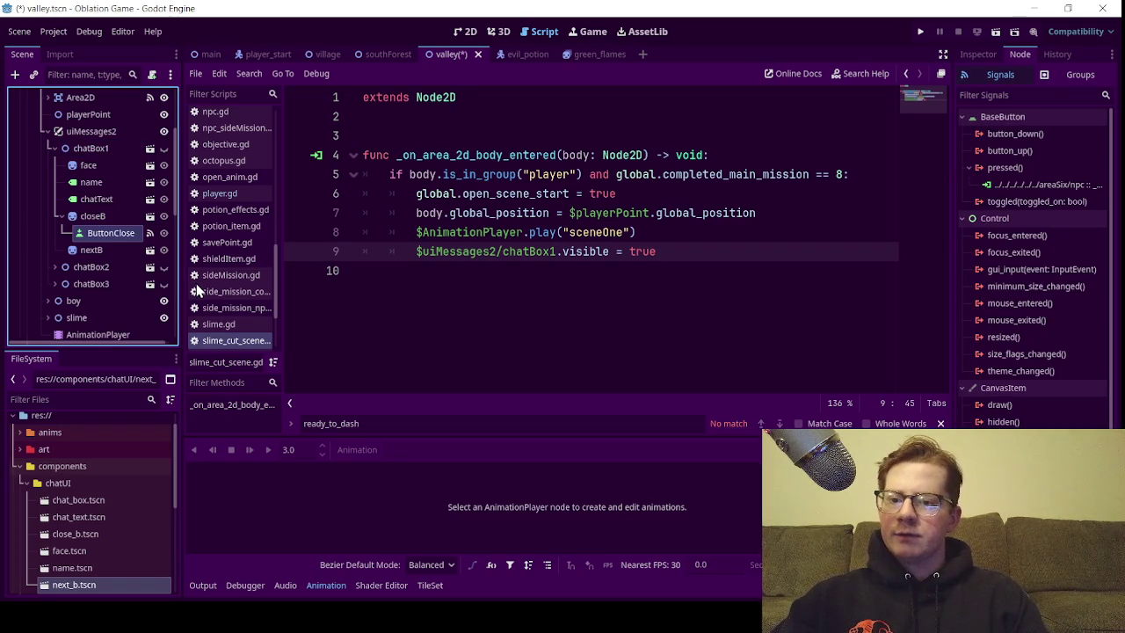
pyautogui.moveTo(115, 231)
pyautogui.mouseDown()
pyautogui.moveTo(117, 254)
pyautogui.moveTo(132, 250)
pyautogui.mouseUp()
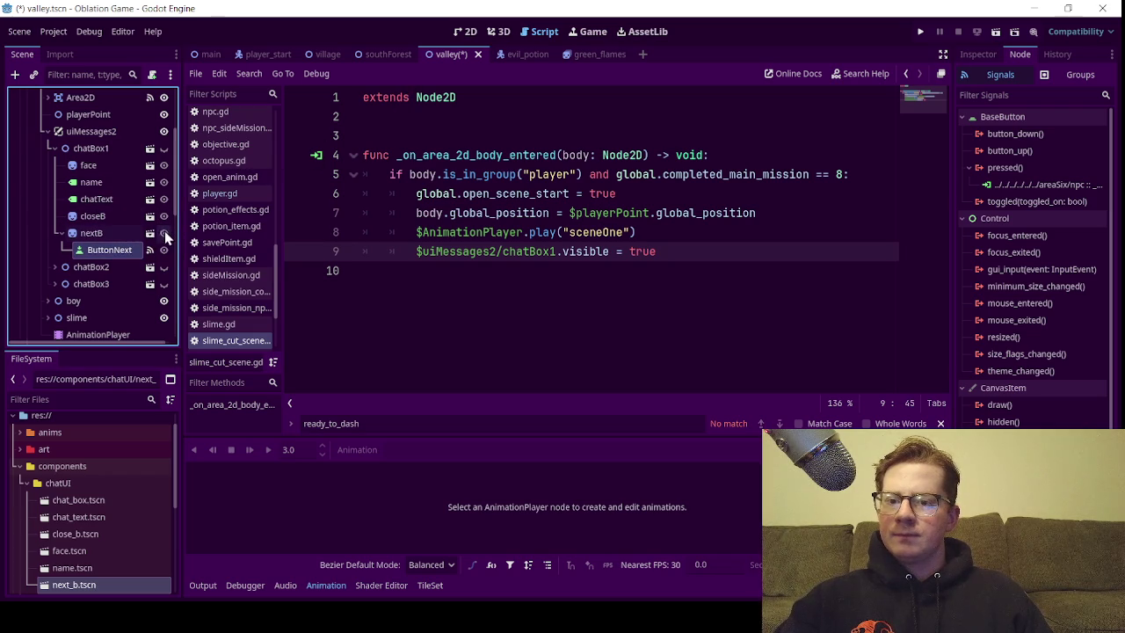
# In the 2D view, shrink ButtonNext to a small box at the chat box's right end
pyautogui.click(465, 31)
pyautogui.scroll(-6, 582, 251)
pyautogui.scroll(2, 766, 217)
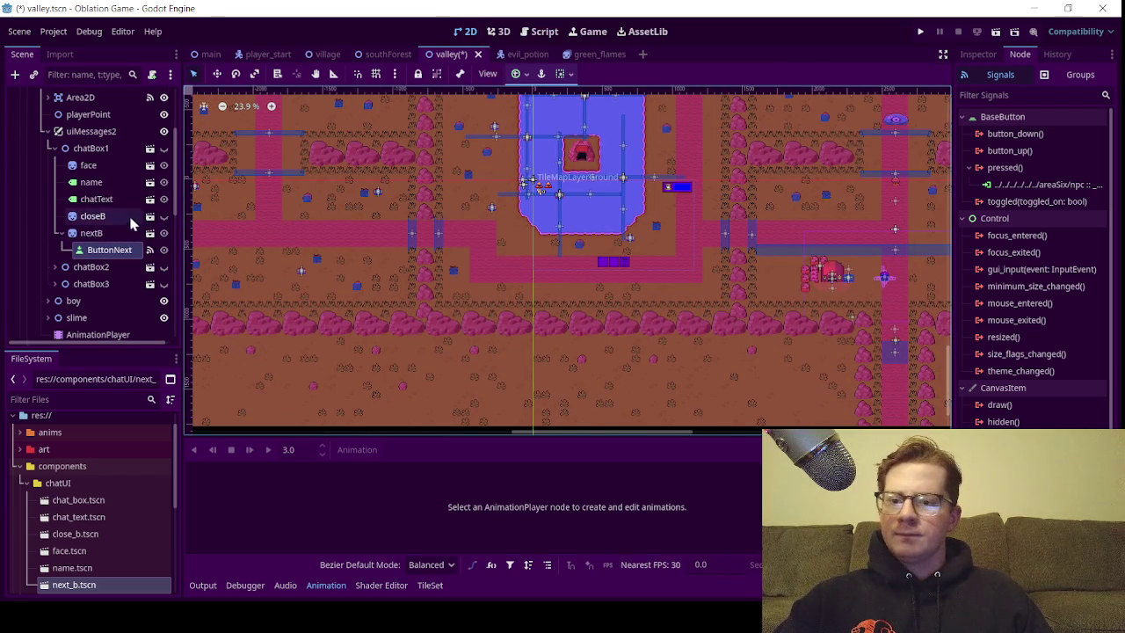
pyautogui.scroll(5, 695, 260)
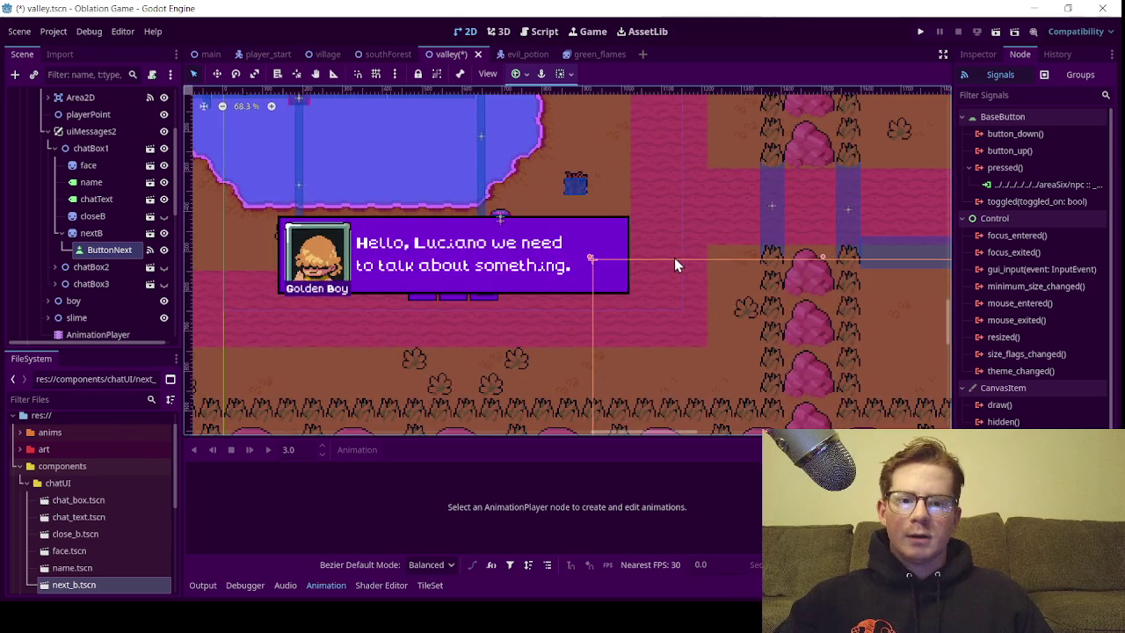
pyautogui.moveTo(631, 298); pyautogui.dragTo(395, 122)
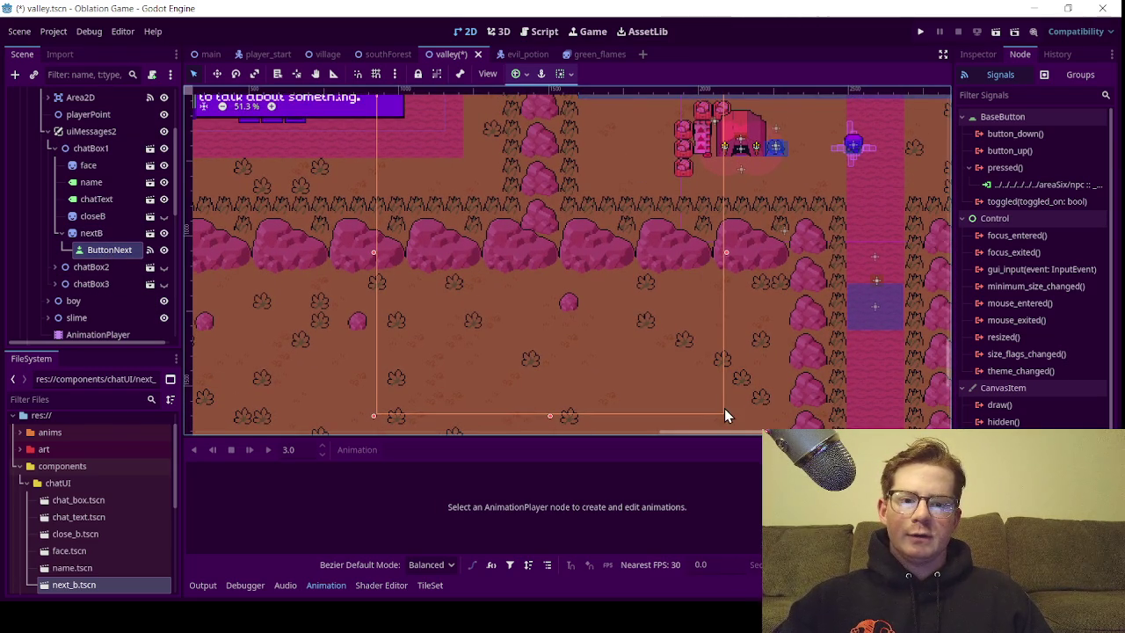
pyautogui.moveTo(725, 415)
pyautogui.mouseDown()
pyautogui.moveTo(389, 176)
pyautogui.moveTo(402, 121)
pyautogui.moveTo(414, 123)
pyautogui.mouseUp()
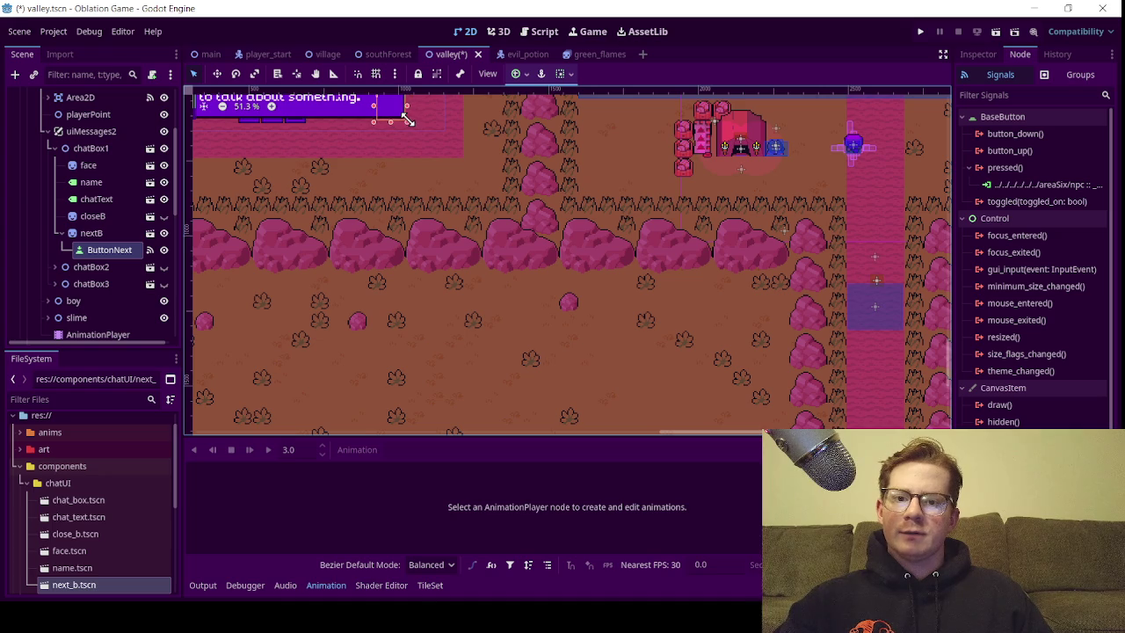
# Select the nextB sprite and switch to the Move tool
pyautogui.scroll(5, 407, 120)
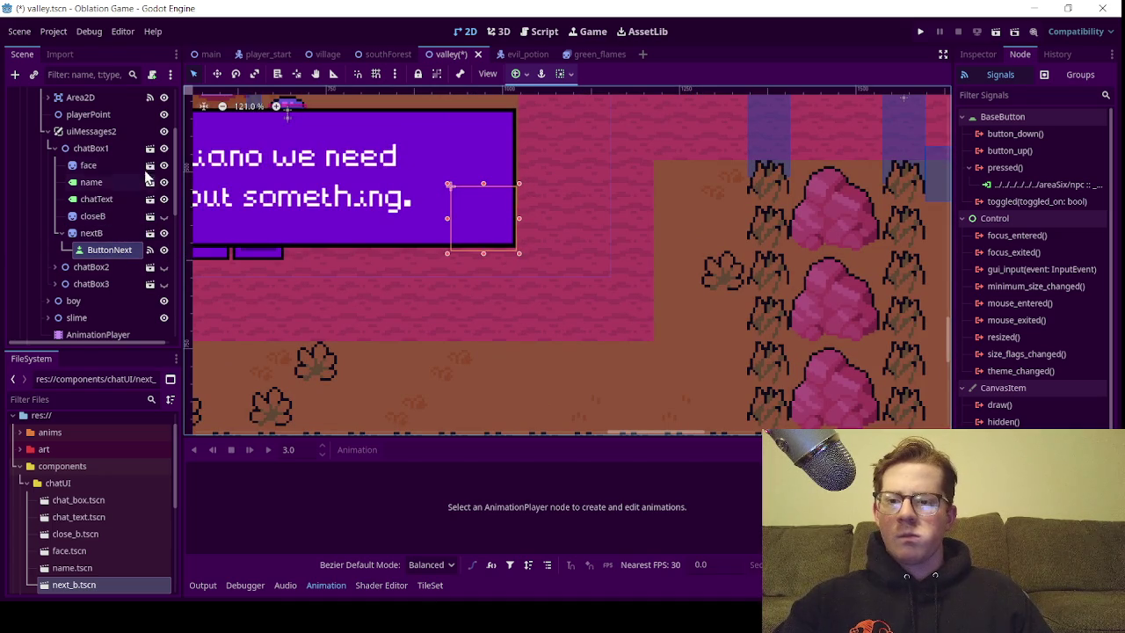
pyautogui.click(102, 235)
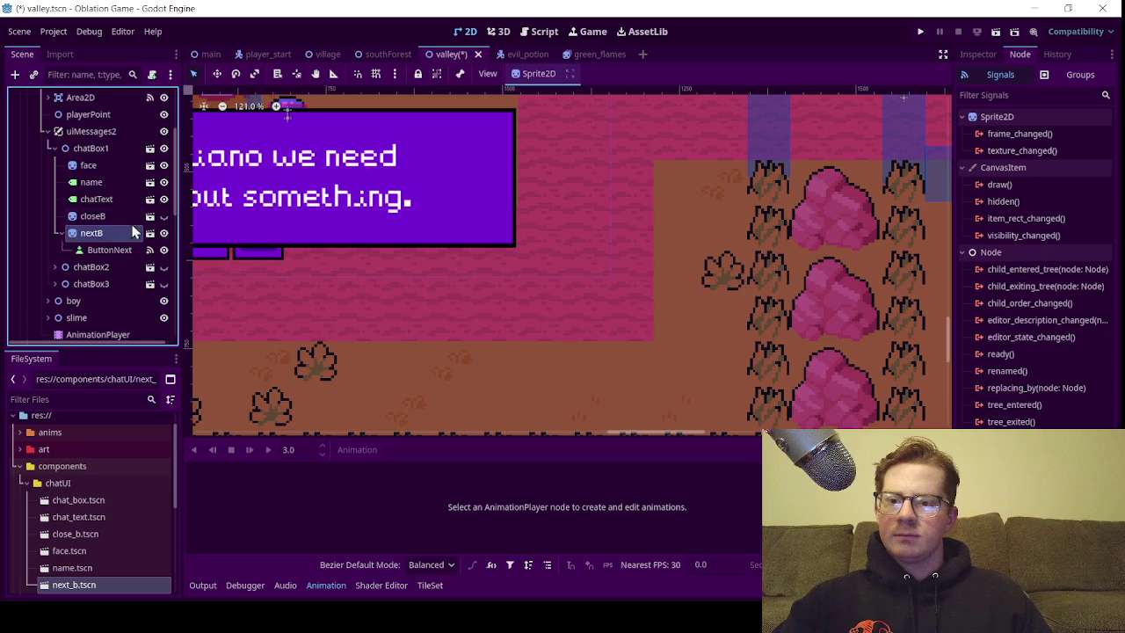
pyautogui.scroll(-6, 327, 217)
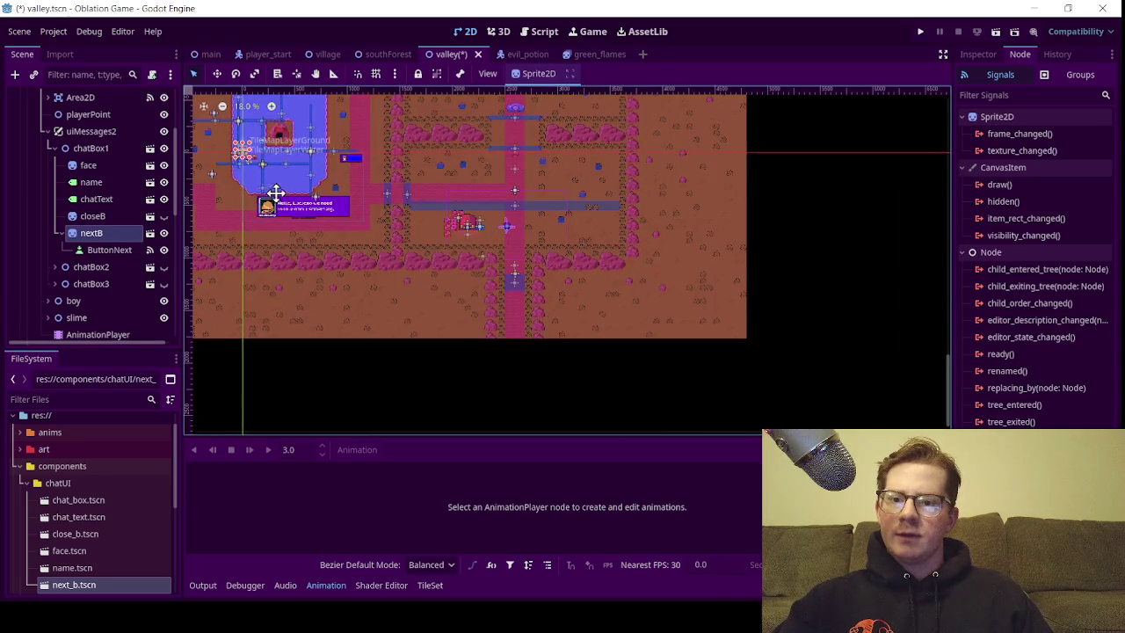
pyautogui.scroll(4, 227, 149)
pyautogui.click(217, 75)
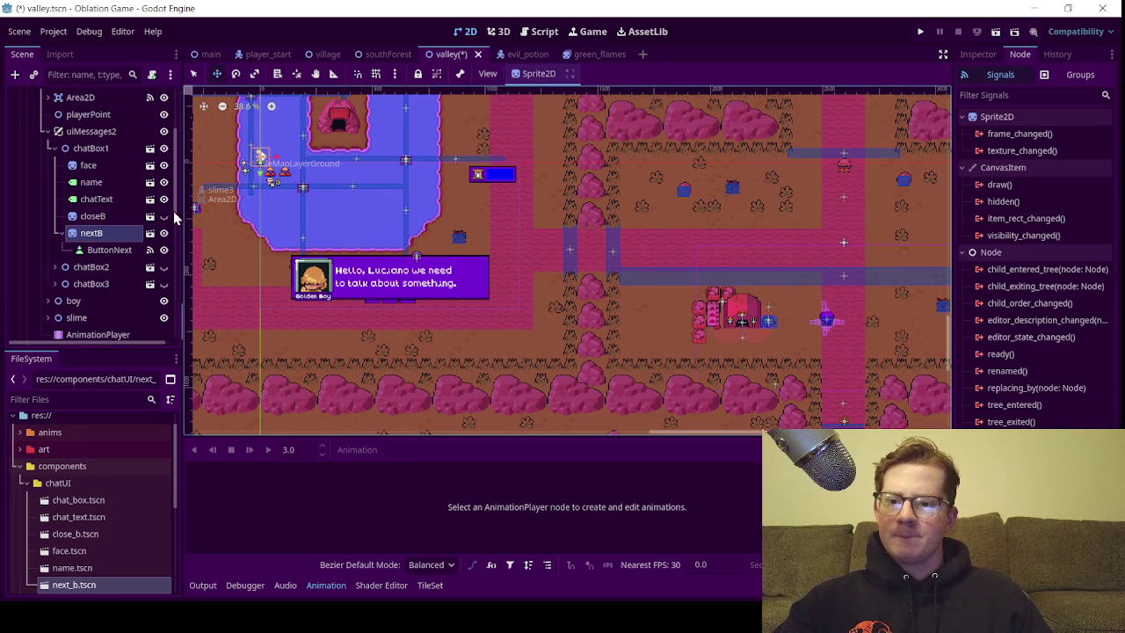
pyautogui.click(93, 217)
# Set nextB's Position x to 967.0, checking closeB's transform for reference
pyautogui.click(978, 55)
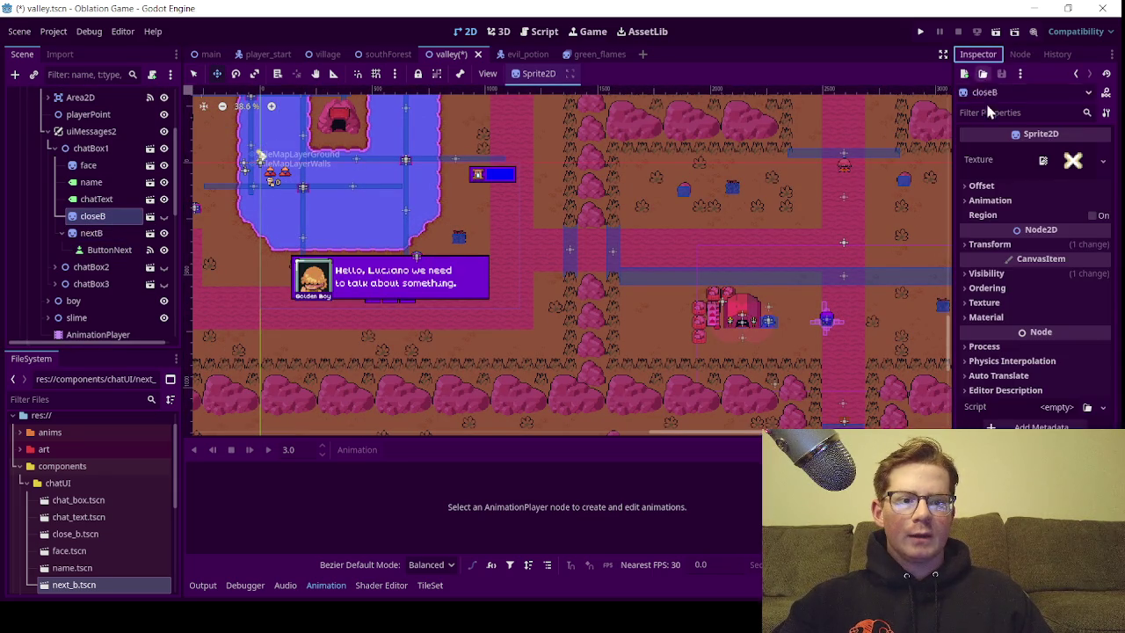
pyautogui.click(993, 245)
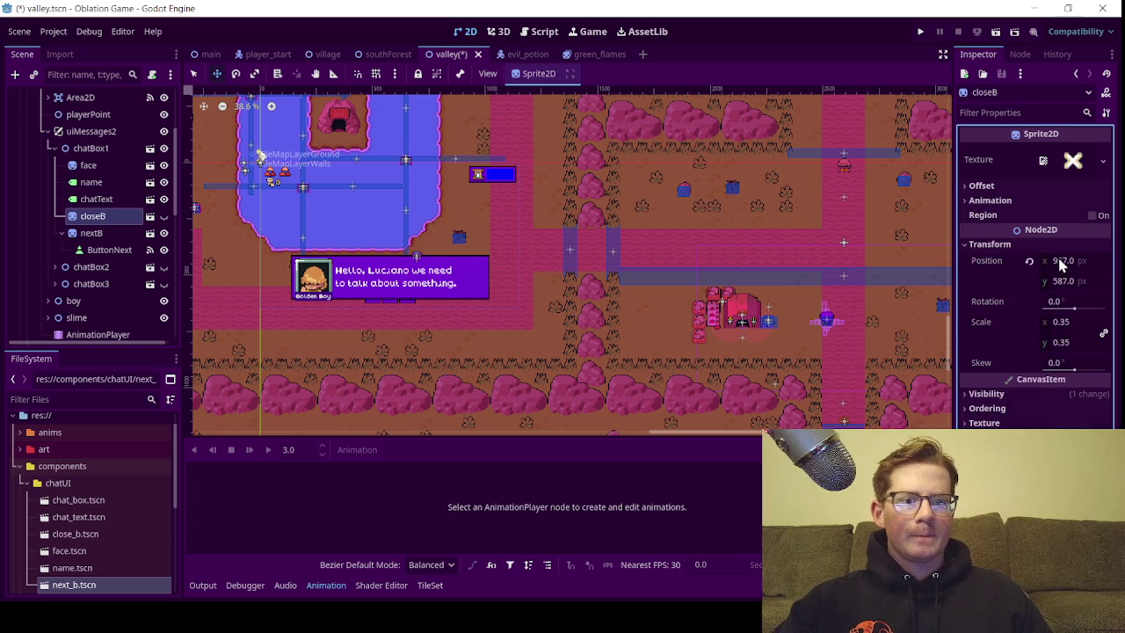
pyautogui.click(1062, 262)
pyautogui.click(104, 234)
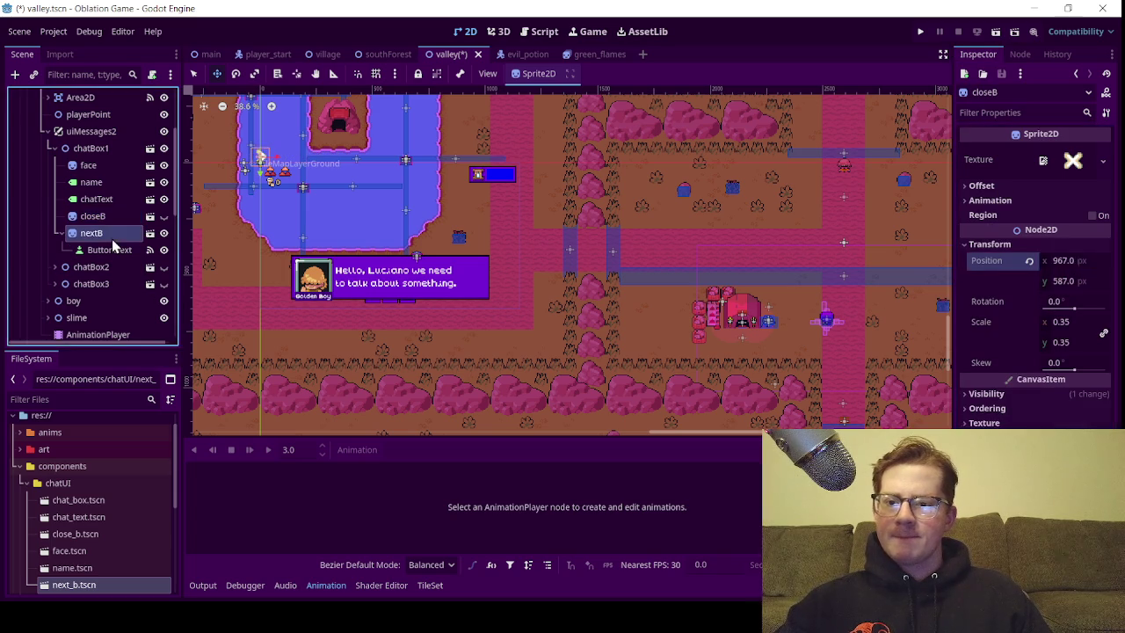
pyautogui.click(1002, 244)
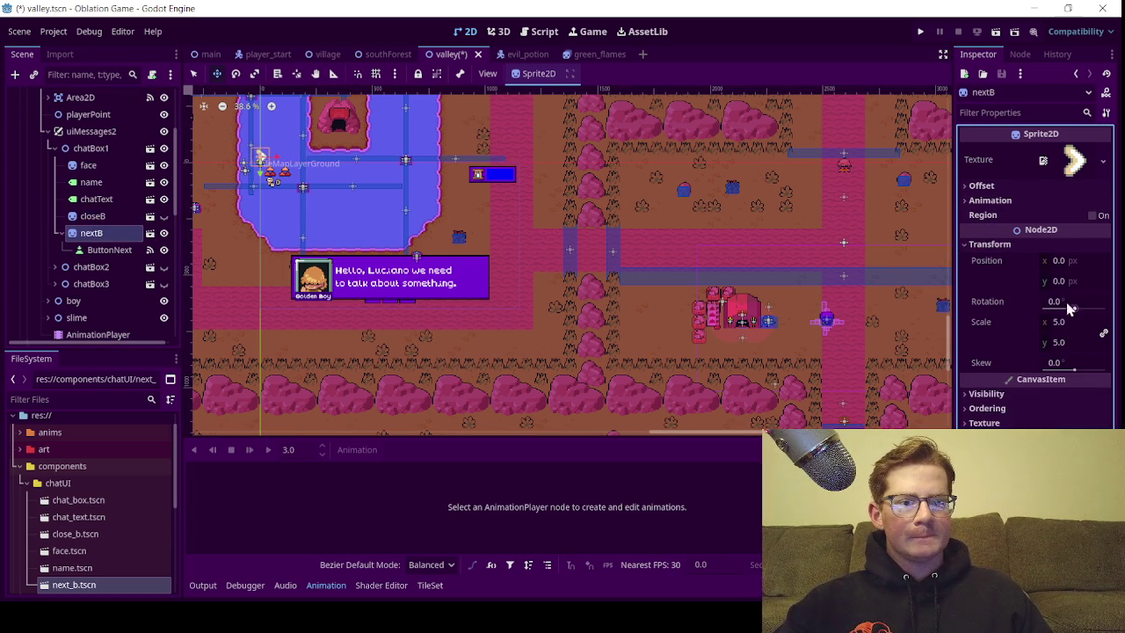
pyautogui.click(1059, 261)
pyautogui.write('967.0')
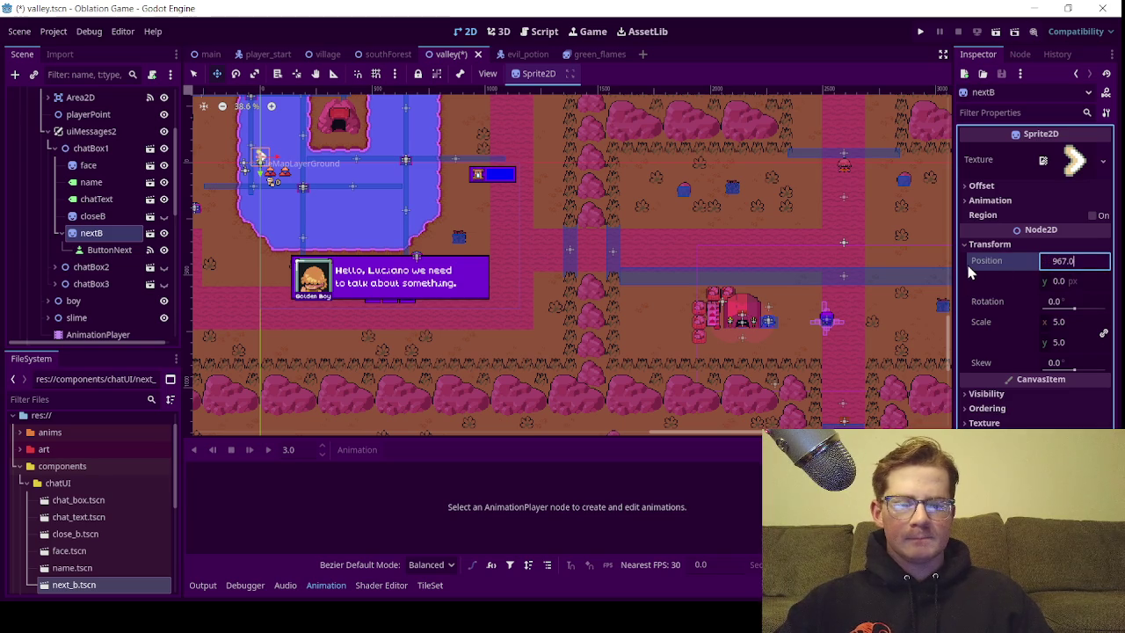
pyautogui.press('Return')
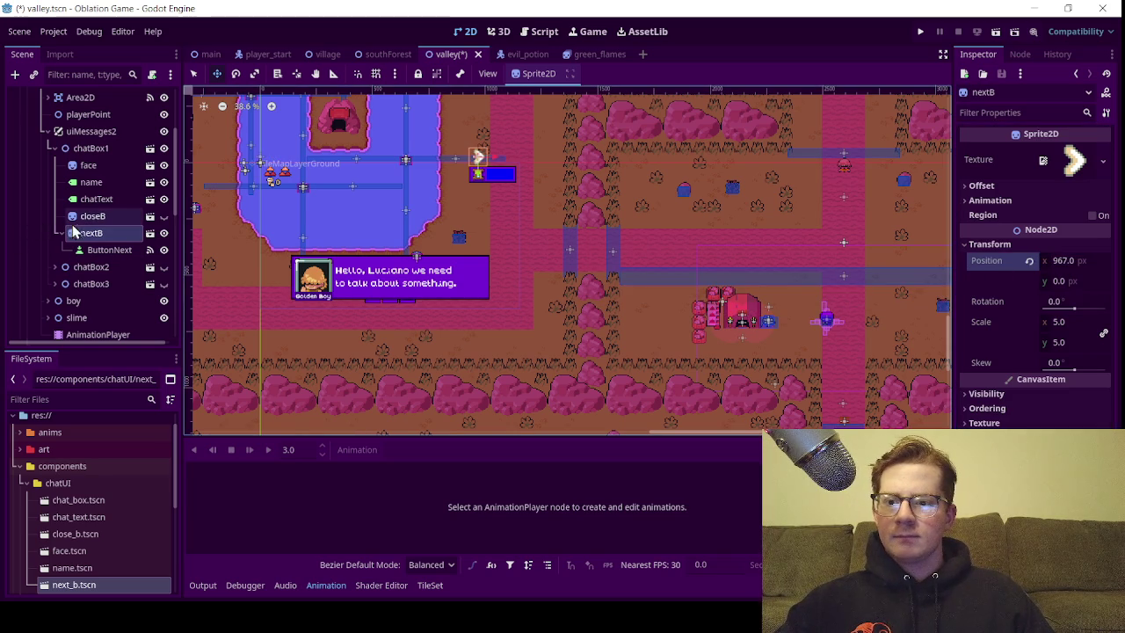
# Copy closeB's Position y of 587 into nextB's Position y
pyautogui.click(88, 216)
pyautogui.click(1061, 282)
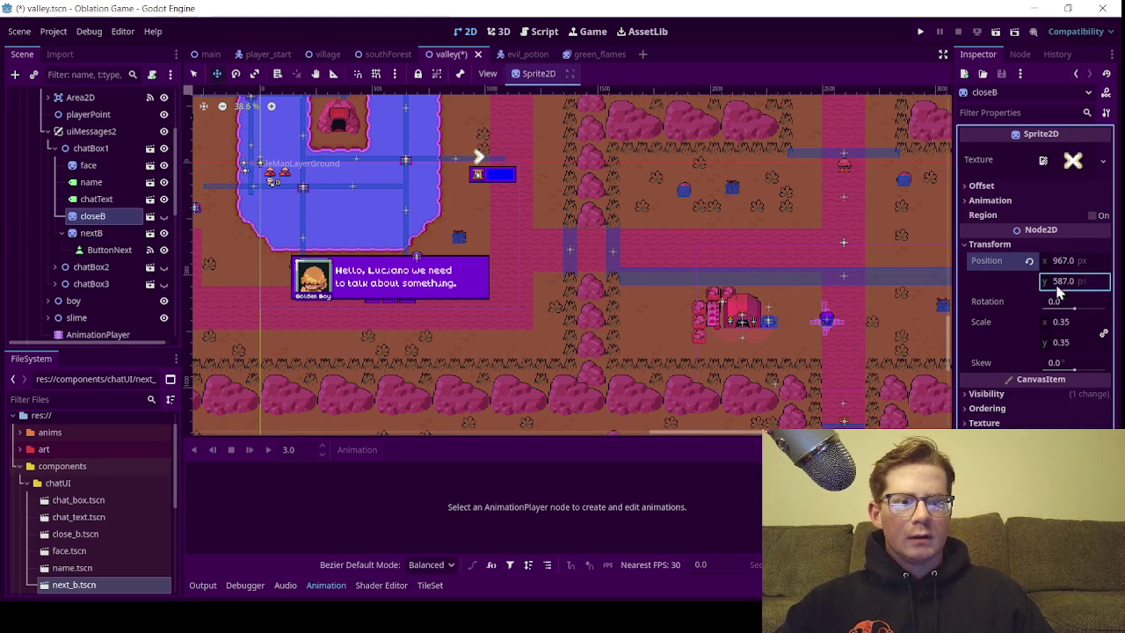
pyautogui.click(92, 233)
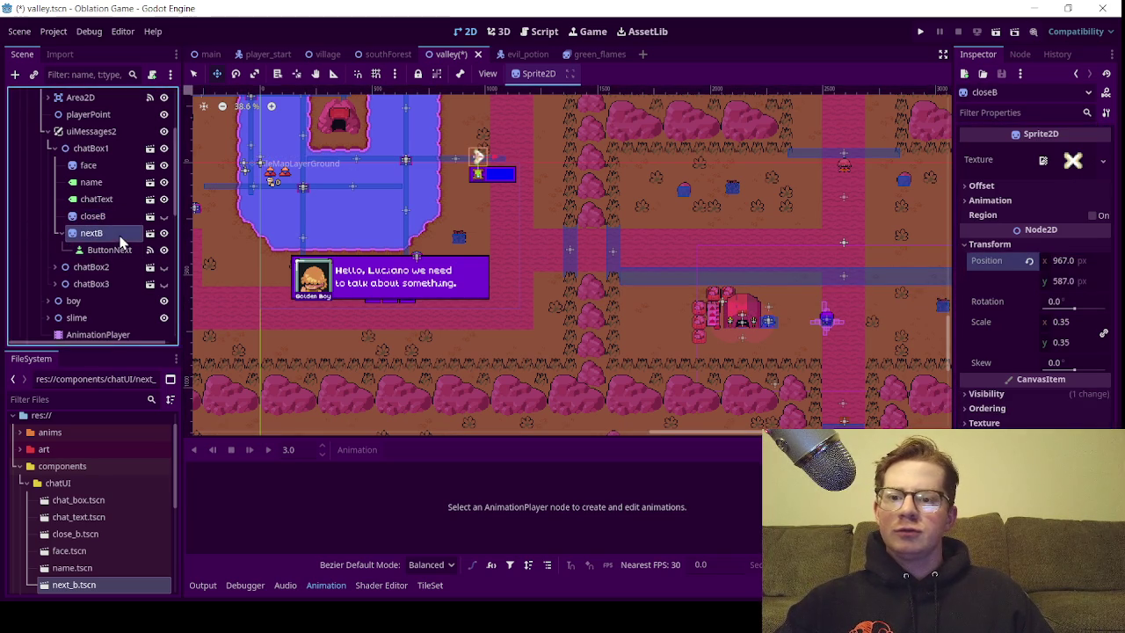
pyautogui.click(1061, 283)
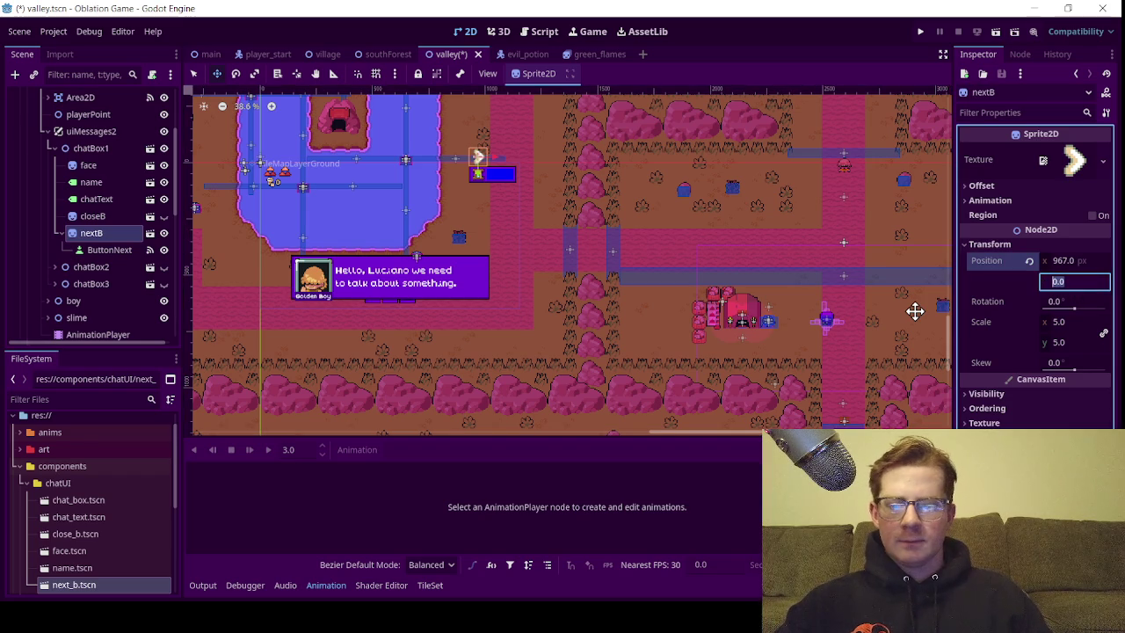
pyautogui.write('587.0')
pyautogui.press('Return')
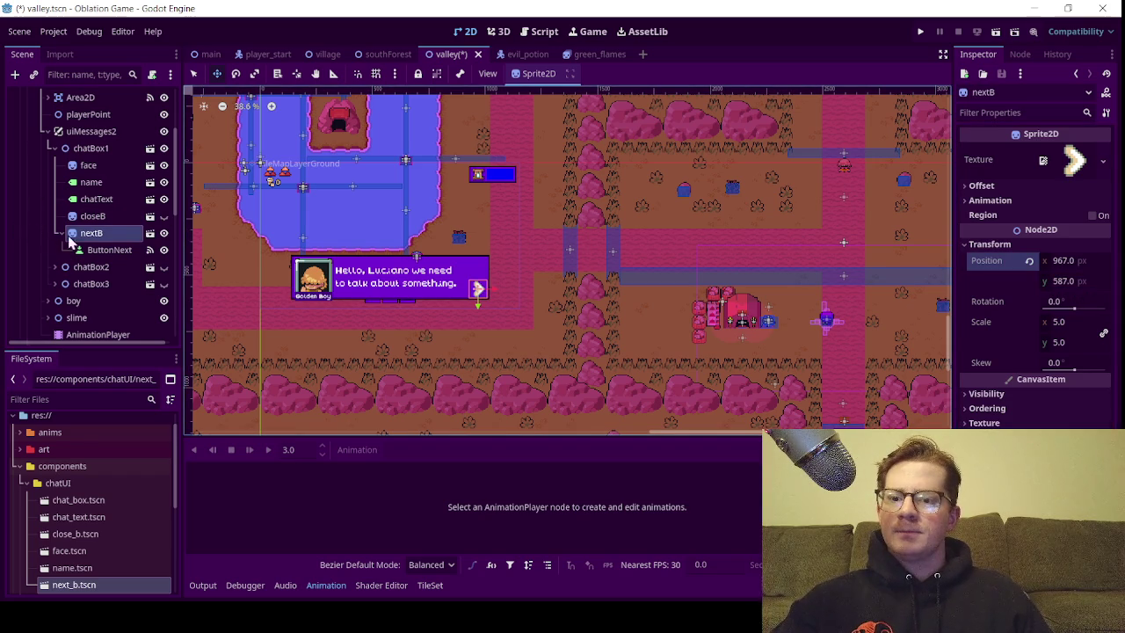
# Move ButtonNext over the arrow at the chat box's right end
pyautogui.click(128, 252)
pyautogui.scroll(-2, 667, 327)
pyautogui.moveTo(665, 389)
pyautogui.mouseDown()
pyautogui.moveTo(698, 390)
pyautogui.moveTo(620, 370)
pyautogui.moveTo(553, 308)
pyautogui.mouseUp()
pyautogui.scroll(2, 552, 310)
pyautogui.scroll(7, 552, 309)
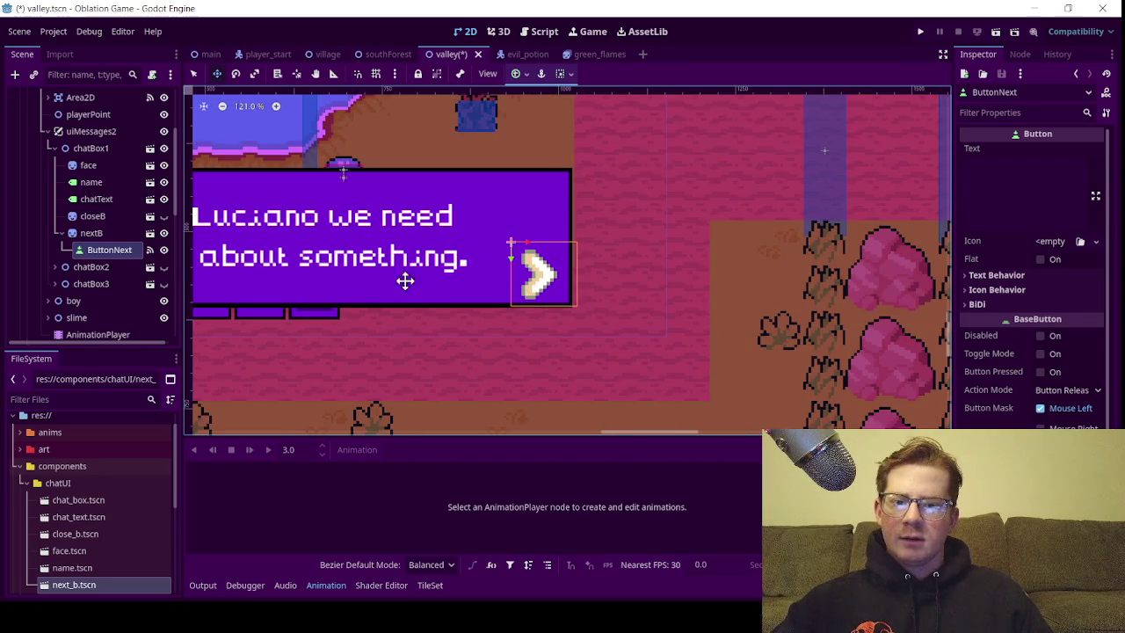
# Delete the closeB node from the chat box scene
pyautogui.click(119, 219)
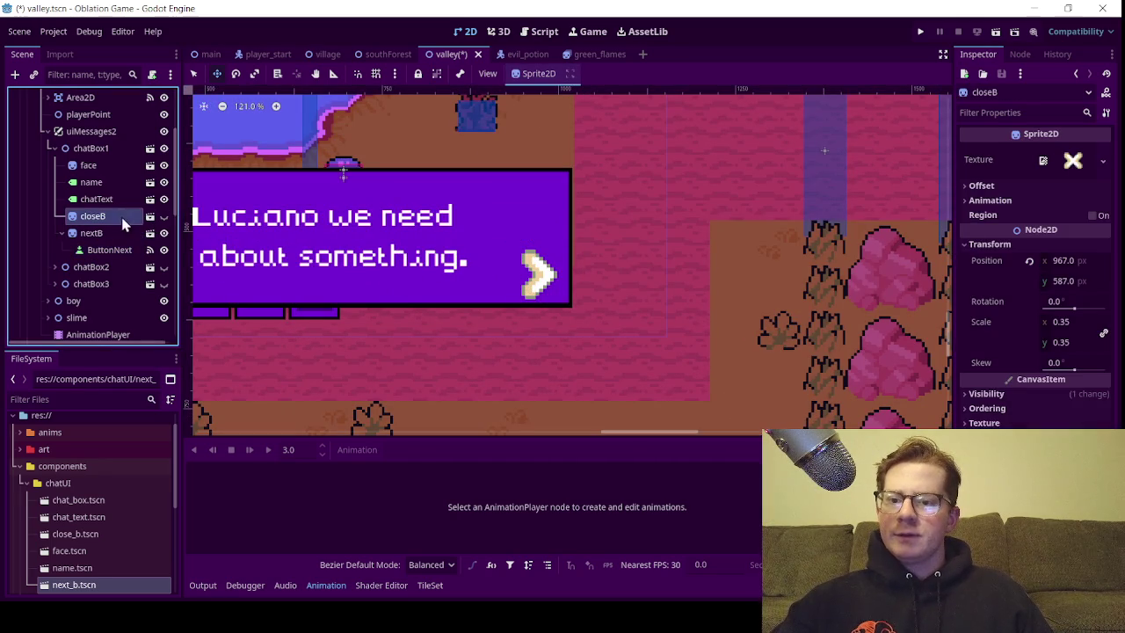
pyautogui.press('Delete')
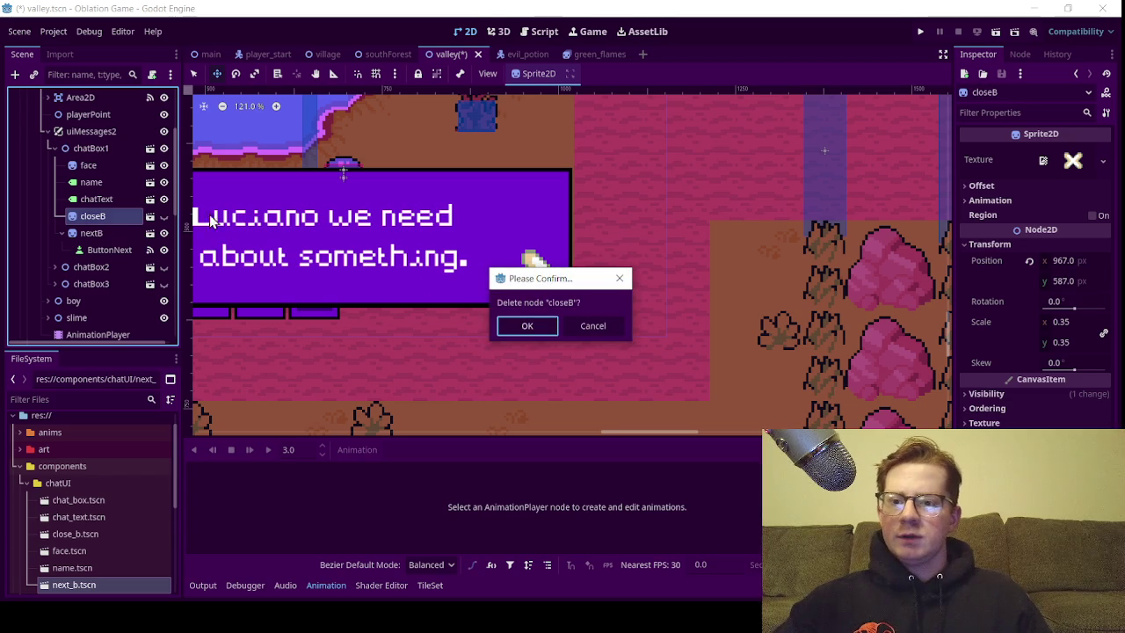
pyautogui.click(525, 329)
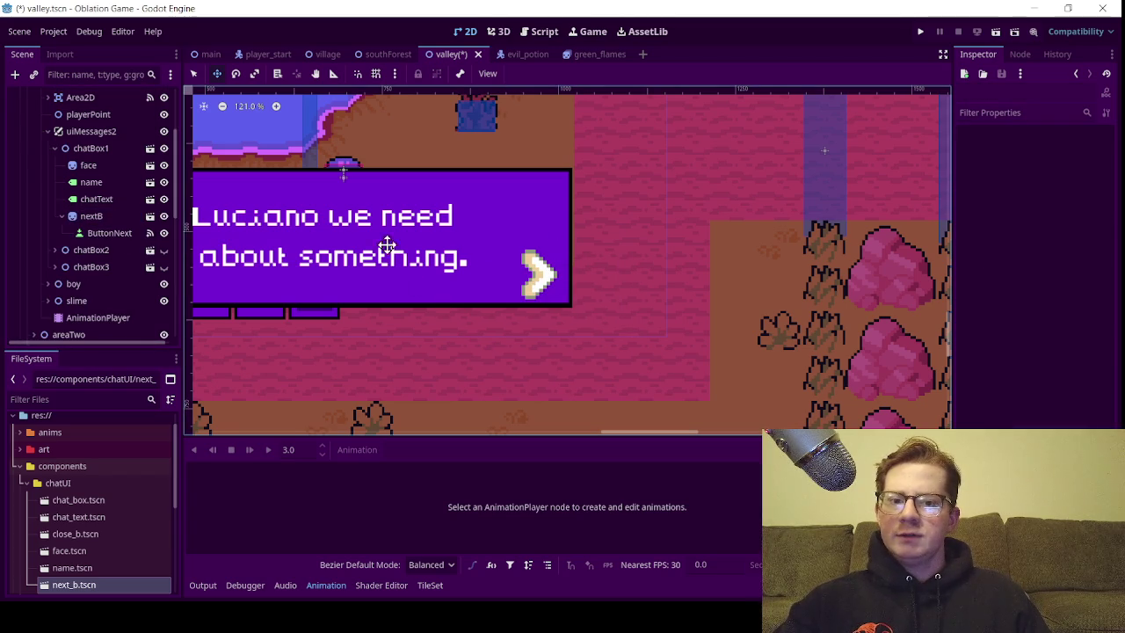
# Reconnect ButtonNext's pressed() signal from the npc to a new handler on slimeCutScene
pyautogui.click(99, 220)
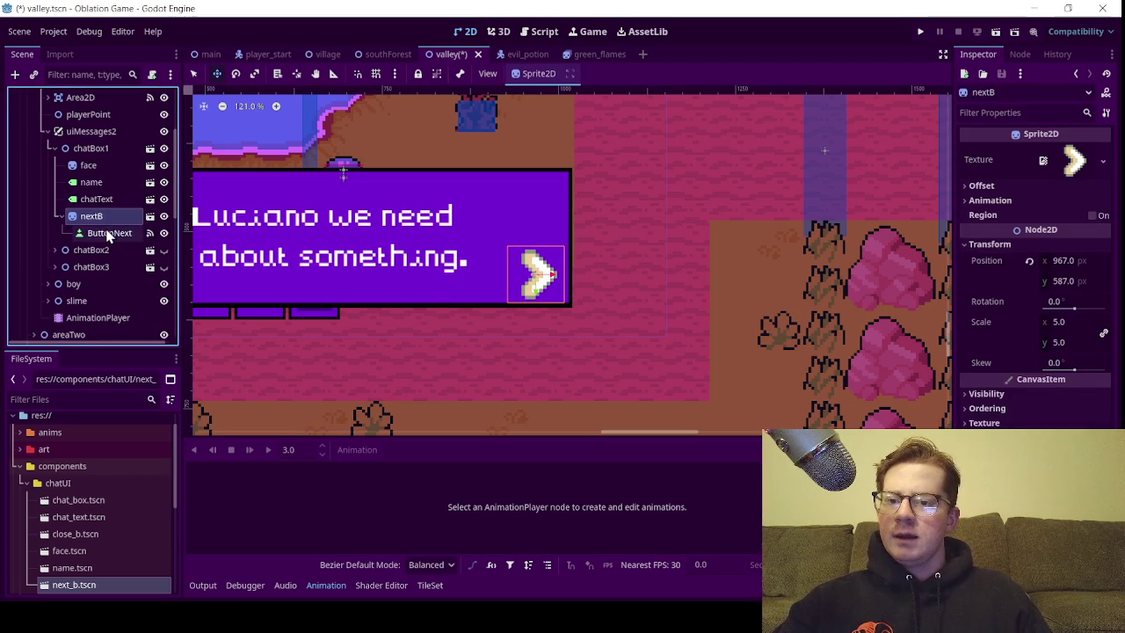
pyautogui.click(109, 233)
pyautogui.click(1019, 54)
pyautogui.click(1002, 185)
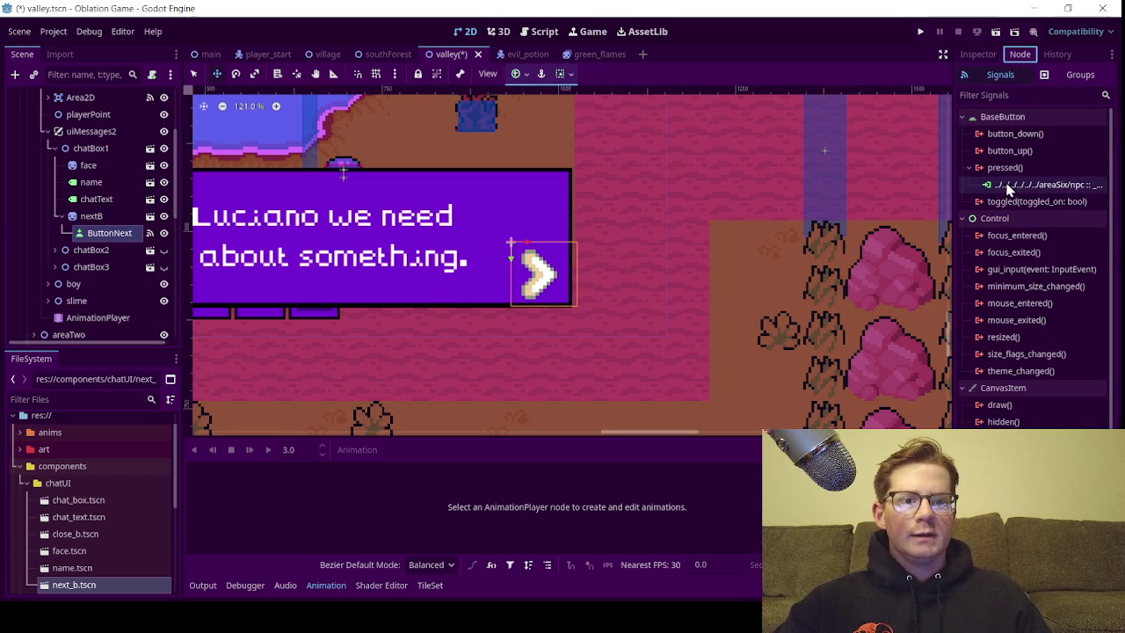
pyautogui.press('Delete')
pyautogui.doubleClick(1005, 167)
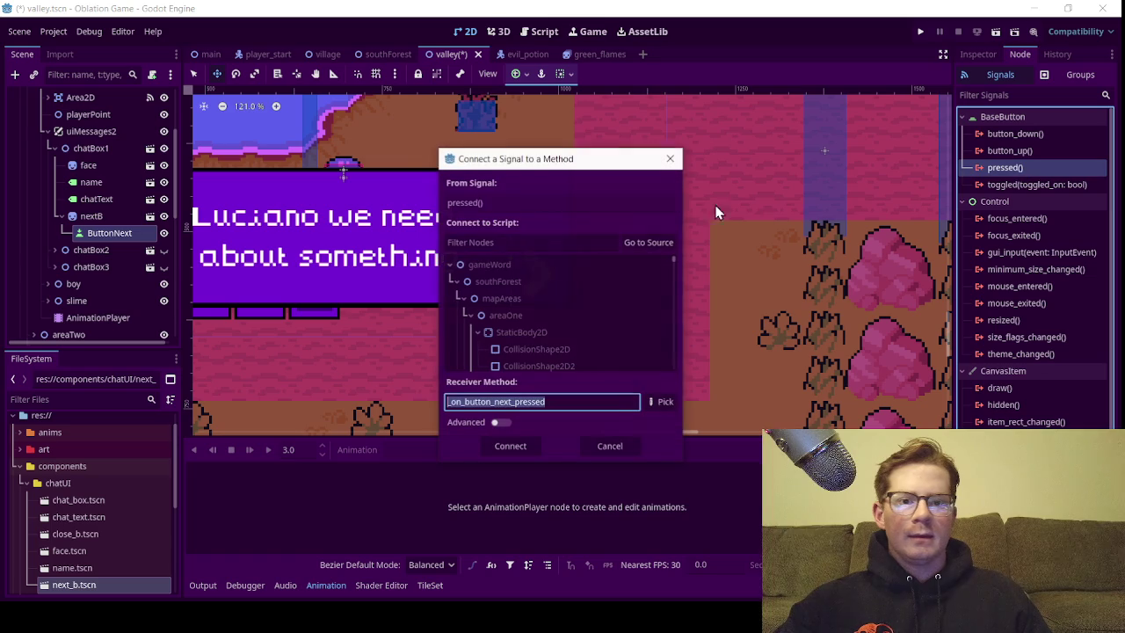
pyautogui.scroll(-8, 573, 303)
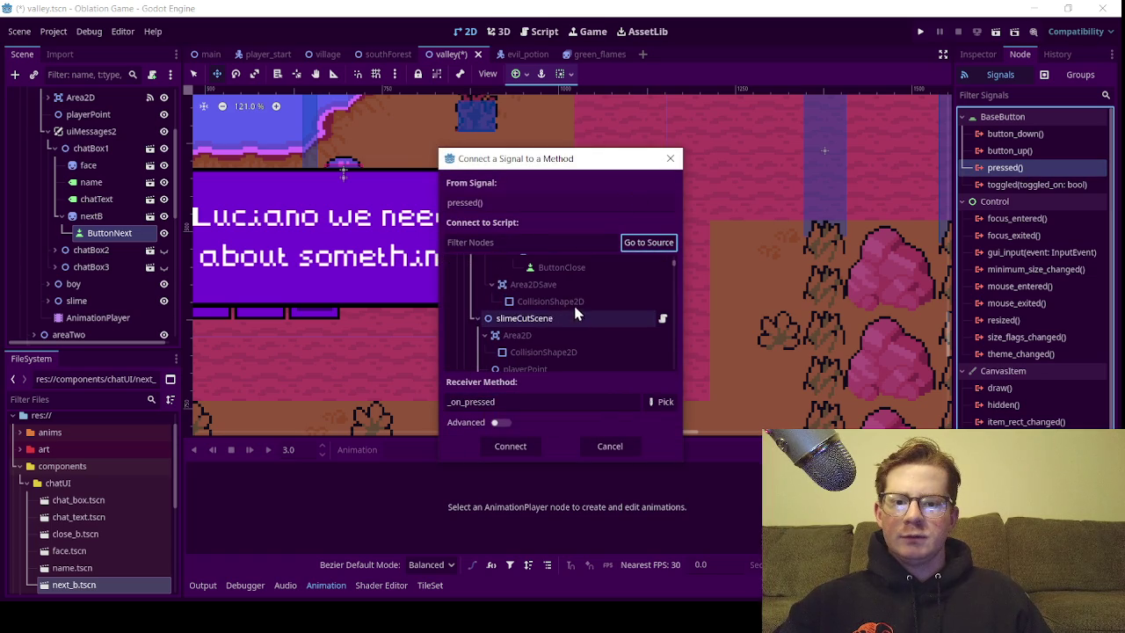
pyautogui.click(529, 322)
pyautogui.click(523, 446)
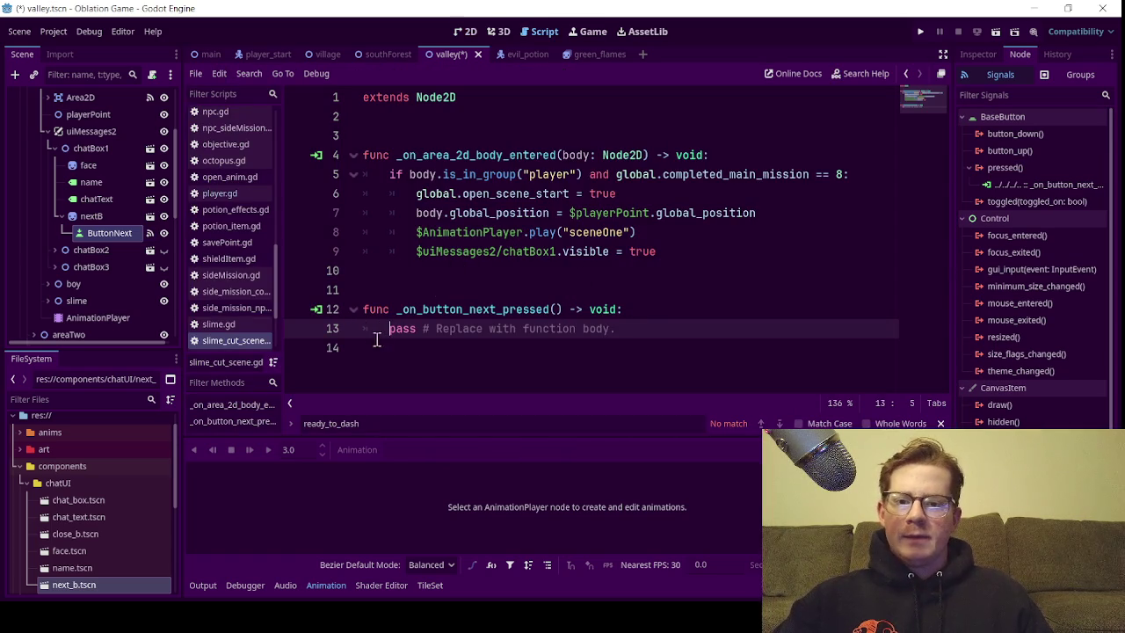
# Declare 'var current_page: int = 1' near the top of slime_cut_scene.gd and save
pyautogui.moveTo(621, 330); pyautogui.dragTo(391, 335)
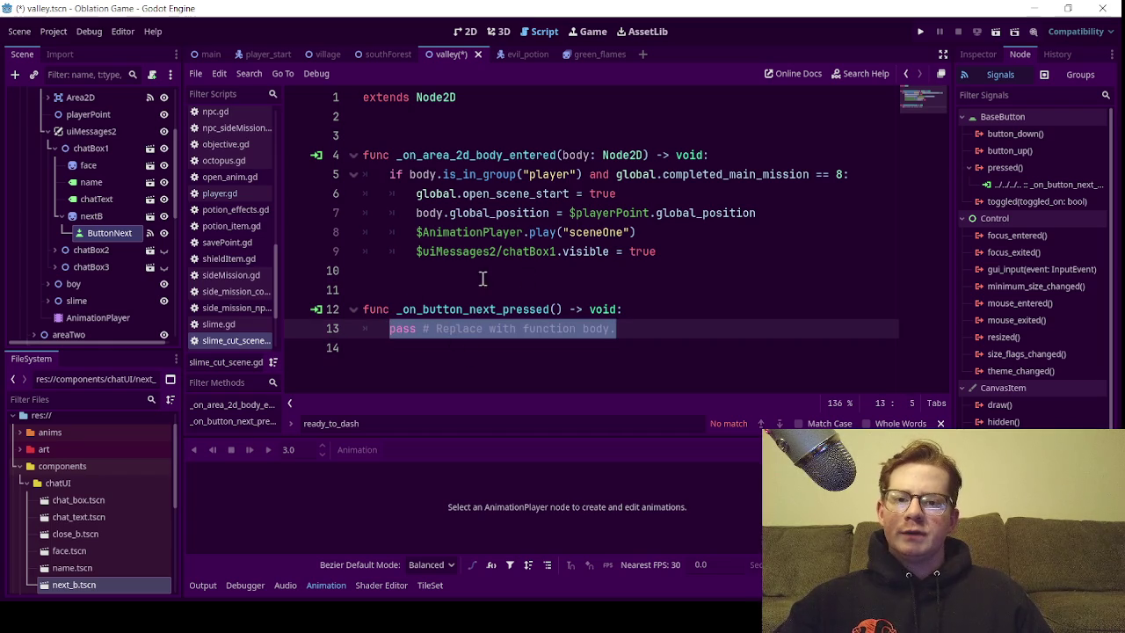
pyautogui.click(421, 133)
pyautogui.click(469, 123)
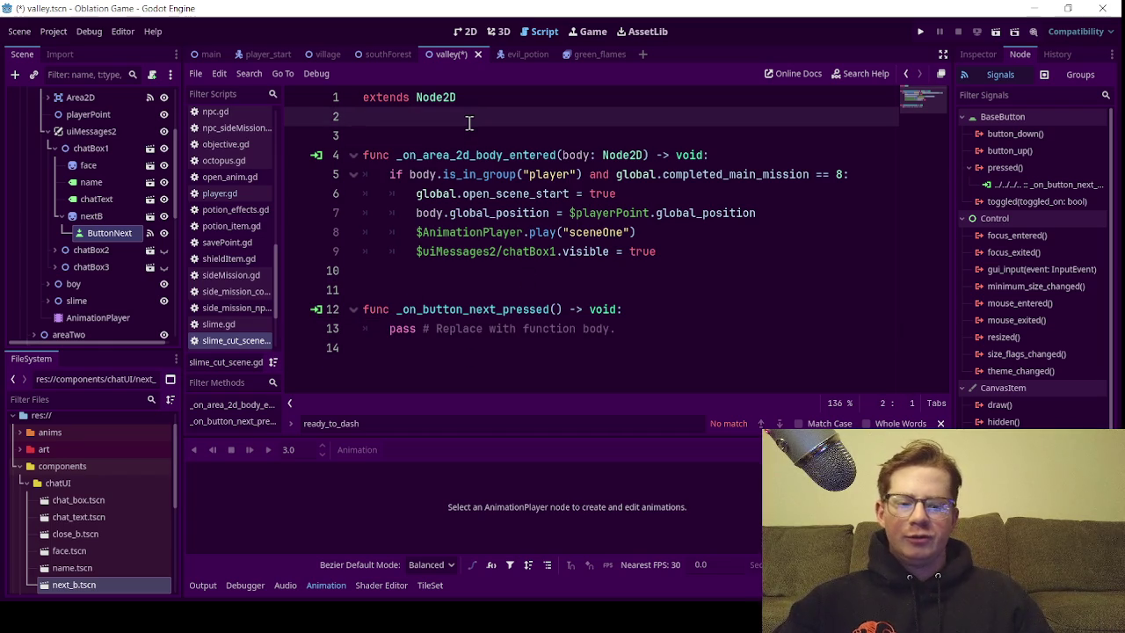
pyautogui.press('Return')
pyautogui.write('c')
pyautogui.press('BackSpace')
pyautogui.press('BackSpace')
pyautogui.press('BackSpace')
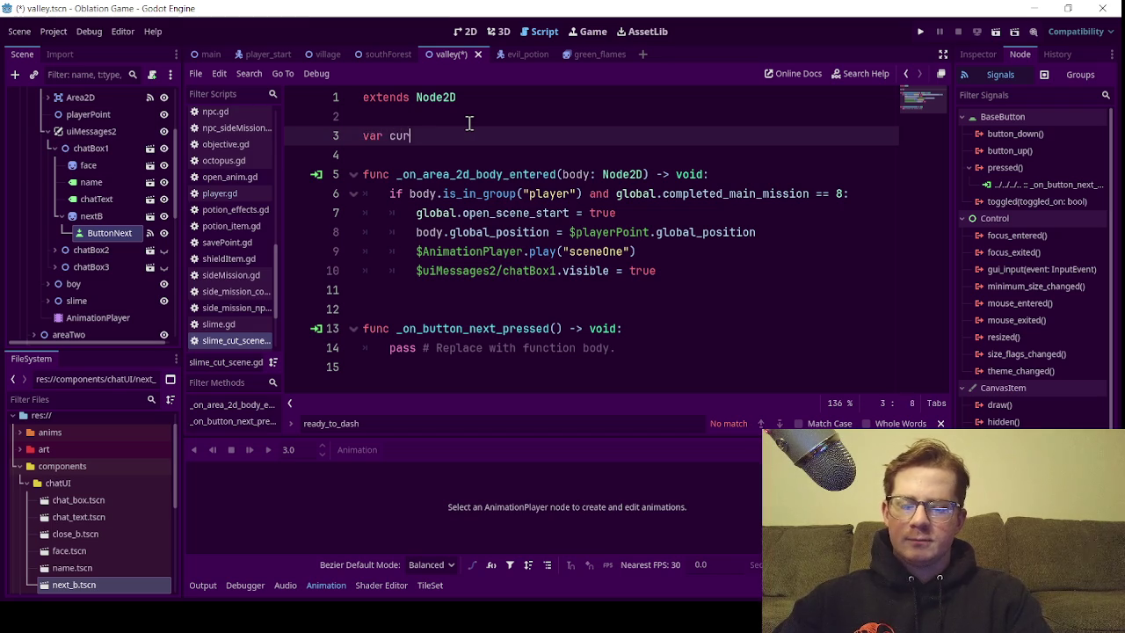
pyautogui.write('rent')
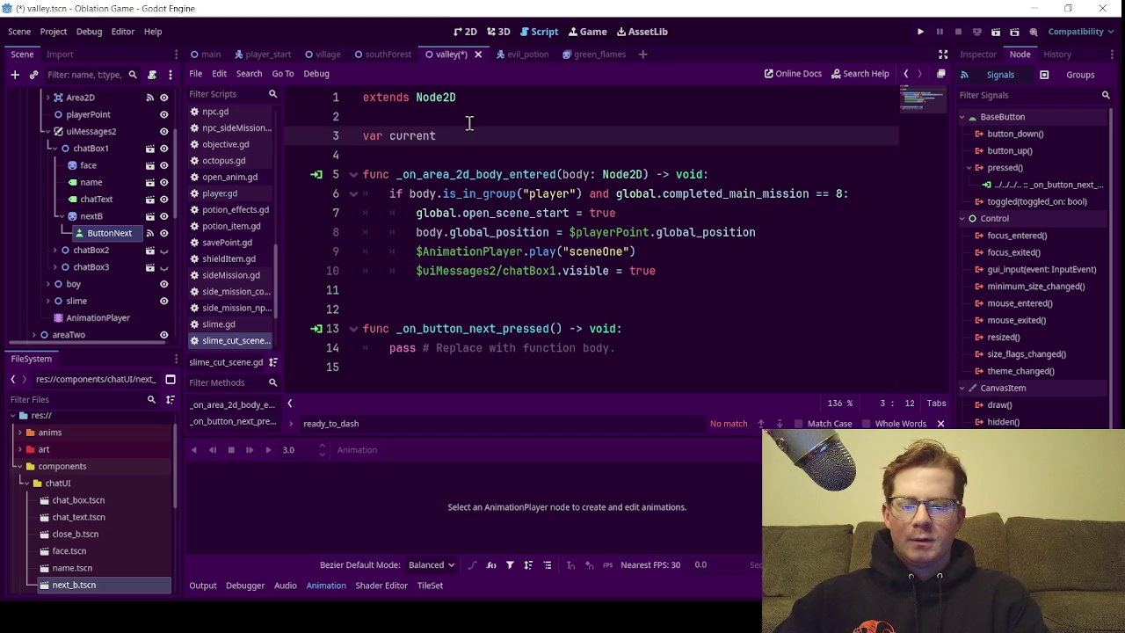
pyautogui.write('_page: int = ')
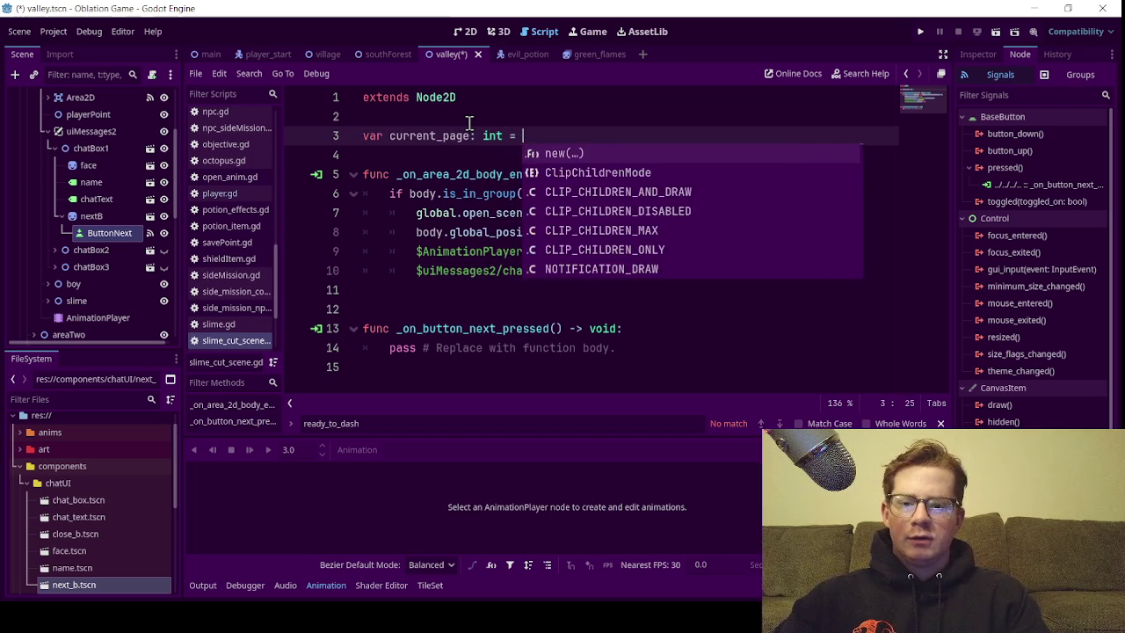
pyautogui.write('1')
pyautogui.hotkey('ctrl', 's')
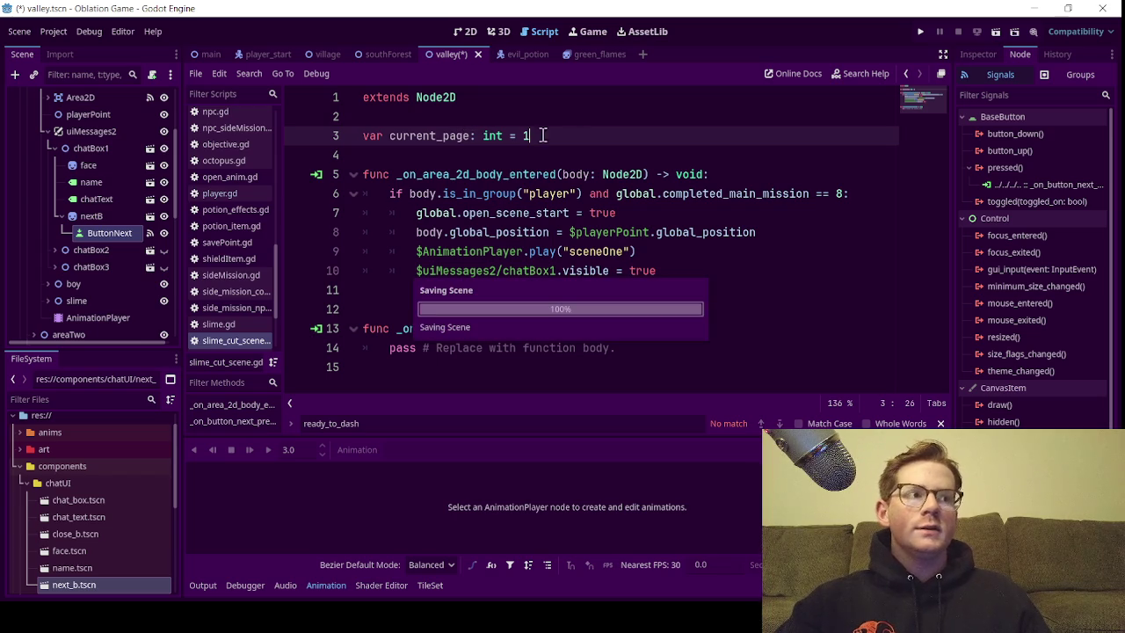
# Replace pass with 'current_page += 1' and begin 'if current_page == 2' below it
pyautogui.click(579, 118)
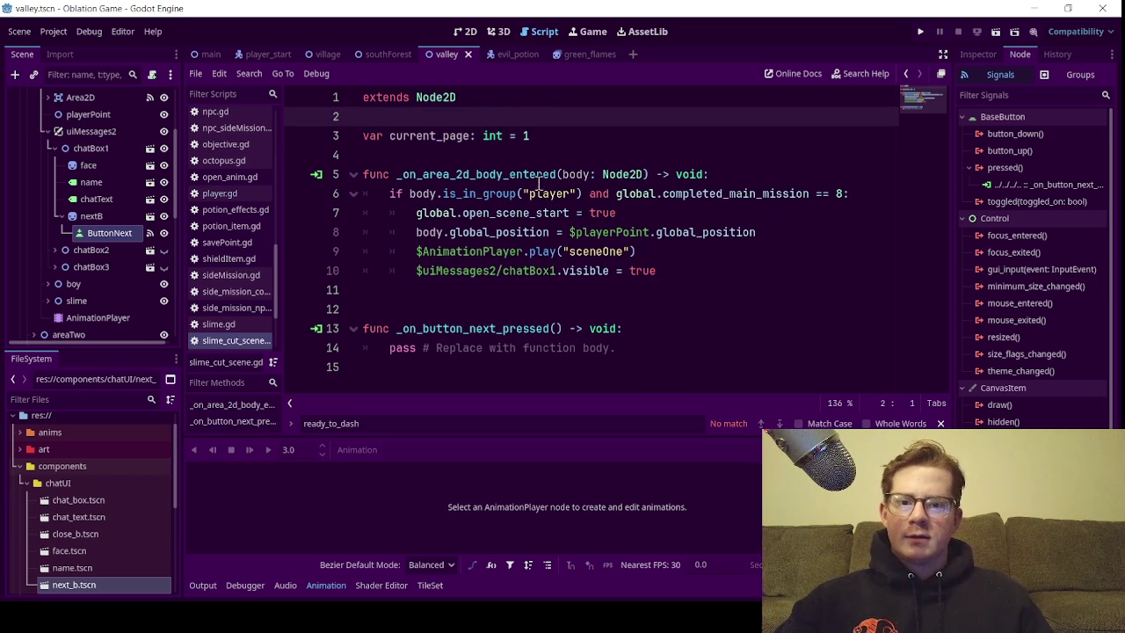
pyautogui.doubleClick(431, 142)
pyautogui.hotkey('ctrl', 'c')
pyautogui.moveTo(615, 347); pyautogui.dragTo(389, 349)
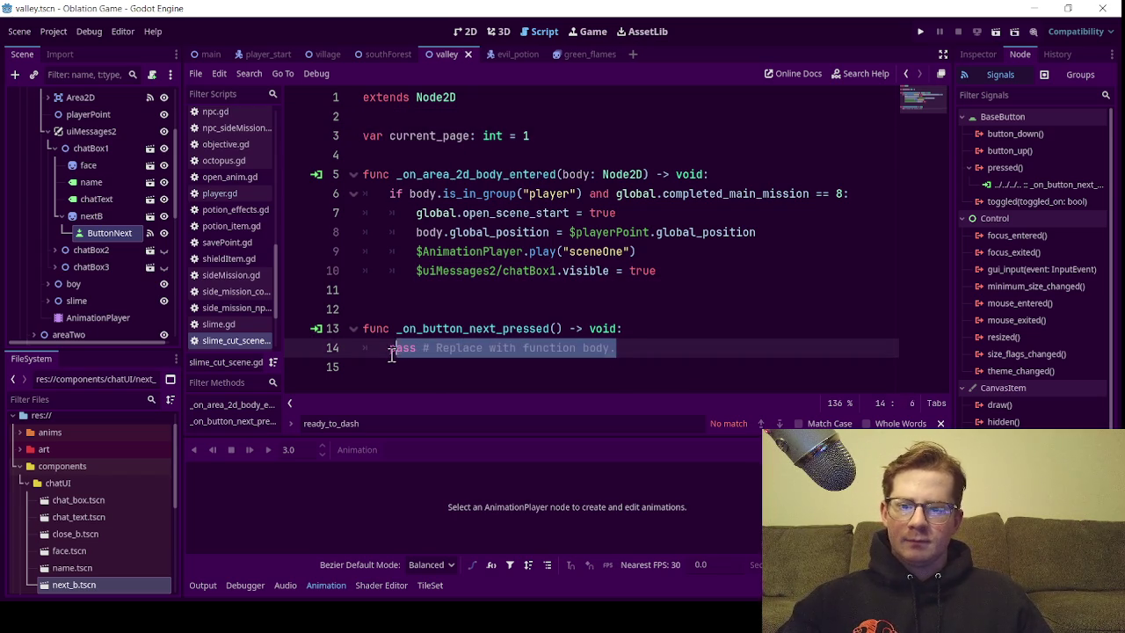
pyautogui.hotkey('ctrl', 'v')
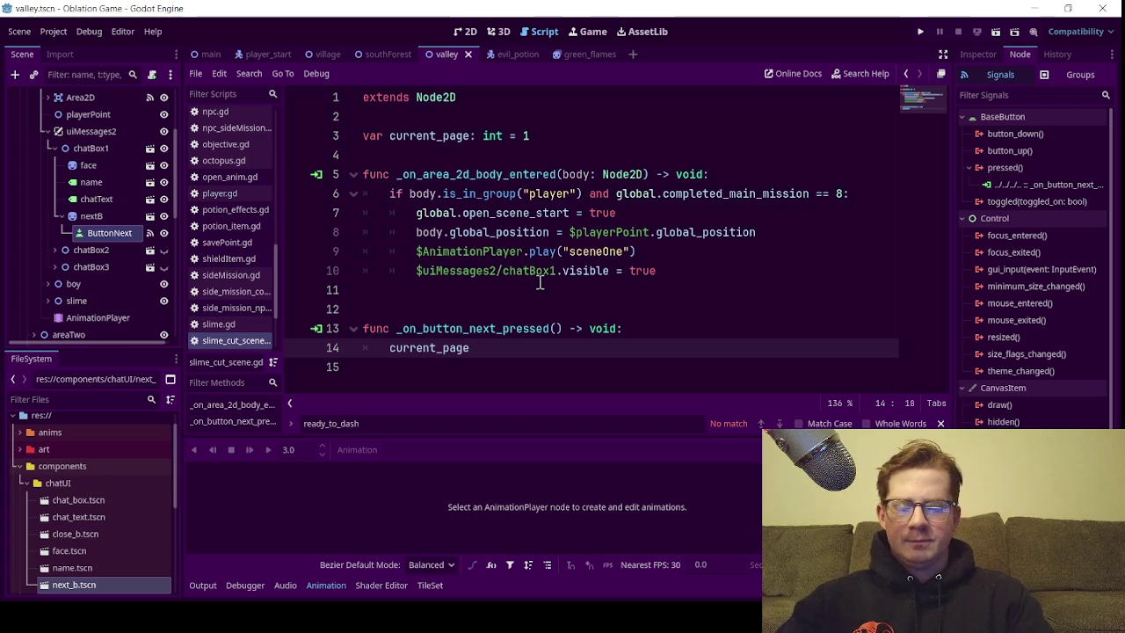
pyautogui.write(' += 1')
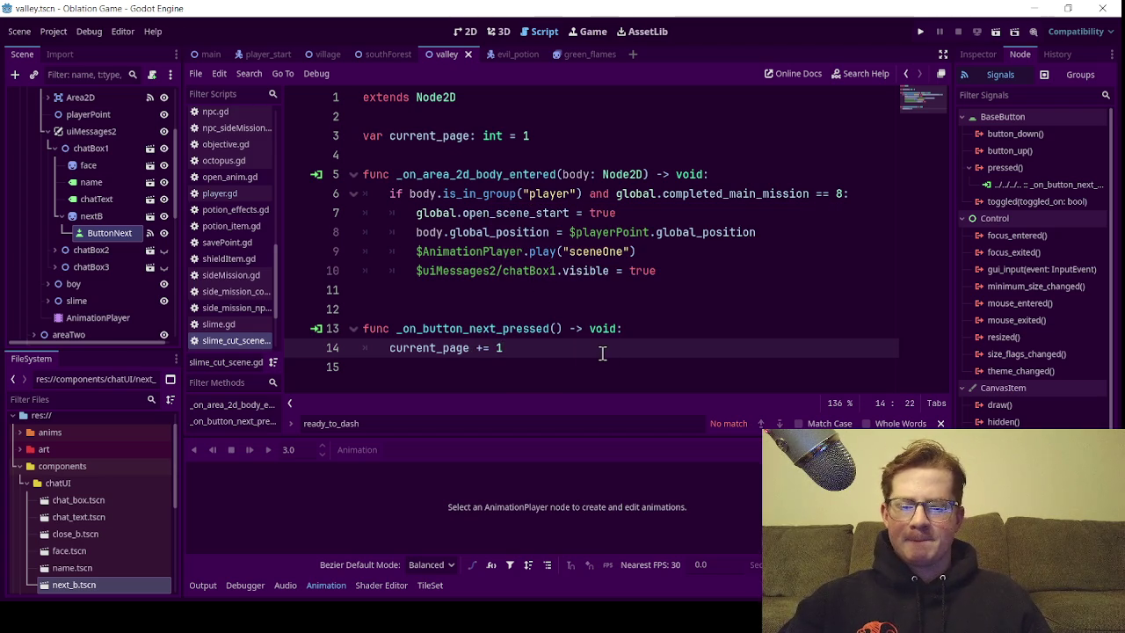
pyautogui.press('Return')
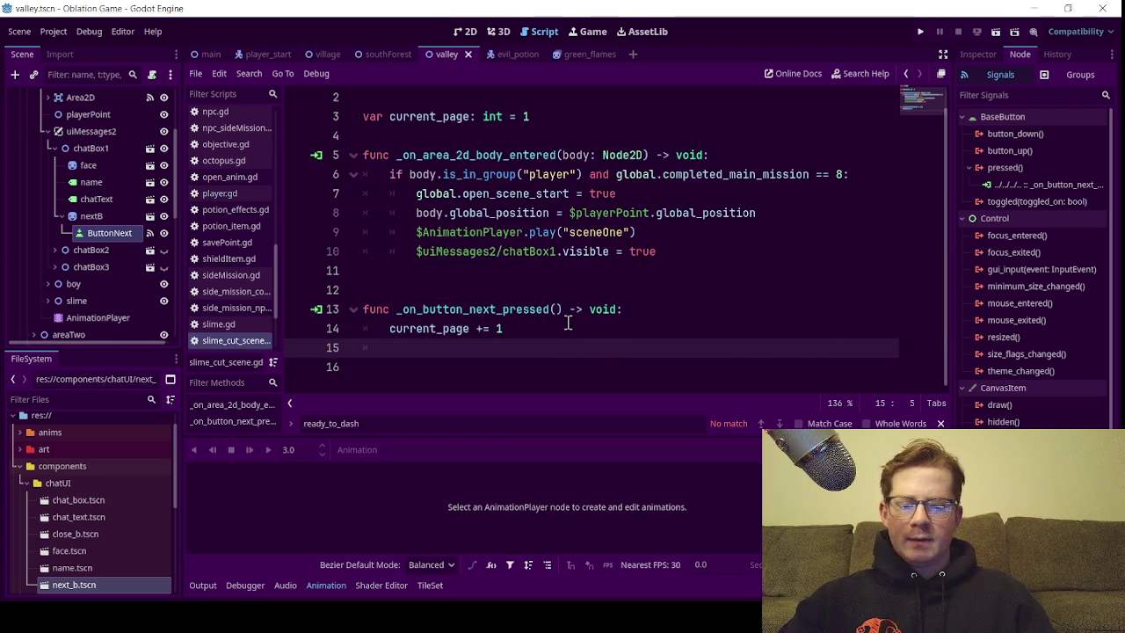
pyautogui.write('ifcur')
pyautogui.press('Return')
pyautogui.write('2')
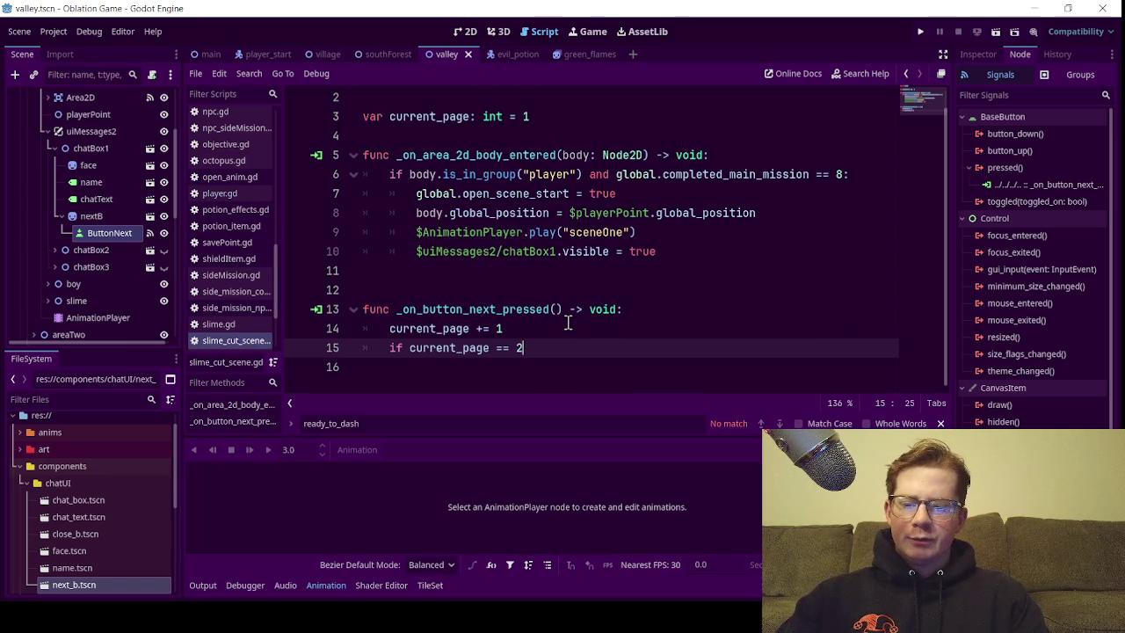